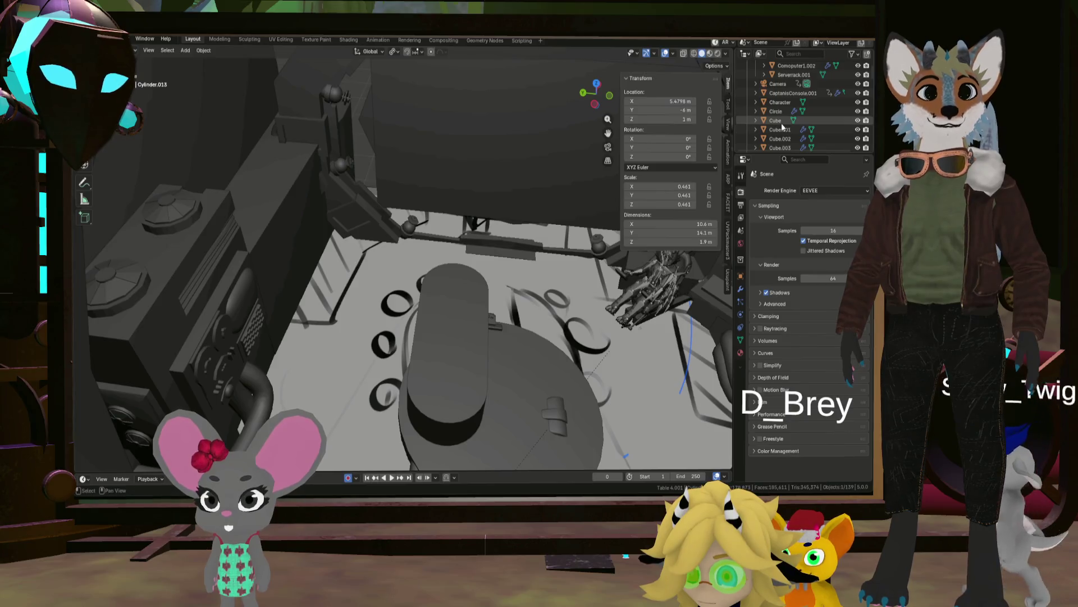
Temporarily hide Cube.004, Cube.005 and Cube.007, then make them visible again.
left_click(852, 121, "shift")
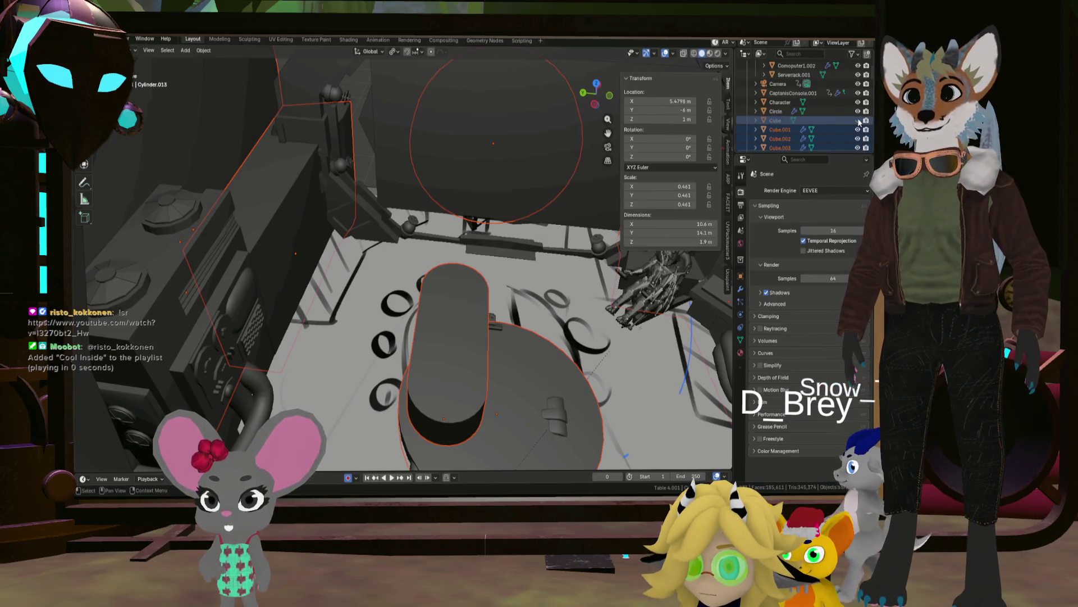
scroll(858, 140, "down", 2)
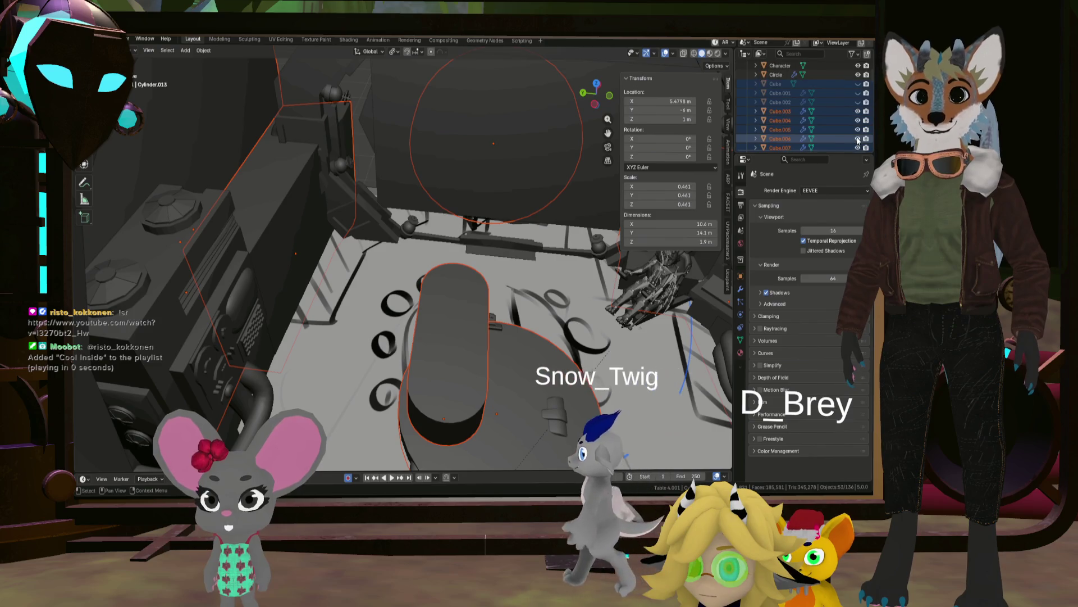
right_click(850, 121)
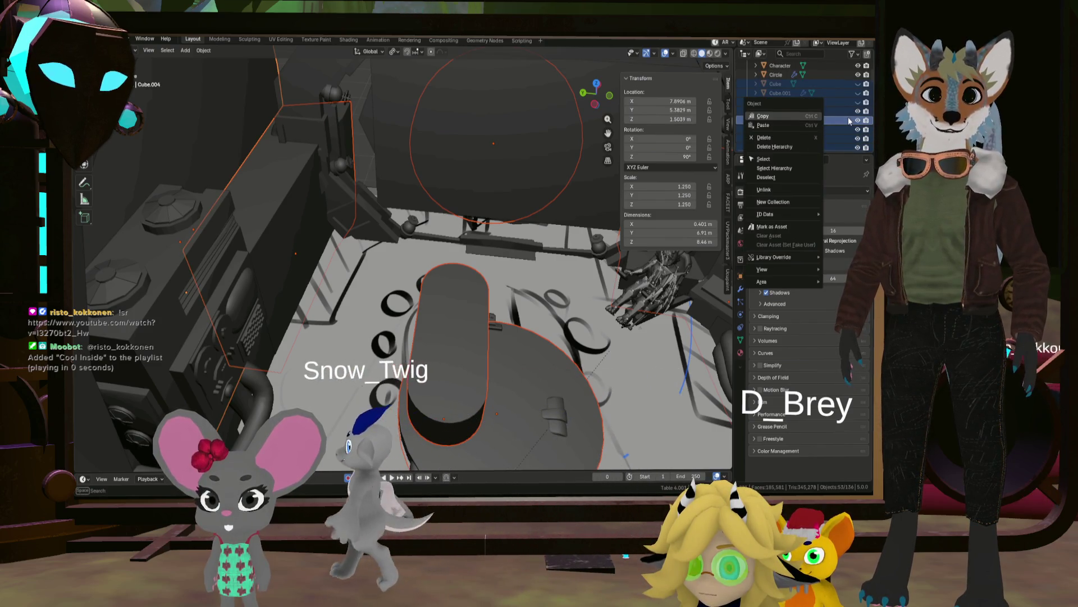
key("Escape")
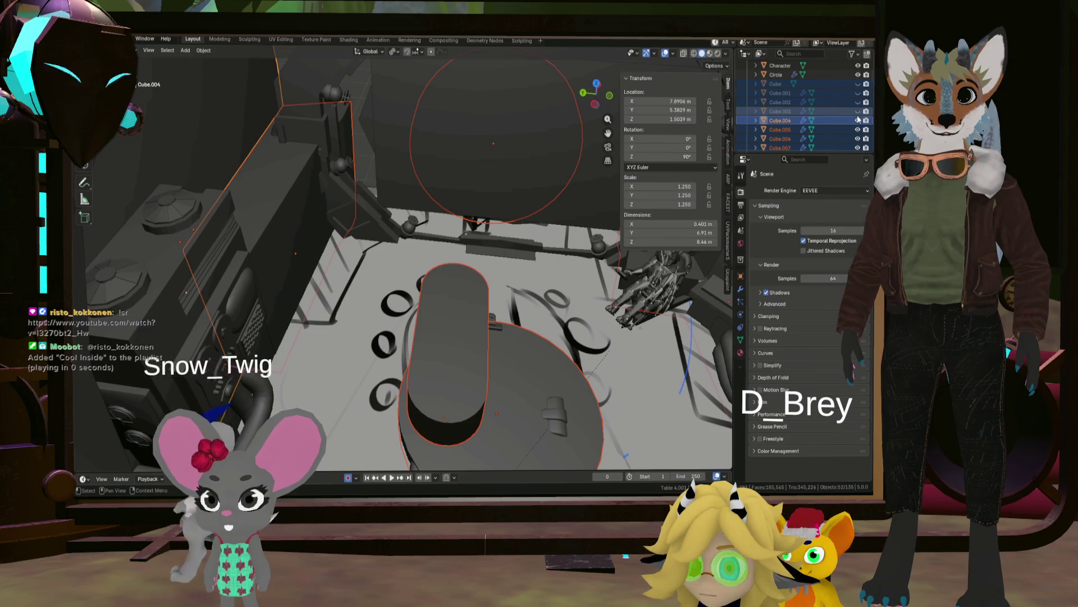
left_click(858, 121)
left_click(858, 130)
scroll(858, 130, "down", 1)
left_click(858, 130)
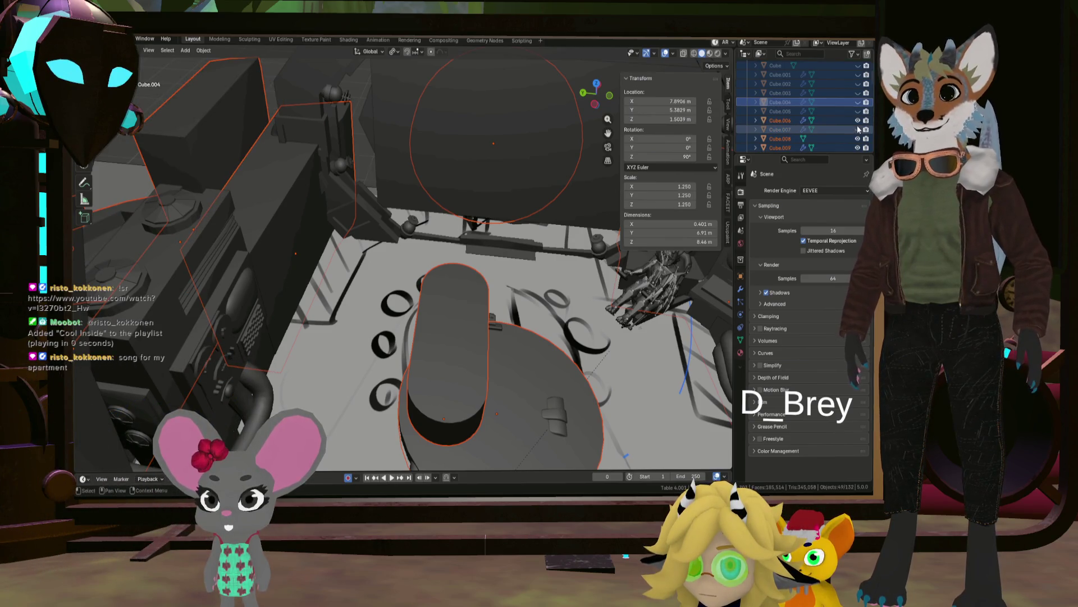
left_click_drag(857, 129, 857, 102)
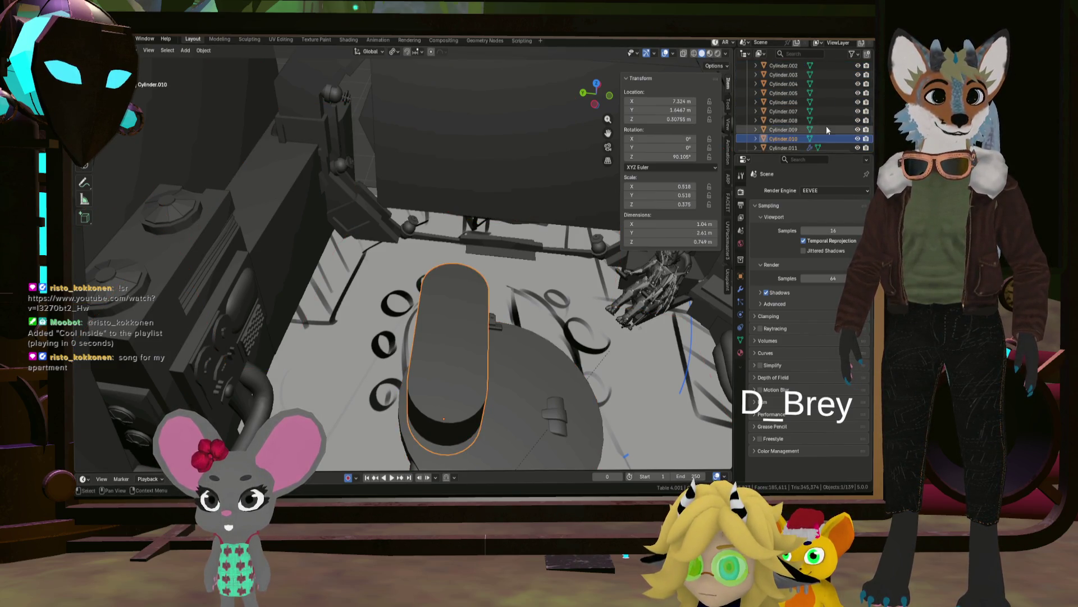
Hide the pill-shaped Cylinder.010 and the Empty from the viewport.
left_click(857, 138)
scroll(366, 228, "up", 5)
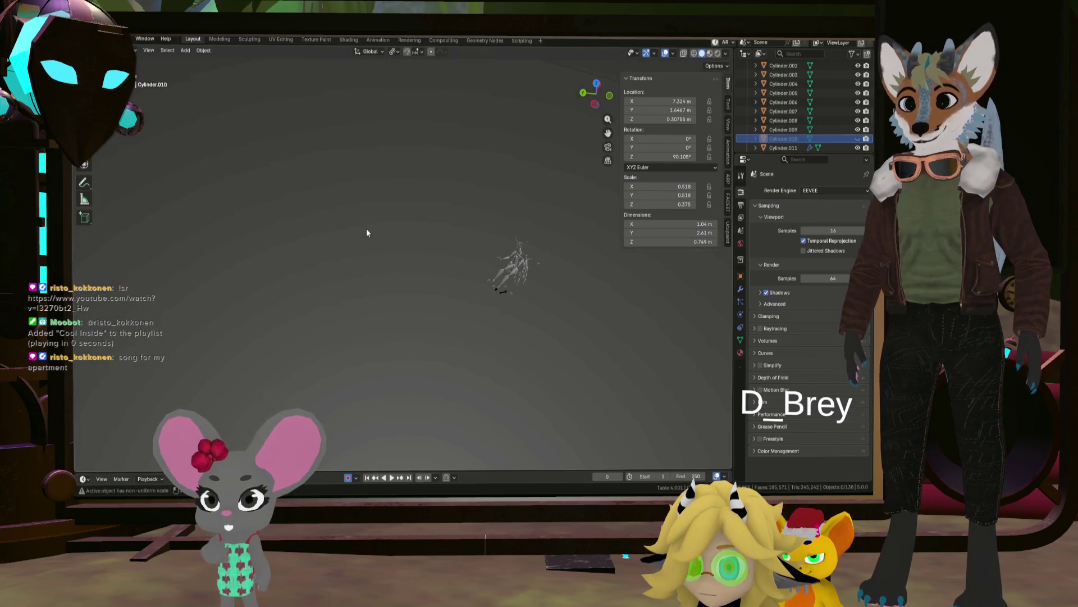
scroll(393, 223, "down", 5)
mouse_move(403, 217)
middle_mouse_down()
mouse_move(486, 185)
mouse_move(552, 184)
middle_mouse_up()
scroll(505, 214, "up", 3)
mouse_move(505, 213)
middle_mouse_down()
mouse_move(415, 250)
mouse_move(437, 278)
mouse_move(409, 255)
mouse_move(478, 309)
middle_mouse_up()
left_click(497, 323)
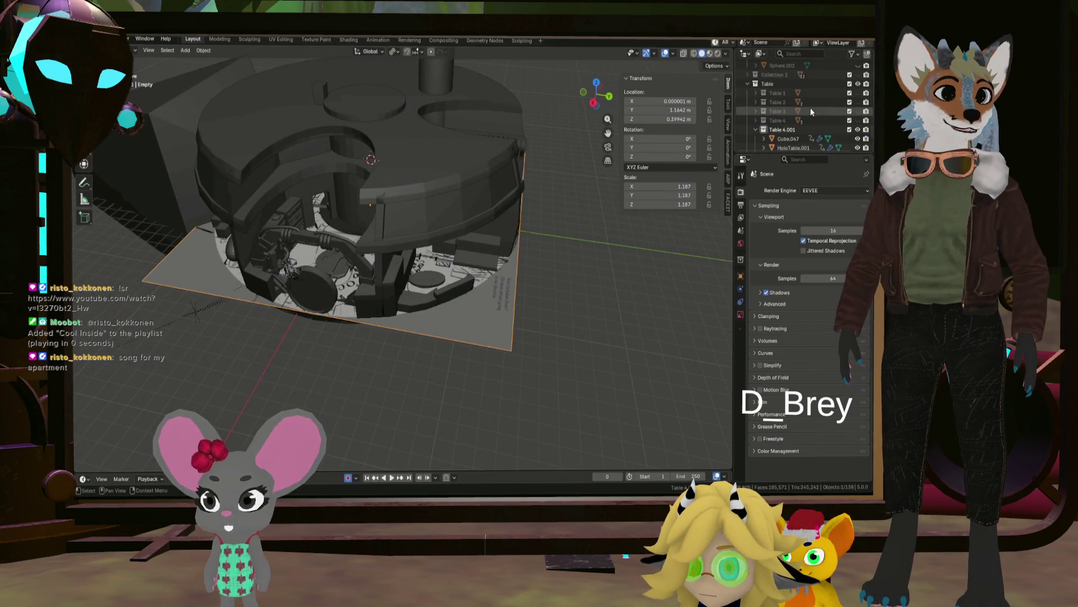
left_click(858, 92)
Delete the ring object Cylinder.011 above the holo table.
mouse_move(393, 253)
middle_mouse_down()
mouse_move(404, 264)
mouse_move(377, 302)
mouse_move(326, 289)
mouse_move(472, 293)
mouse_move(479, 255)
mouse_move(499, 246)
mouse_move(480, 270)
mouse_move(537, 255)
middle_mouse_up()
scroll(472, 288, "up", 4)
left_click(489, 233)
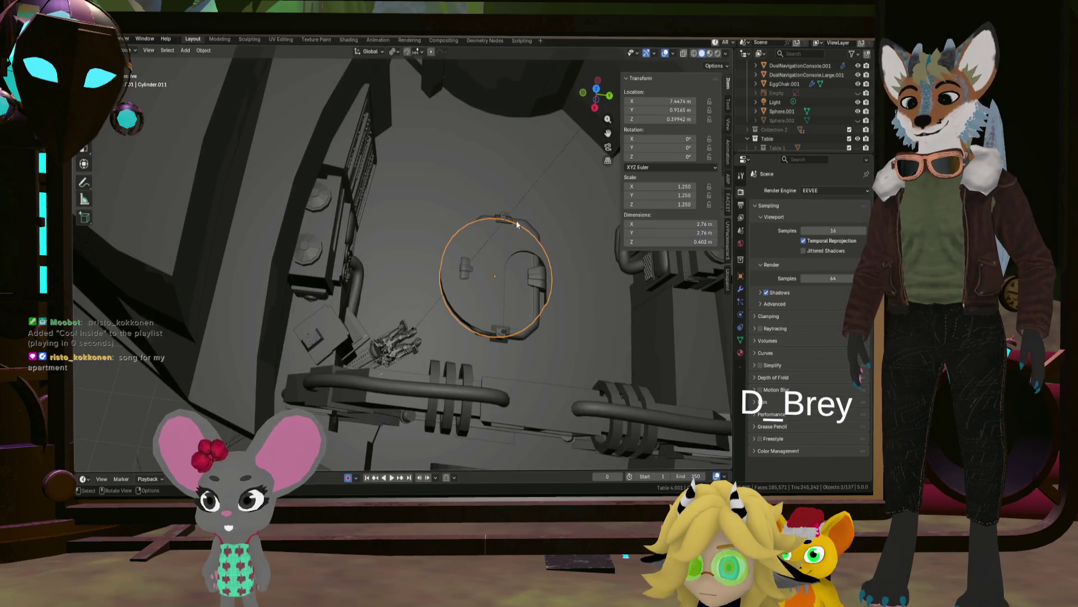
left_click(502, 228)
Select HoloTable.001, HoloTableYCube.001 and the base Cube.047 together.
left_click(507, 229)
mouse_move(508, 229)
middle_mouse_down()
mouse_move(531, 264)
mouse_move(497, 272)
middle_mouse_up()
left_click(533, 279, "shift")
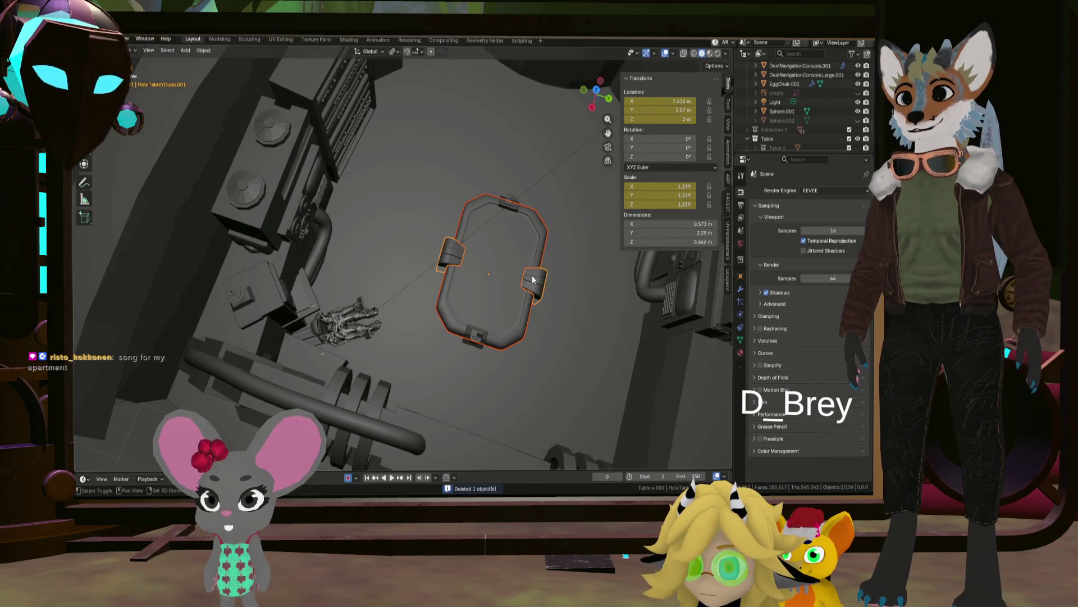
left_click(511, 206, "shift")
mouse_move(511, 205)
middle_mouse_down()
mouse_move(520, 238)
mouse_move(484, 181)
mouse_move(428, 185)
mouse_move(440, 216)
mouse_move(436, 291)
mouse_move(407, 304)
mouse_move(395, 271)
middle_mouse_up()
Raise the holo table about 0.32 m and rotate it 90° around Z.
key("g")
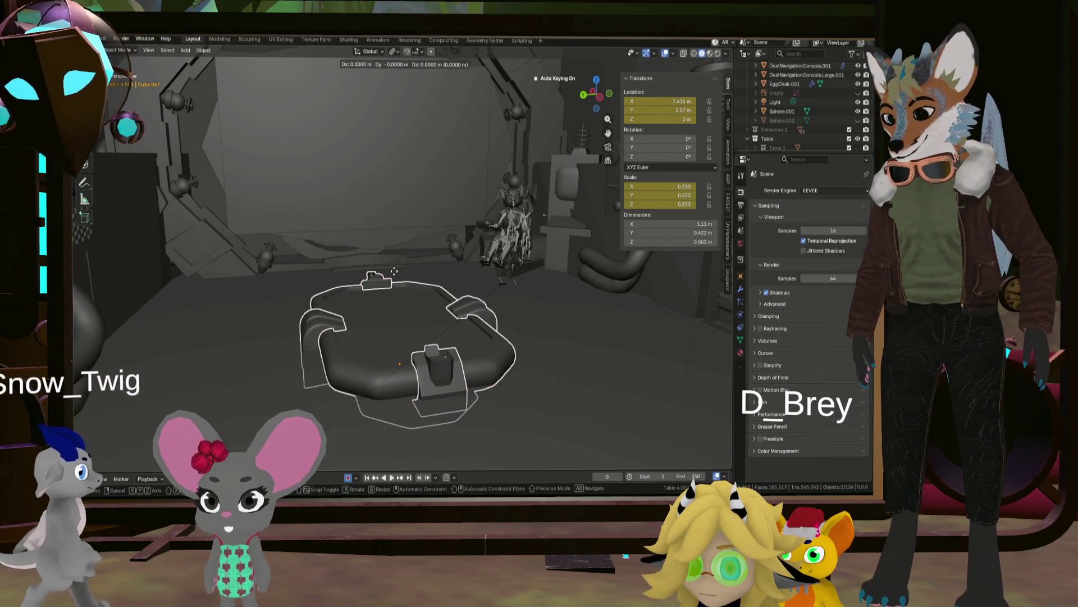
key("z")
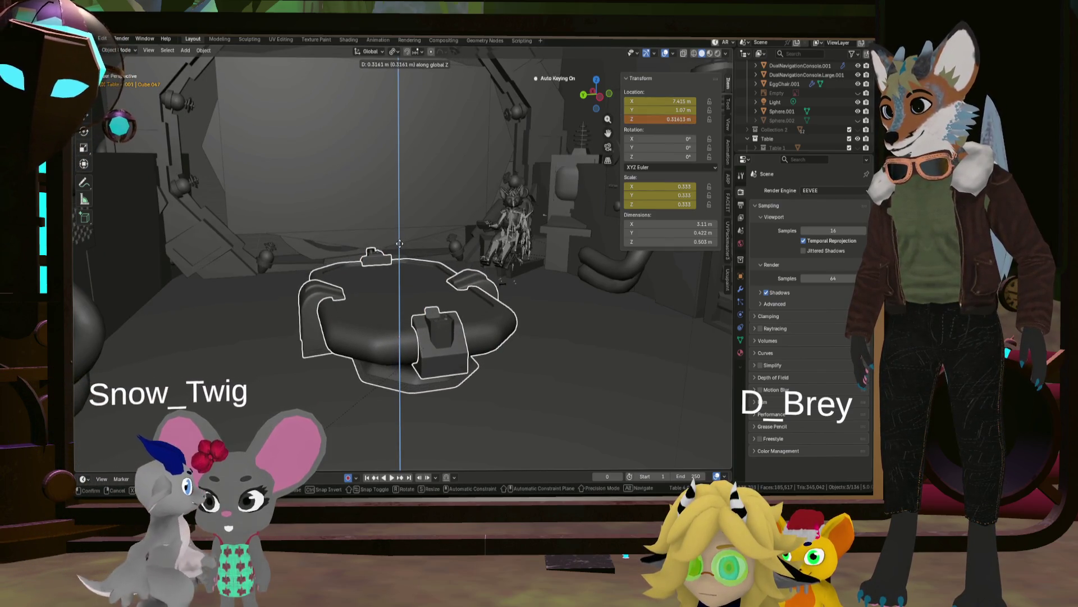
left_click(399, 245)
mouse_move(400, 245)
middle_mouse_down()
mouse_move(417, 278)
mouse_move(381, 292)
mouse_move(409, 271)
mouse_move(400, 267)
middle_mouse_up()
key("r")
key("r")
type("z90")
key("Return")
Shift the holo table along Y to 0.74095 m, then select Cylinder.012.
key("g")
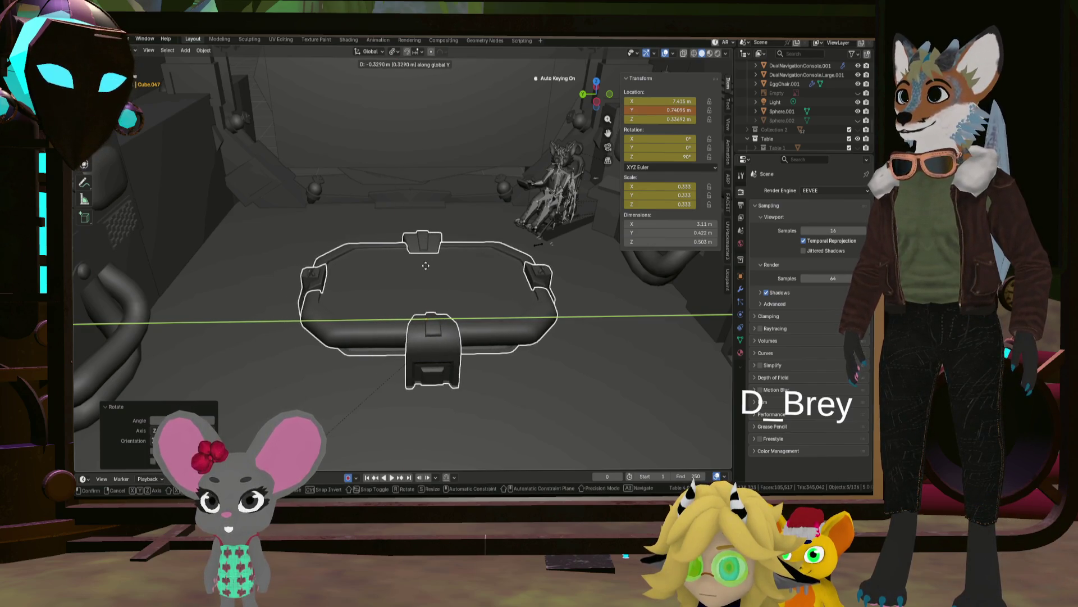
left_click(437, 228)
left_click(369, 185)
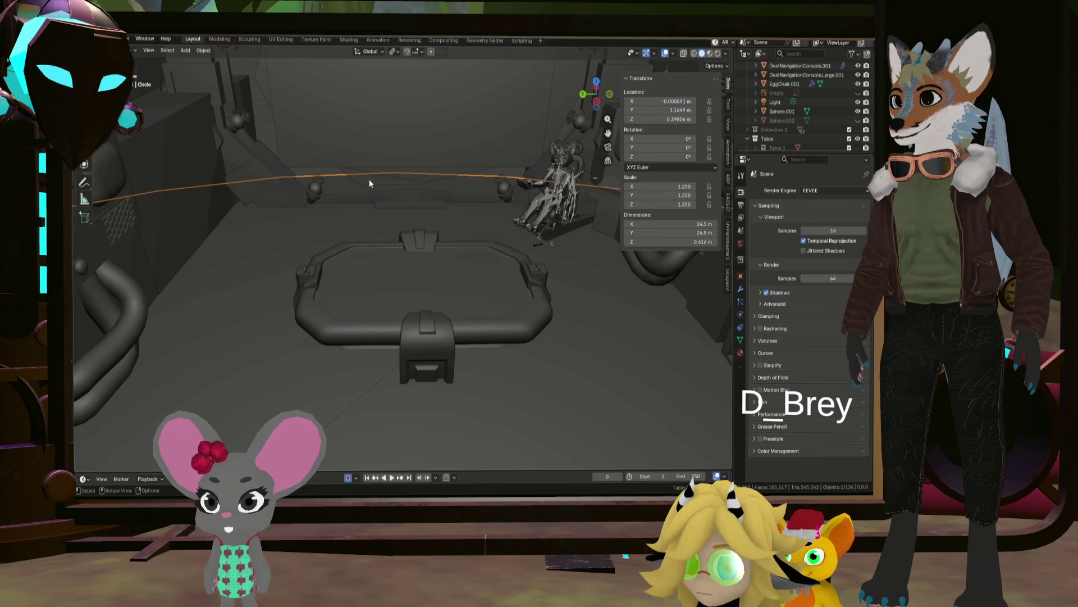
mouse_move(369, 178)
middle_mouse_down()
mouse_move(381, 181)
mouse_move(376, 171)
middle_mouse_up()
scroll(452, 222, "down", 10)
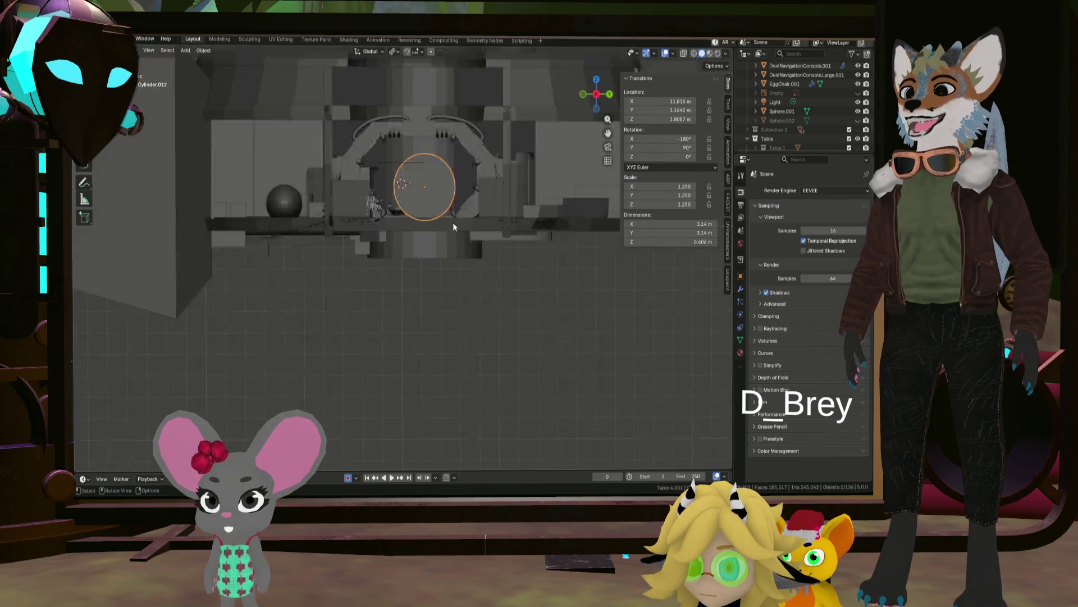
mouse_move(473, 227)
middle_mouse_down()
mouse_move(453, 218)
mouse_move(457, 274)
mouse_move(433, 183)
mouse_move(406, 282)
mouse_move(432, 221)
middle_mouse_up()
scroll(453, 218, "up", 8)
left_click(432, 223)
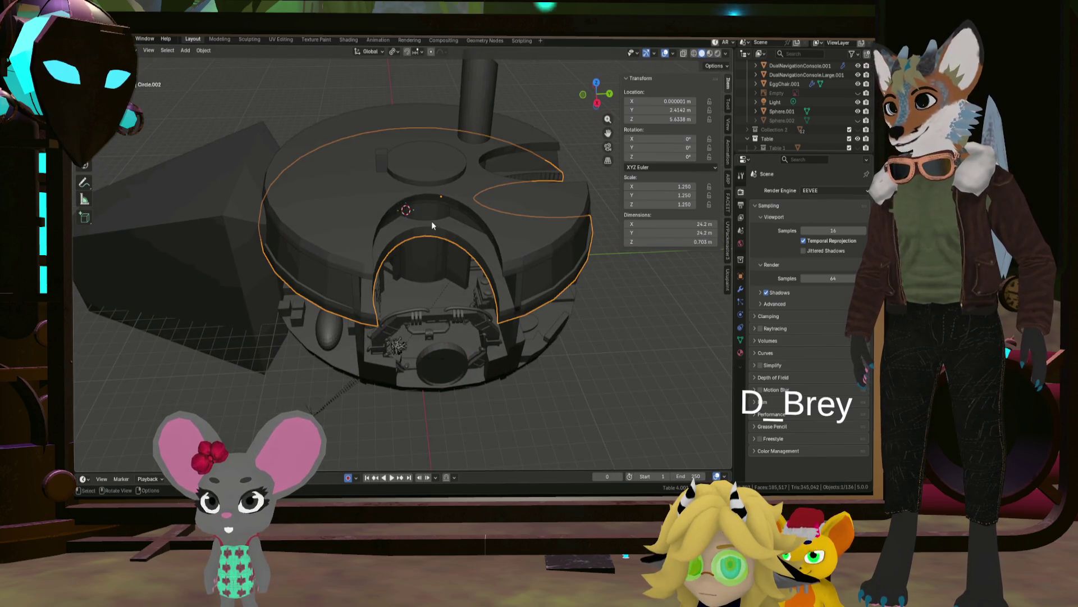
mouse_move(431, 224)
middle_mouse_down()
mouse_move(434, 146)
mouse_move(424, 176)
mouse_move(432, 252)
mouse_move(430, 190)
middle_mouse_up()
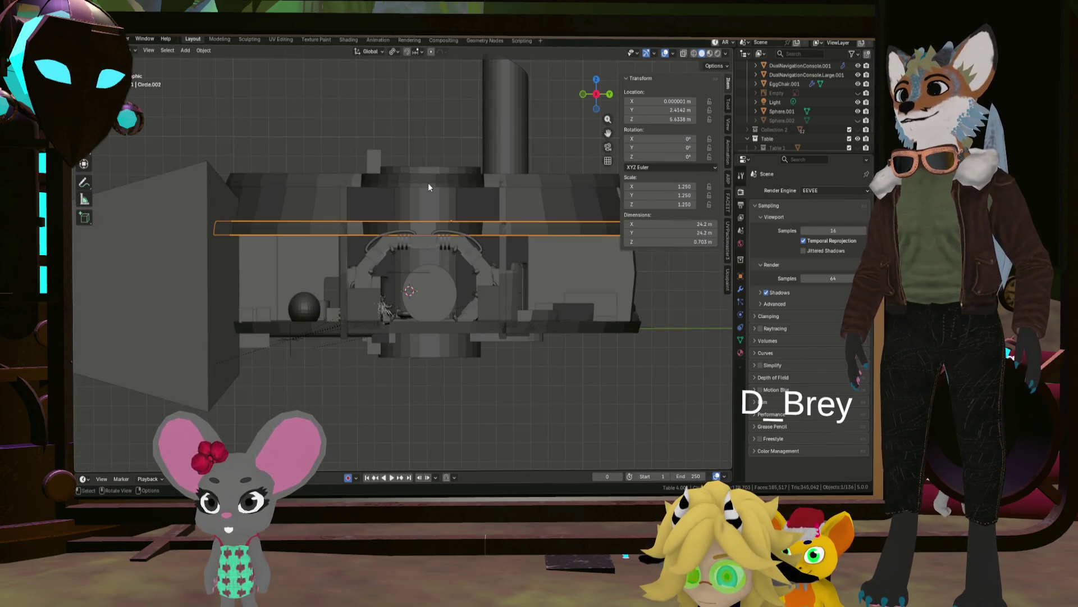
scroll(430, 183, "down", 7)
scroll(443, 197, "up", 3)
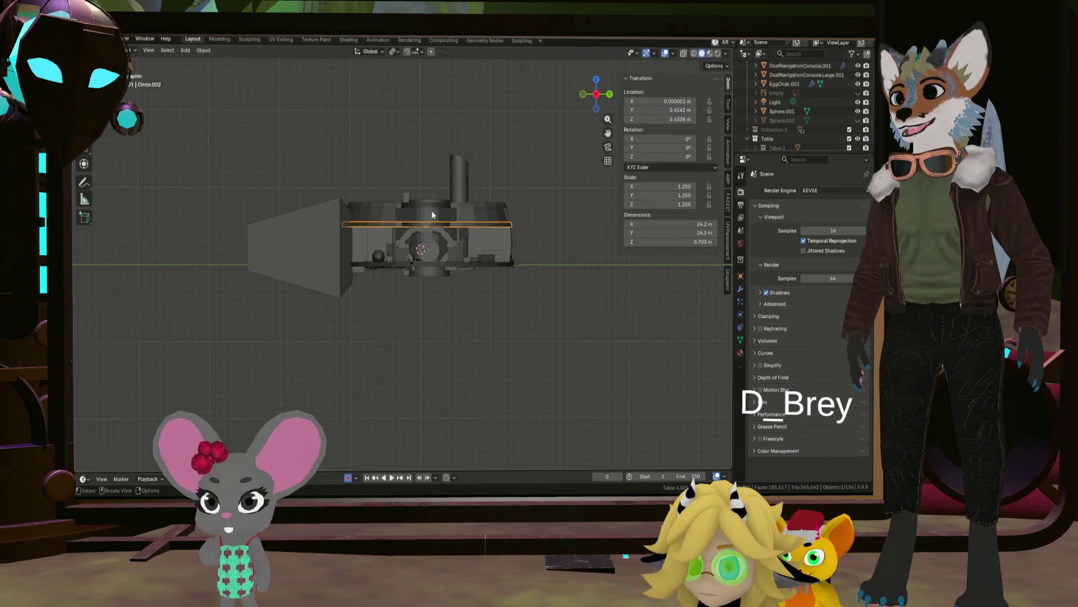
key("a")
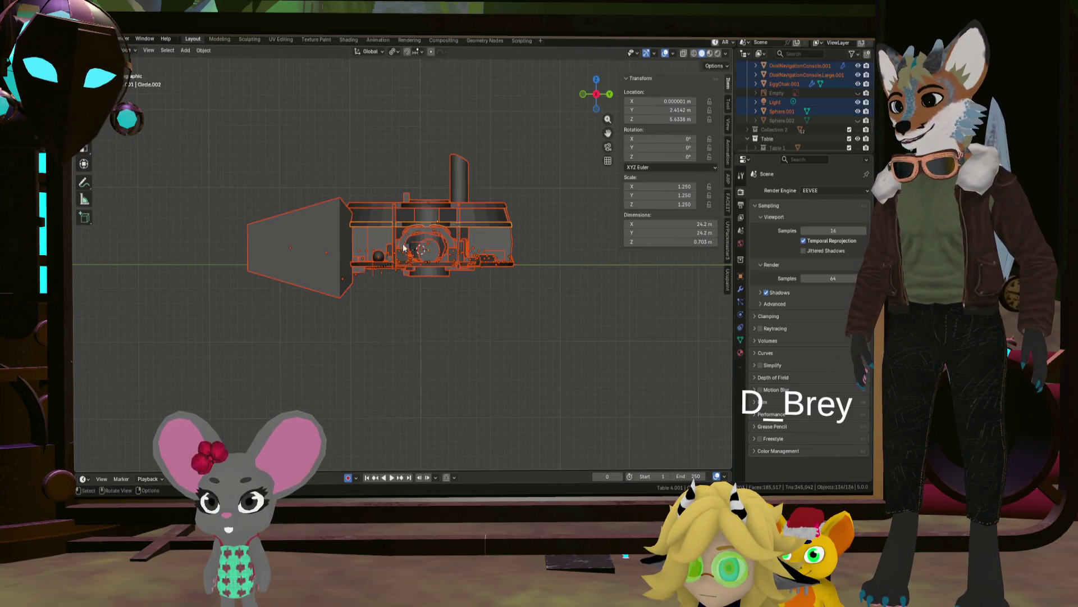
scroll(403, 248, "up", 8)
middle_click_drag(510, 372, 465, 336, "shift")
scroll(829, 105, "up", 5)
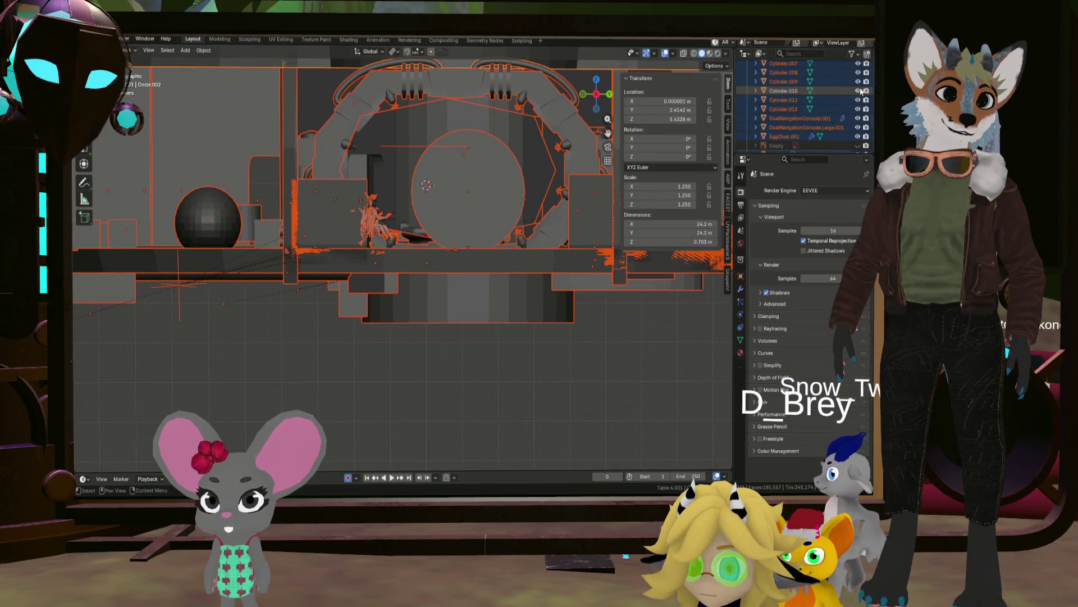
left_click(843, 91)
left_click(803, 136)
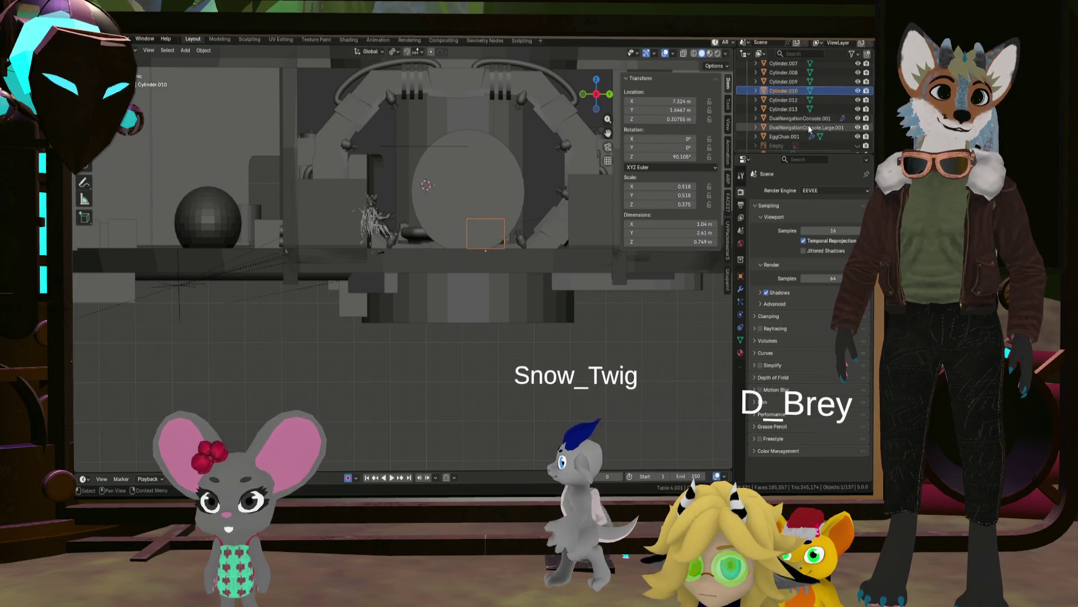
scroll(804, 137, "up", 5)
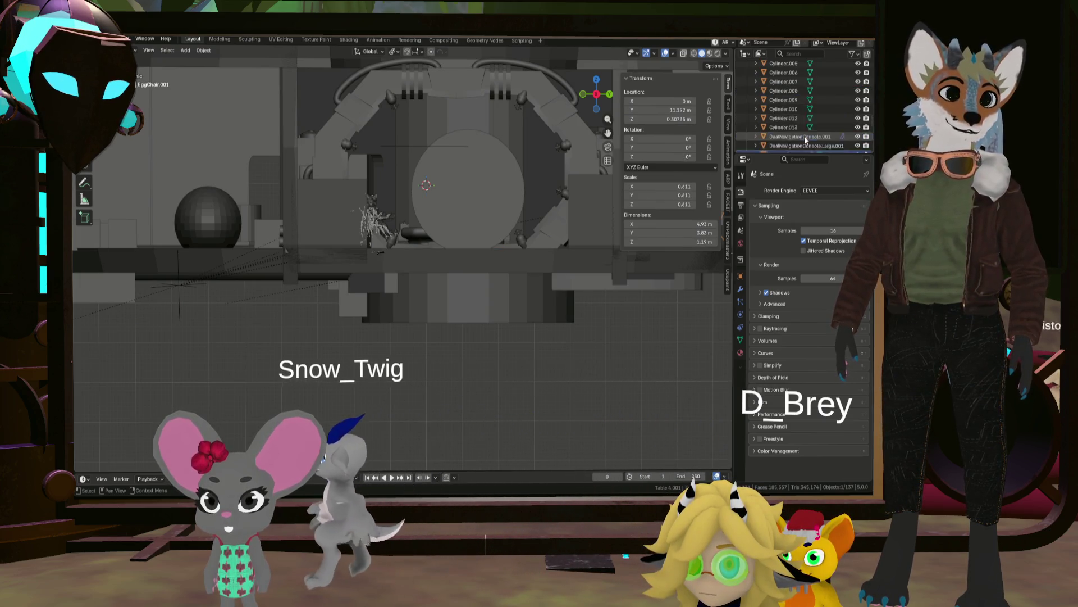
scroll(797, 112, "up", 10)
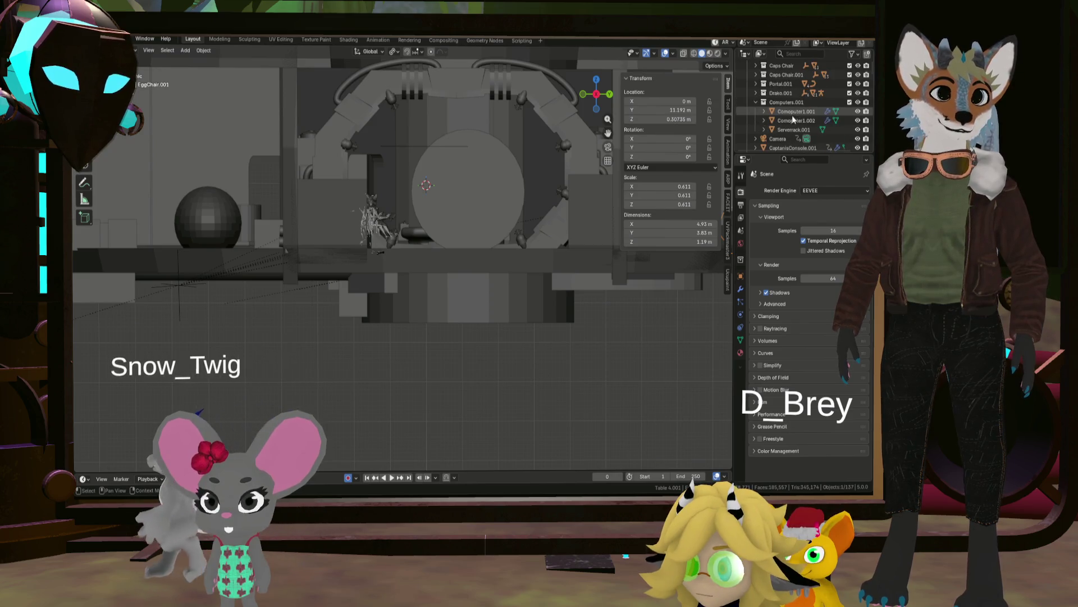
double_click(779, 75)
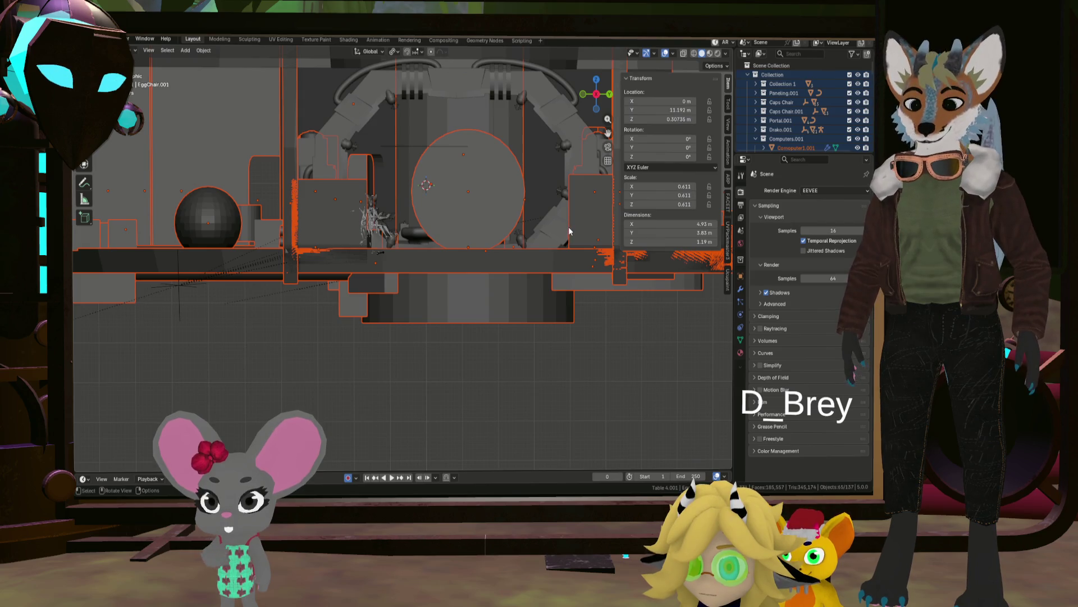
key("y")
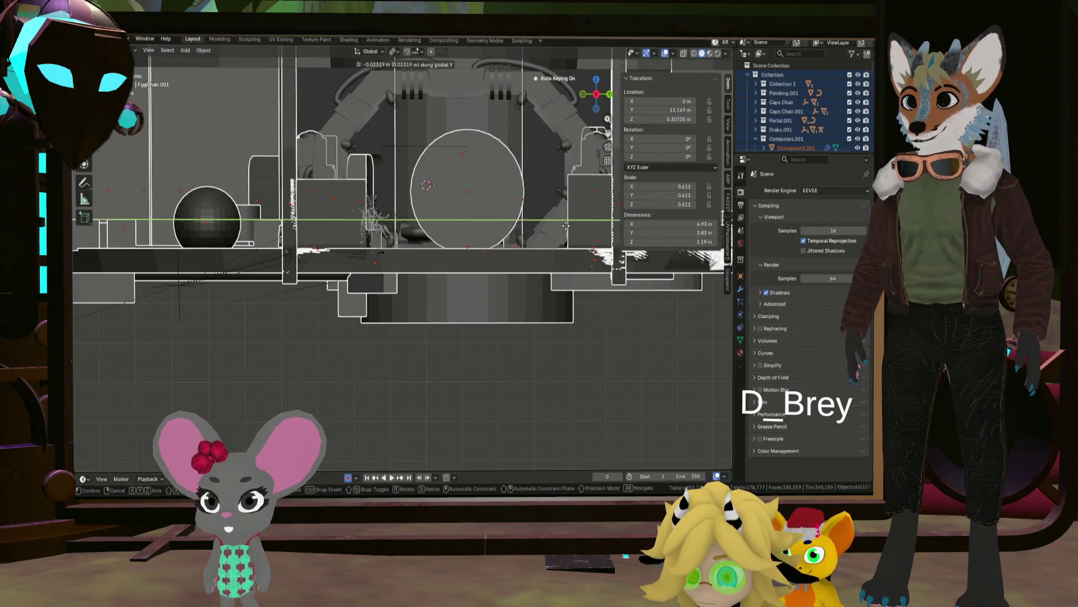
key("Escape")
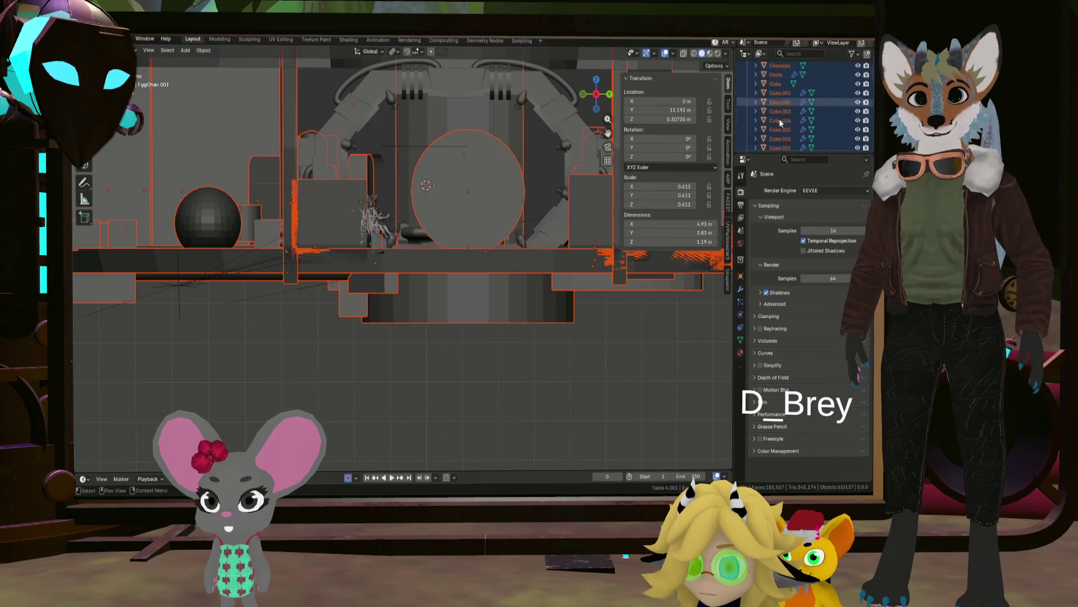
scroll(790, 135, "down", 5)
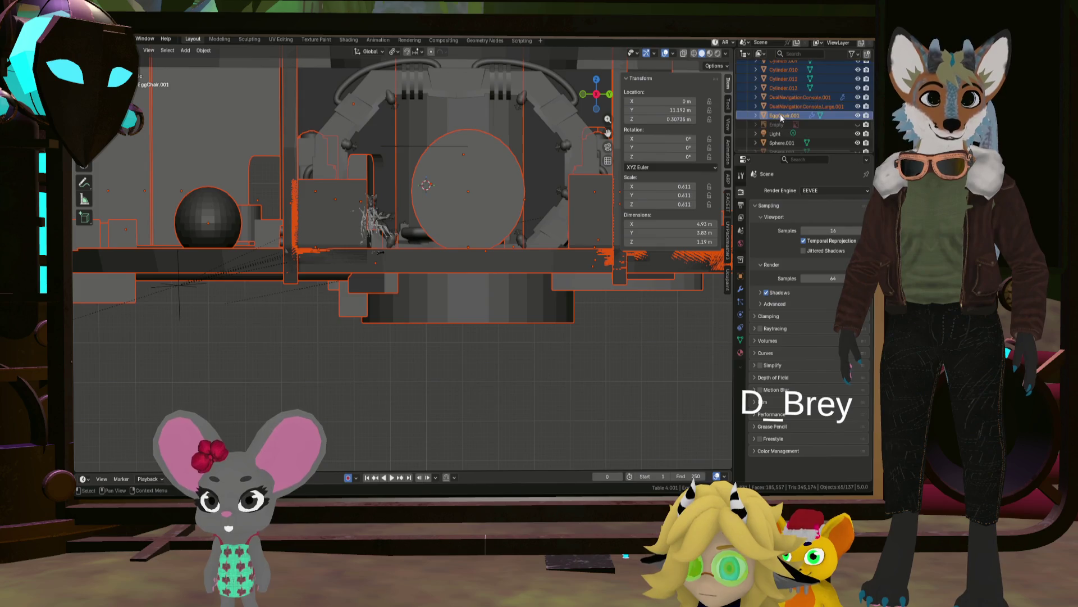
scroll(780, 114, "up", 5)
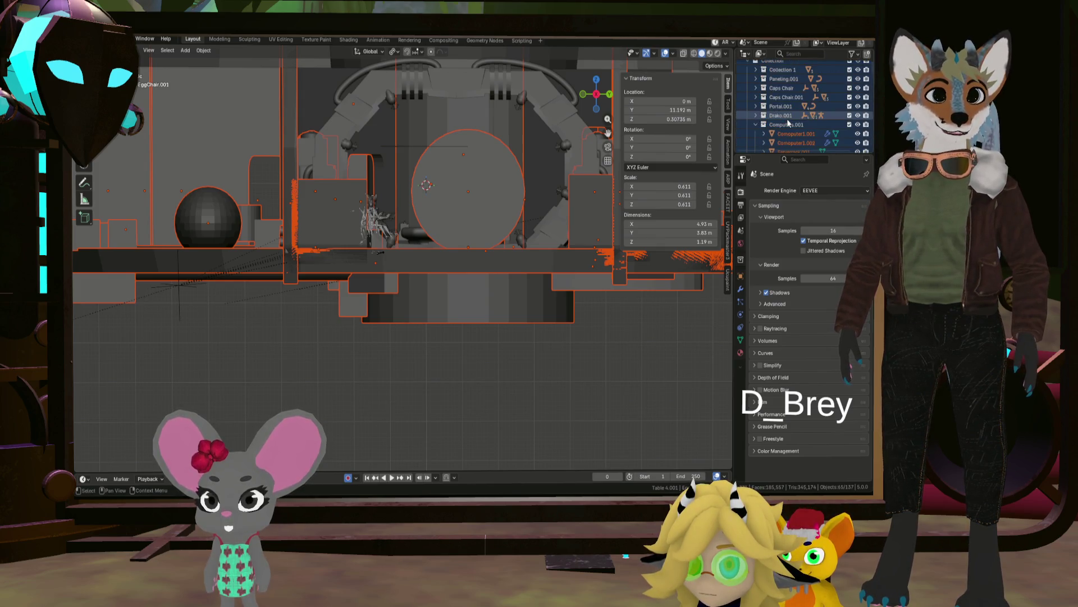
scroll(788, 122, "down", 5)
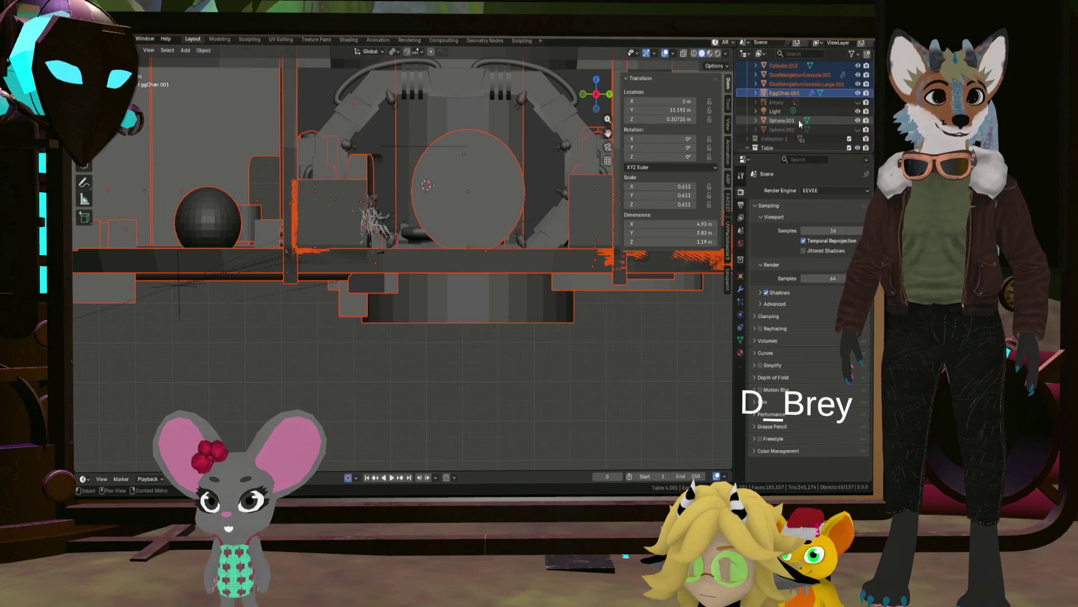
scroll(800, 122, "down", 3)
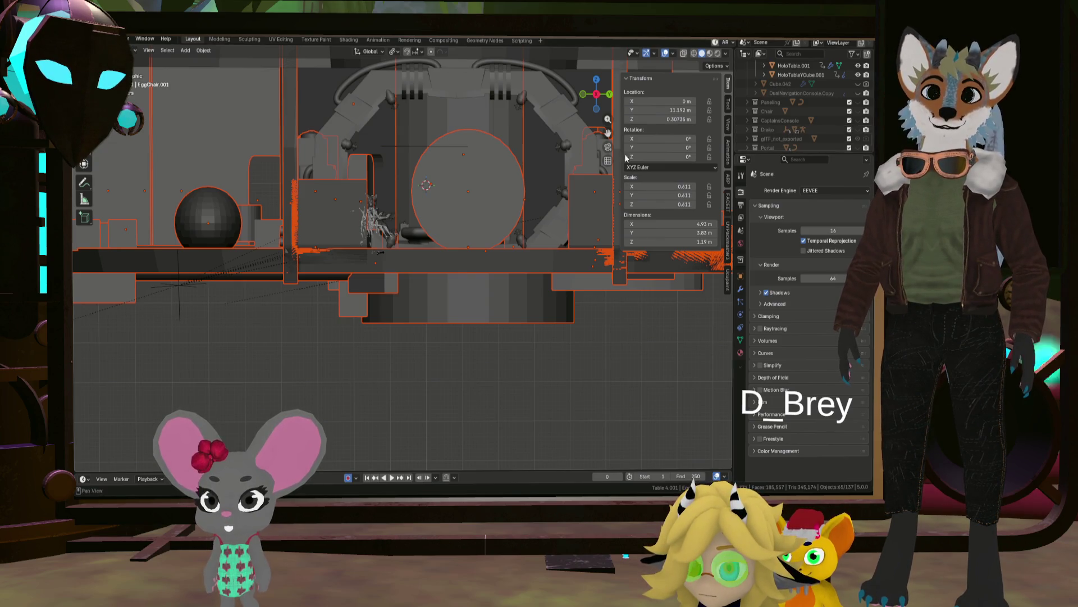
mouse_move(449, 168)
middle_mouse_down()
mouse_move(501, 218)
mouse_move(533, 223)
mouse_move(488, 216)
middle_mouse_up()
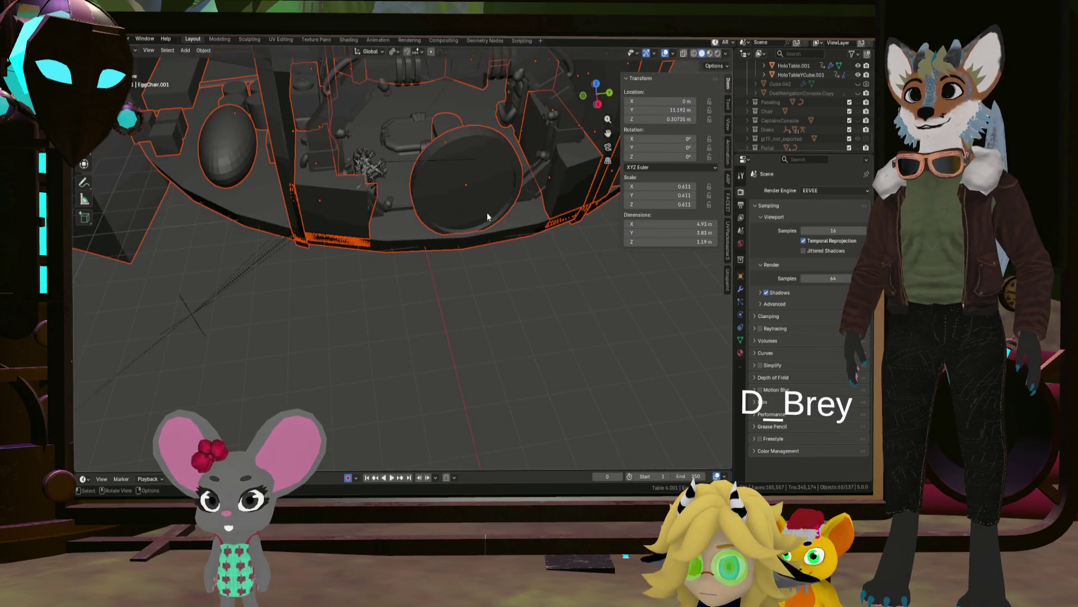
Delete Cylinder.010, the oval cylinder next to the curved pipe, then zoom out.
left_click(365, 156)
scroll(366, 167, "up", 3)
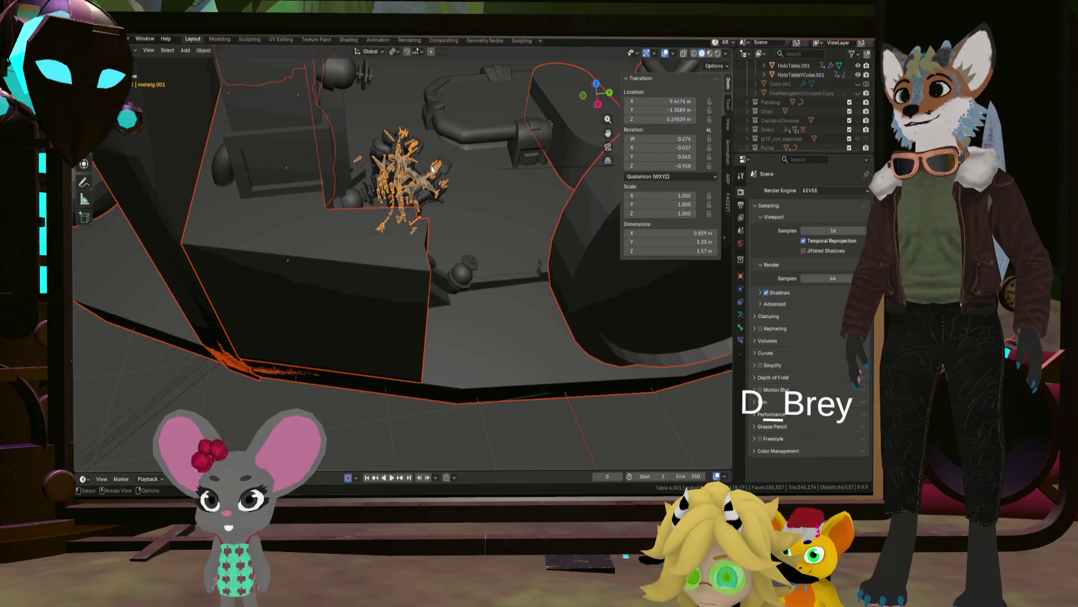
mouse_move(366, 166)
middle_mouse_down()
mouse_move(427, 152)
mouse_move(477, 169)
mouse_move(475, 152)
mouse_move(489, 206)
mouse_move(516, 191)
mouse_move(477, 325)
mouse_move(436, 186)
middle_mouse_up()
scroll(474, 142, "down", 5)
left_click(499, 232)
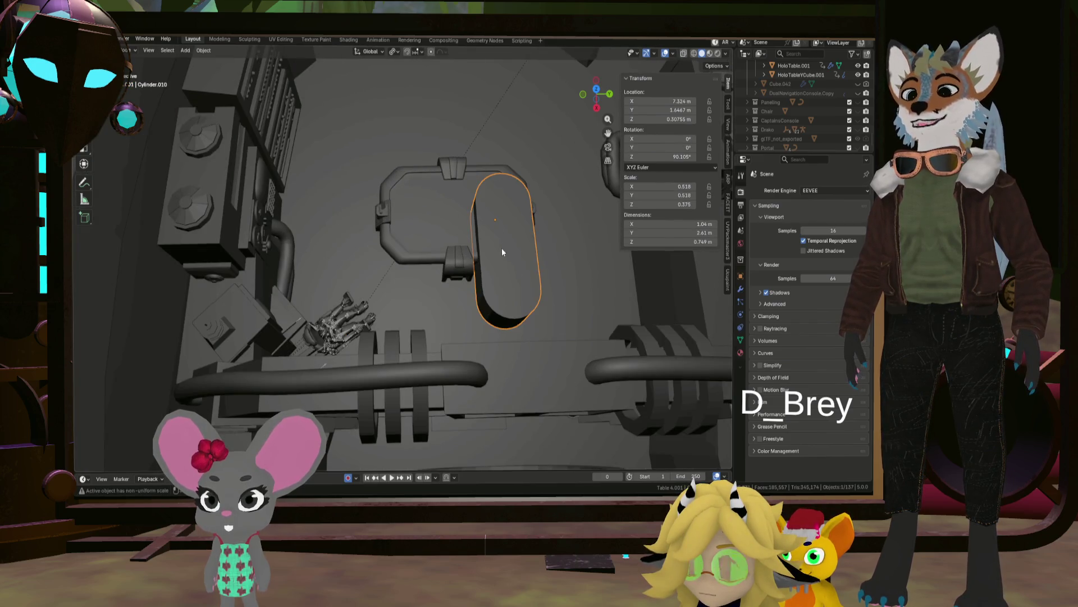
key("x")
left_click(507, 247)
mouse_move(507, 247)
middle_mouse_down()
mouse_move(673, 253)
mouse_move(655, 233)
mouse_move(608, 221)
mouse_move(440, 233)
mouse_move(515, 238)
mouse_move(468, 235)
mouse_move(482, 256)
mouse_move(539, 220)
mouse_move(554, 331)
mouse_move(561, 292)
mouse_move(566, 308)
mouse_move(517, 291)
mouse_move(530, 313)
mouse_move(510, 295)
middle_mouse_up()
scroll(638, 237, "up", 5)
scroll(510, 296, "down", 5)
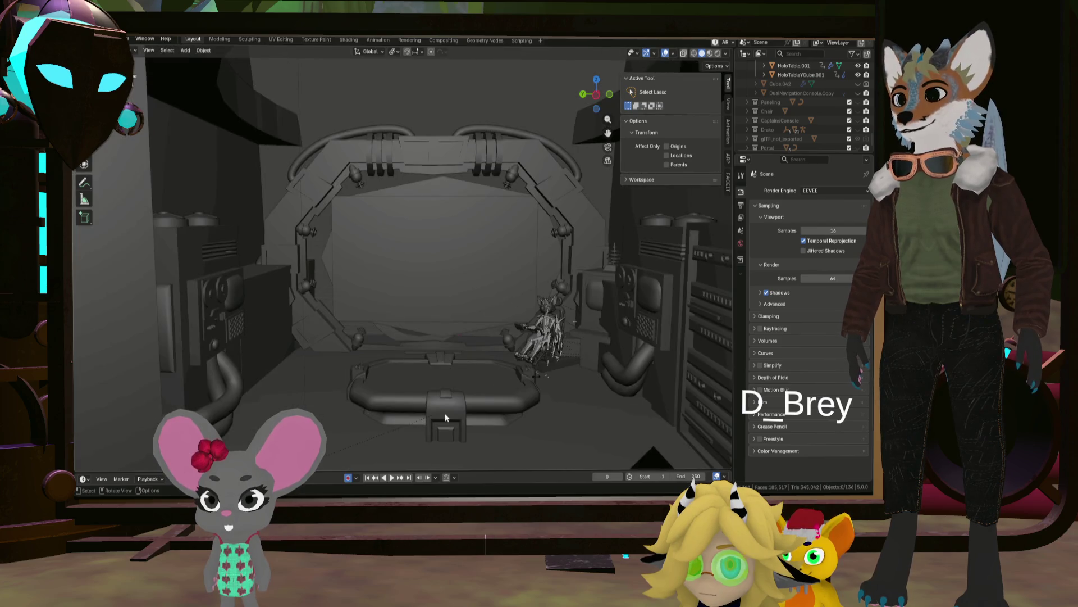
Select the chair base and toggle local view on and off.
left_click(444, 418)
key("KP_Divide")
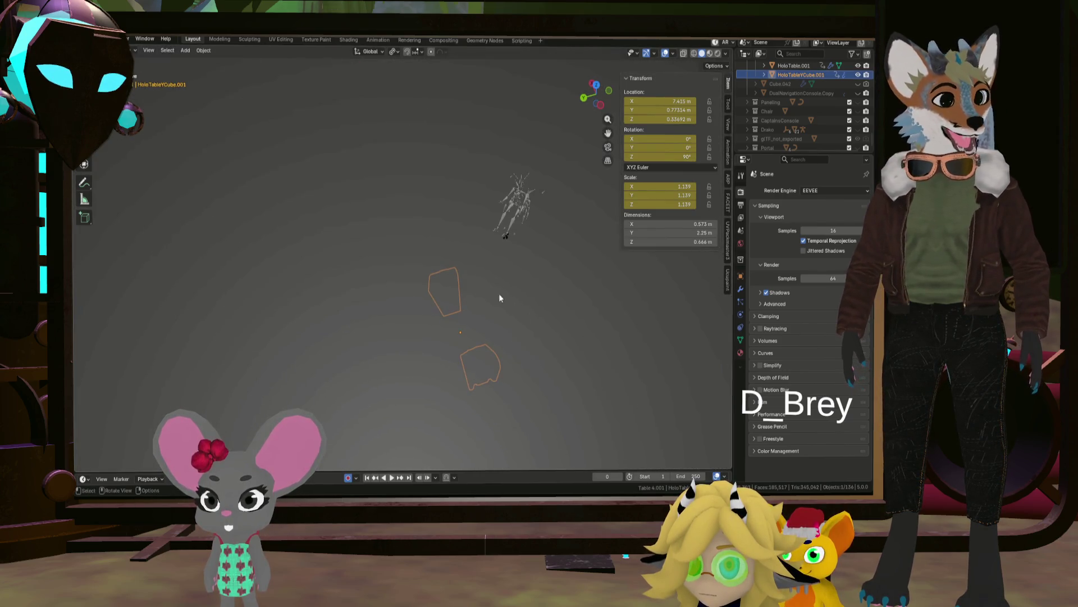
key("KP_Divide")
key("KP_Divide")
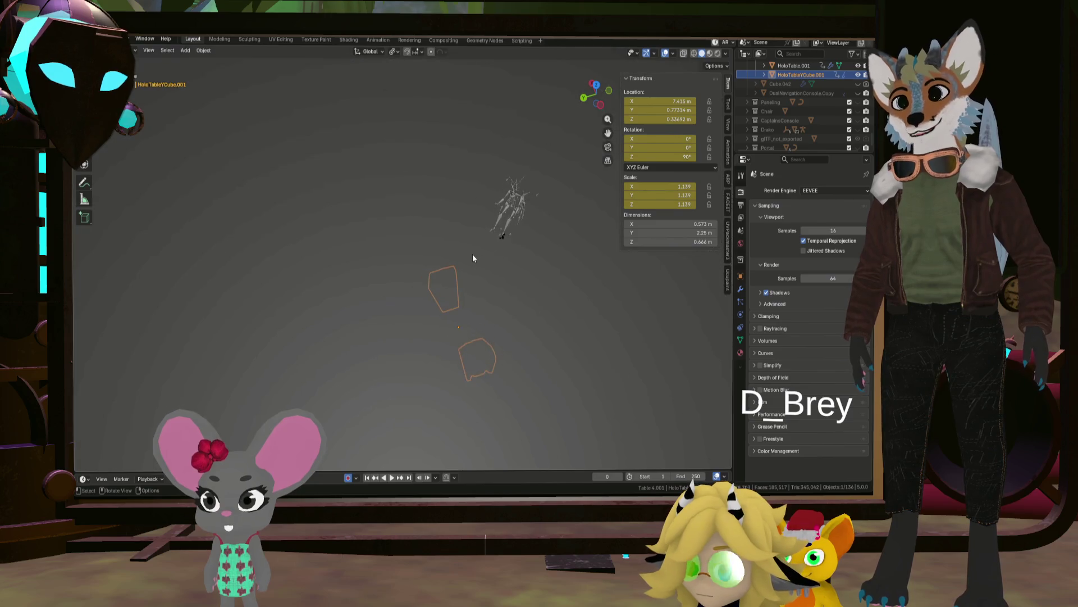
key("KP_Divide")
scroll(505, 286, "up", 3)
scroll(552, 326, "down", 1)
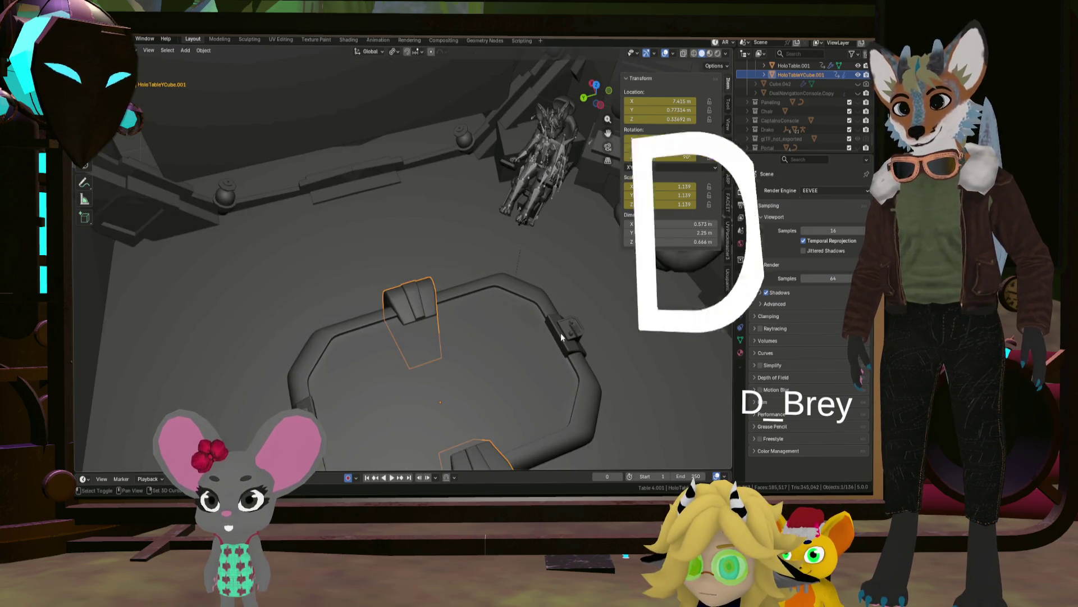
Move the holo table and its side clip along global X to about 7.24 m.
left_click(563, 336, "shift")
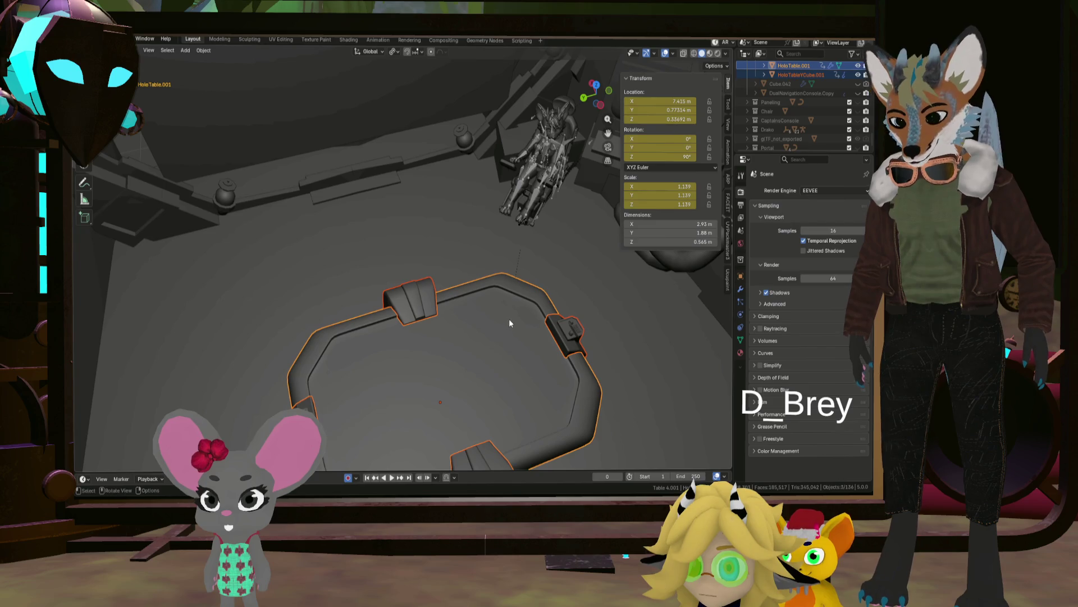
key("g")
key("x")
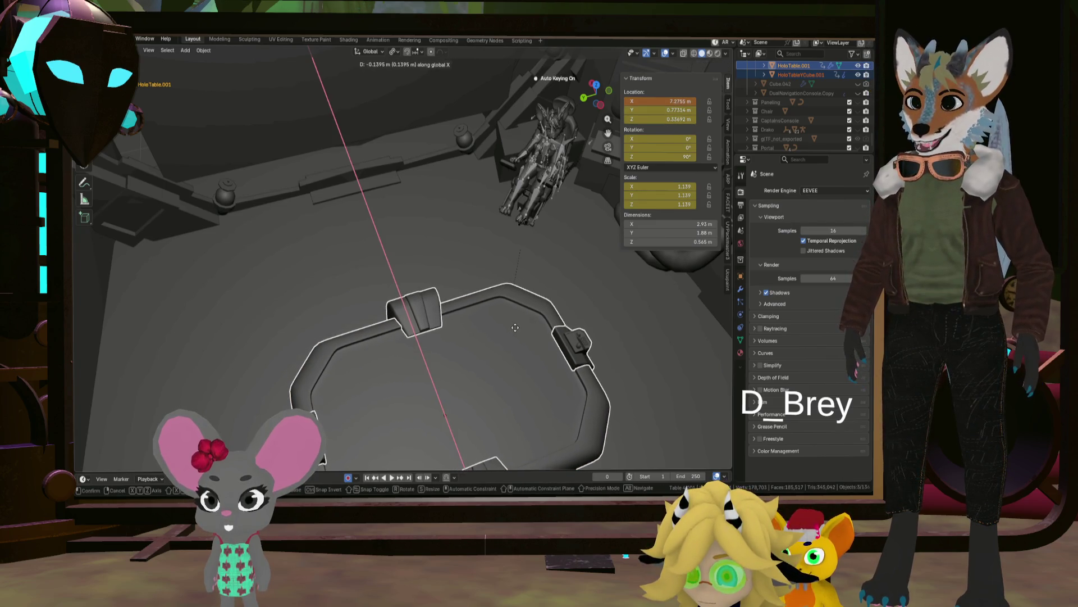
left_click(515, 327)
mouse_move(515, 328)
middle_mouse_down()
mouse_move(604, 376)
mouse_move(606, 350)
mouse_move(379, 277)
mouse_move(399, 298)
mouse_move(480, 279)
mouse_move(459, 258)
middle_mouse_up()
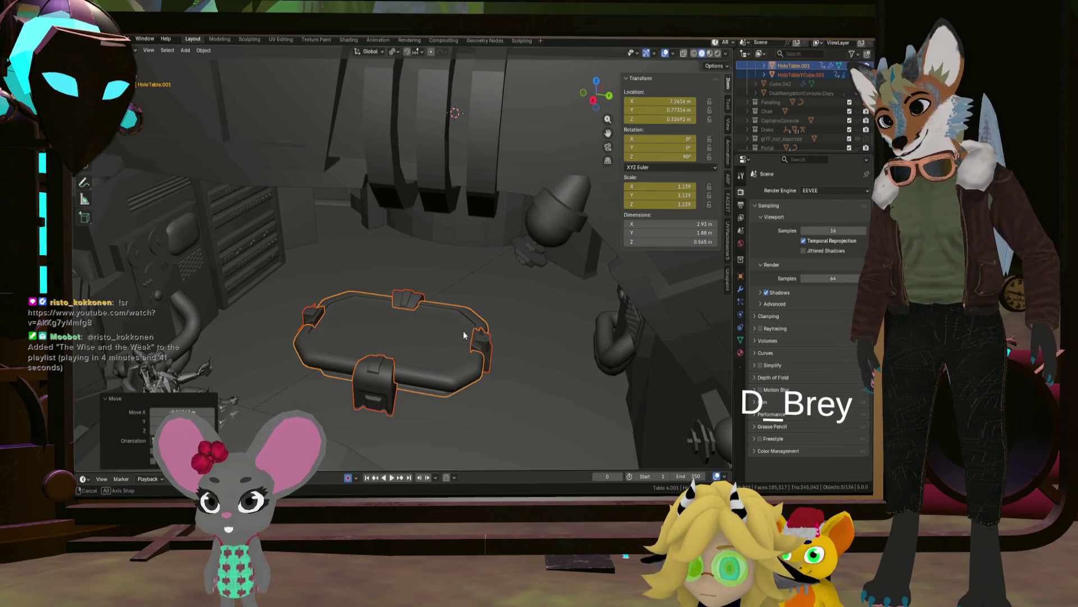
middle_click_drag(464, 335, 473, 331)
scroll(403, 336, "up", 5)
mouse_move(402, 335)
middle_mouse_down()
mouse_move(349, 347)
mouse_move(340, 334)
mouse_move(571, 305)
mouse_move(595, 319)
mouse_move(534, 313)
mouse_move(572, 318)
mouse_move(533, 192)
middle_mouse_up()
mouse_move(517, 288)
middle_mouse_down()
mouse_move(494, 237)
mouse_move(460, 220)
mouse_move(480, 275)
mouse_move(465, 204)
mouse_move(485, 197)
mouse_move(456, 160)
mouse_move(473, 222)
mouse_move(456, 255)
middle_mouse_up()
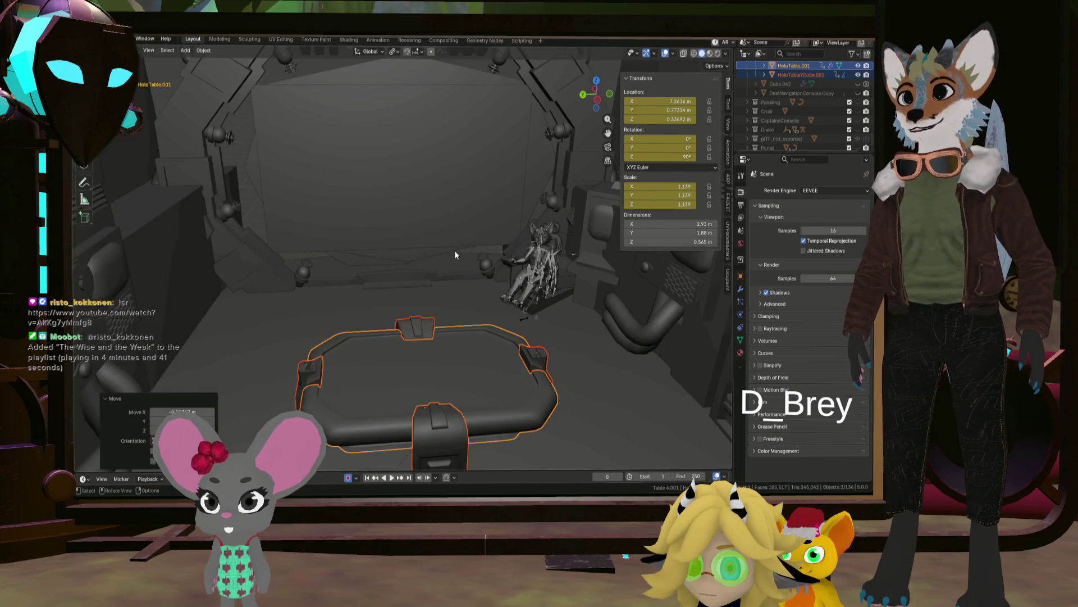
Select everything and frame the view on the selection.
key("a")
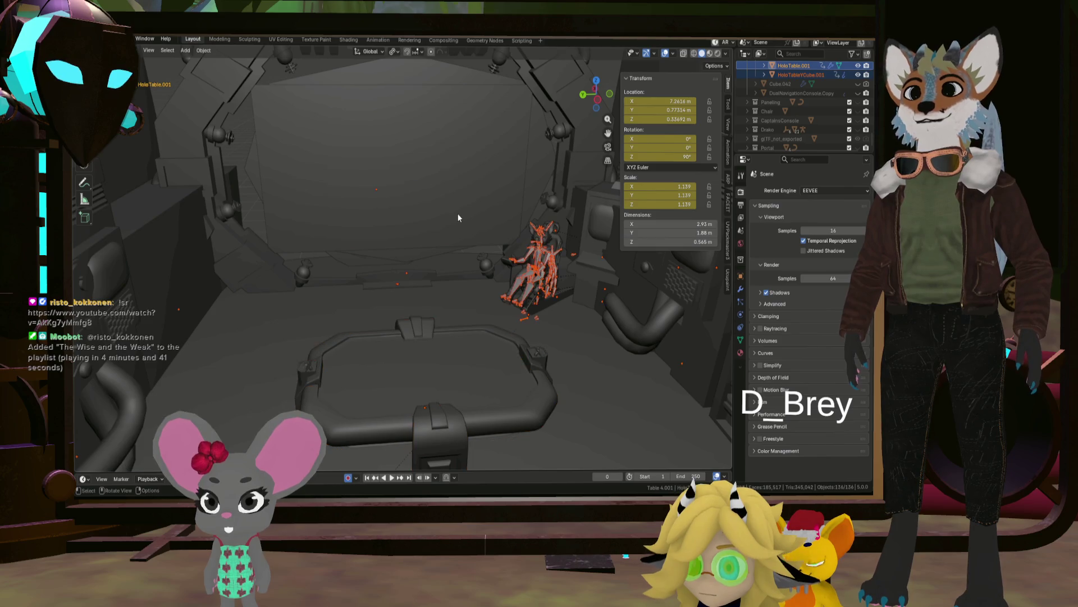
key("KP_Decimal")
scroll(488, 238, "down", 6)
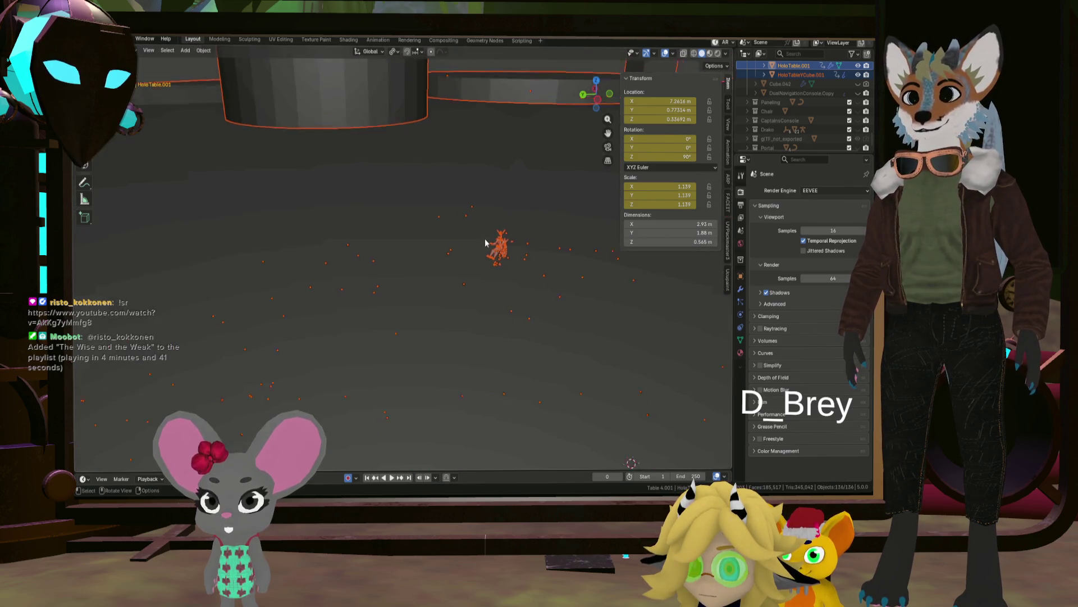
mouse_move(486, 239)
middle_mouse_down()
mouse_move(598, 231)
mouse_move(437, 268)
middle_mouse_up()
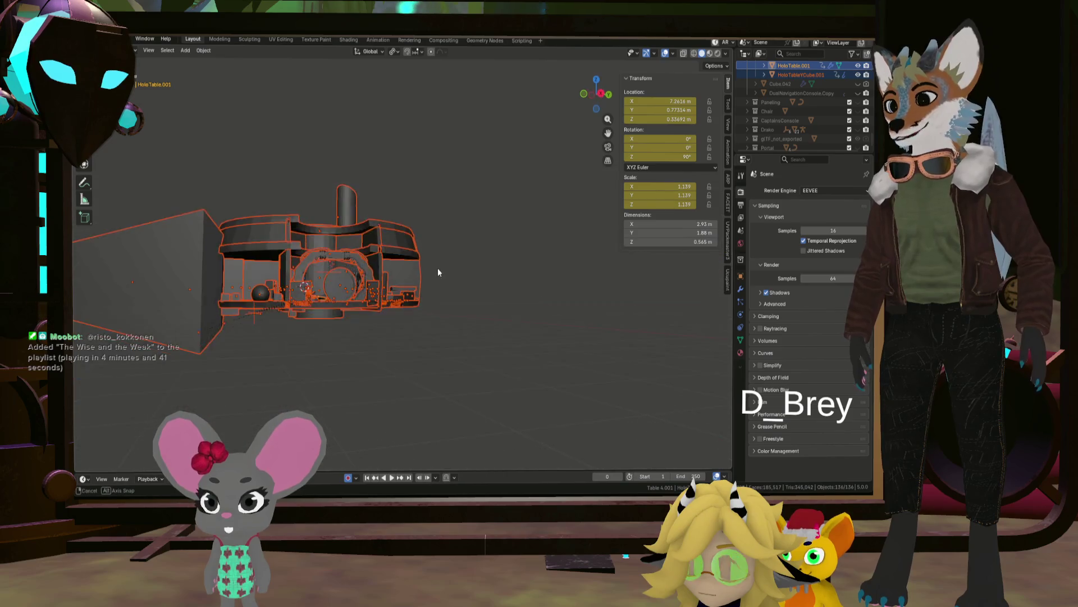
Reposition the holo table with an unconstrained move and view it from above.
key("g")
key("y")
key("y")
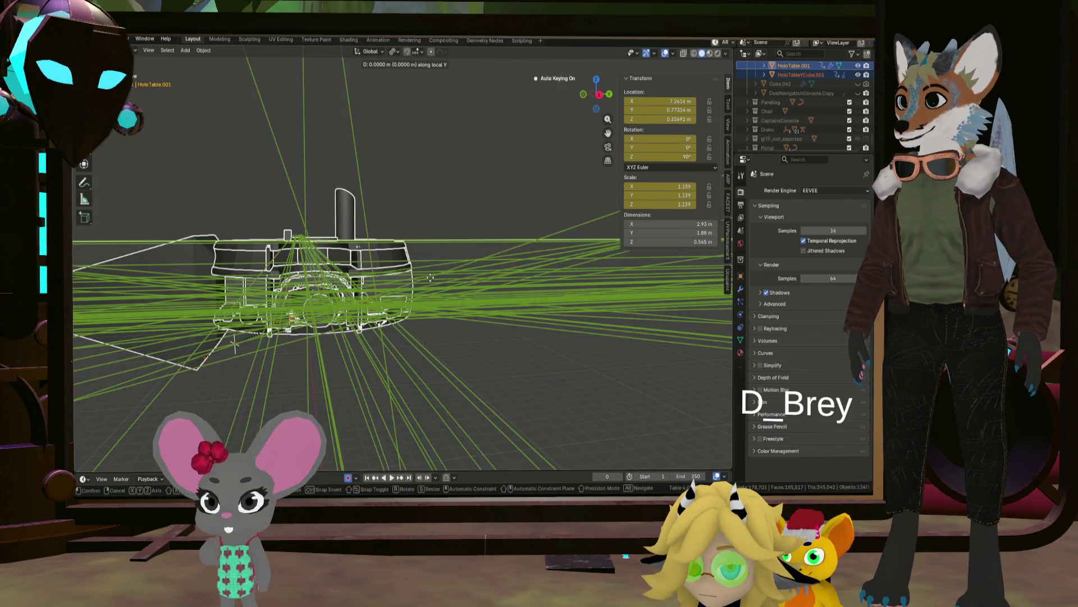
key("y")
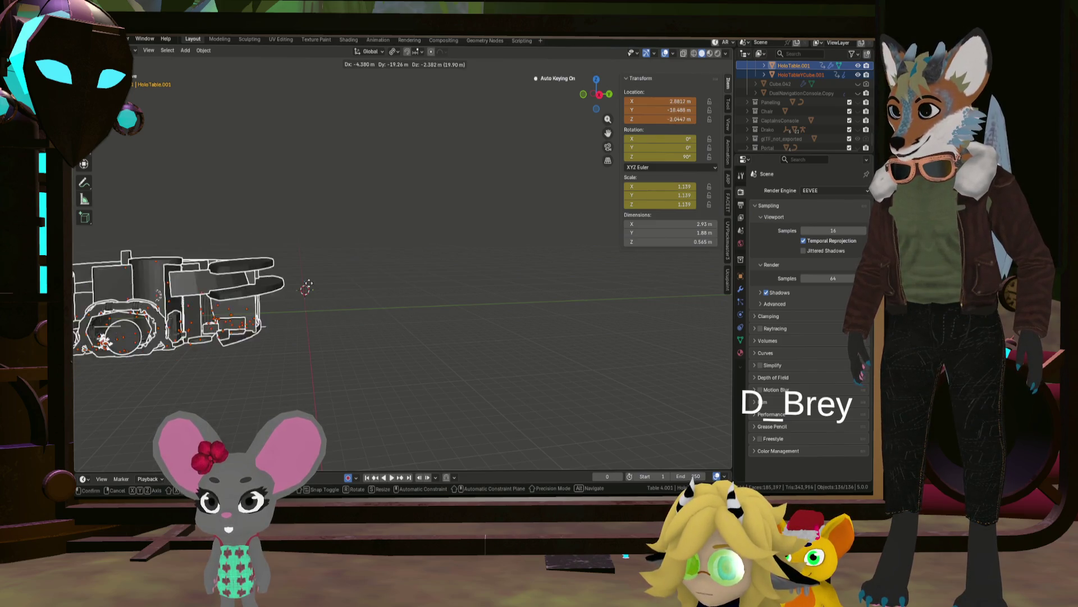
left_click(427, 256)
scroll(368, 259, "up", 5)
middle_click_drag(368, 259, 305, 290)
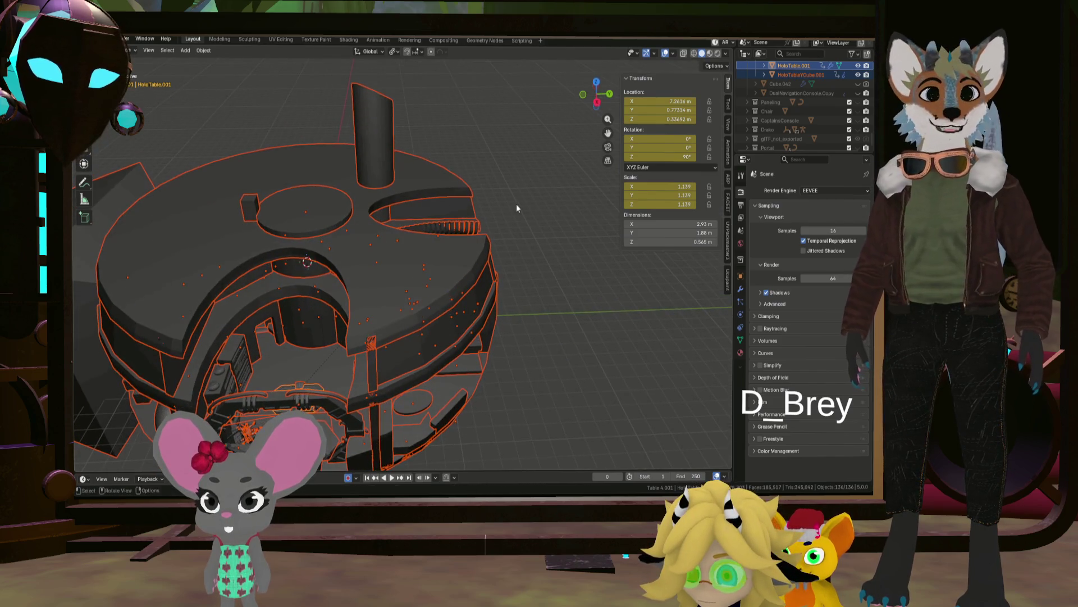
scroll(786, 131, "up", 5)
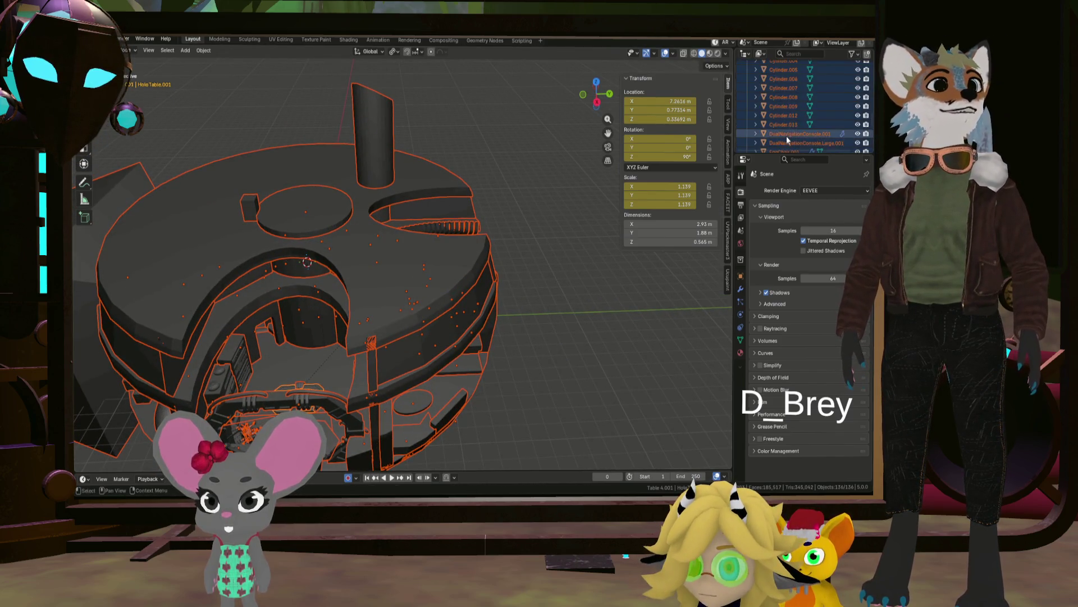
scroll(787, 136, "up", 10)
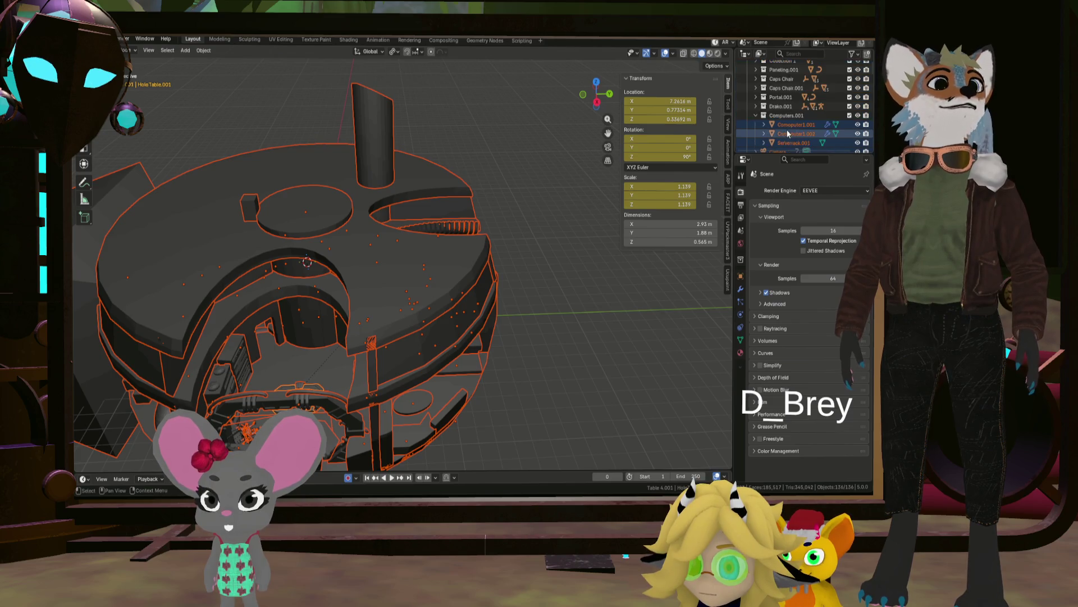
Delete Cylinder.012 inside the table area.
left_click(499, 242)
middle_click_drag(498, 242, 478, 292)
scroll(470, 331, "up", 8)
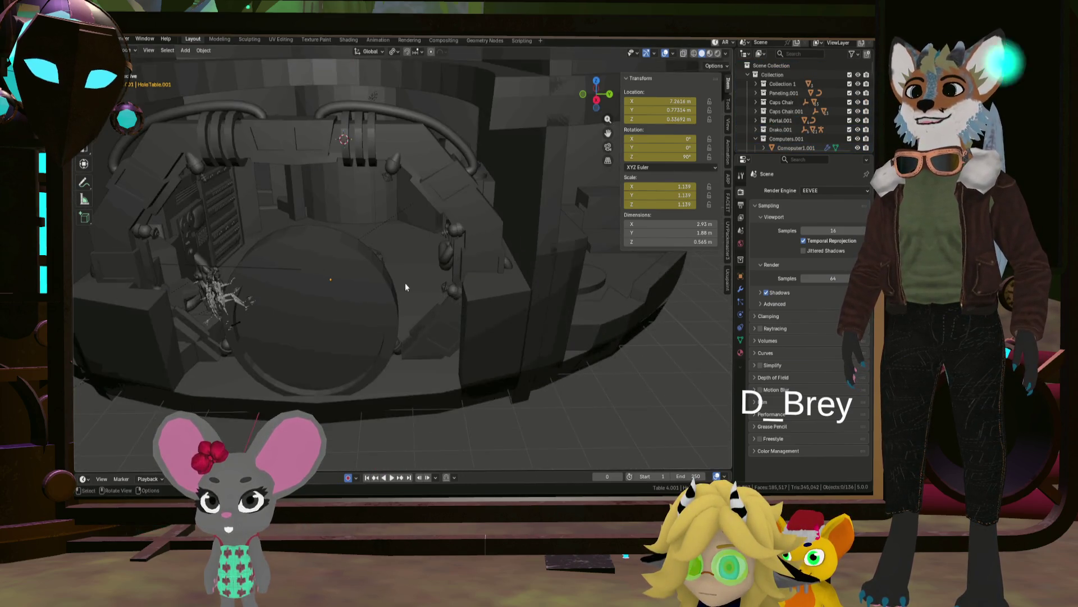
mouse_move(406, 287)
middle_mouse_down()
mouse_move(265, 317)
mouse_move(370, 302)
mouse_move(345, 299)
mouse_move(456, 305)
middle_mouse_up()
left_click(265, 317)
key("x")
left_click(265, 315)
Delete two blocks in the seating area, including Cube.026.
left_click(436, 318)
key("x")
left_click(434, 318)
left_click(327, 306)
key("x")
left_click(327, 303)
mouse_move(327, 303)
middle_mouse_down()
mouse_move(433, 318)
mouse_move(387, 312)
mouse_move(441, 306)
mouse_move(246, 291)
mouse_move(531, 306)
mouse_move(473, 278)
mouse_move(481, 272)
mouse_move(454, 308)
mouse_move(314, 304)
middle_mouse_up()
Delete the curved bench and the small object near the seats.
left_click(406, 354)
middle_click_drag(407, 354, 558, 321)
key("x")
left_click(559, 324)
key("ctrl+z")
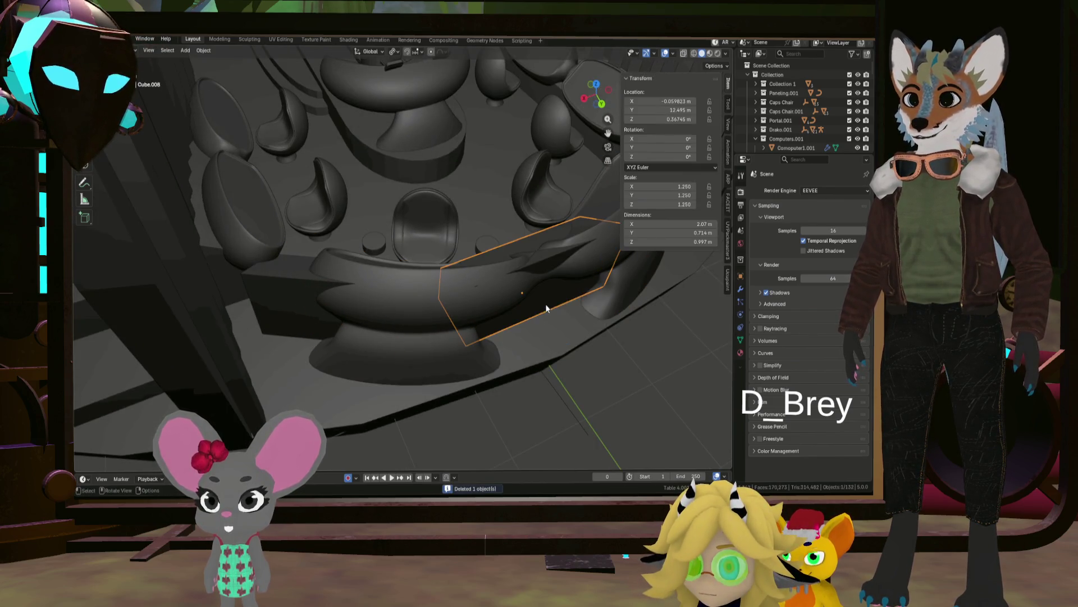
key("x")
left_click(533, 305)
left_click(320, 304)
key("x")
left_click(303, 306)
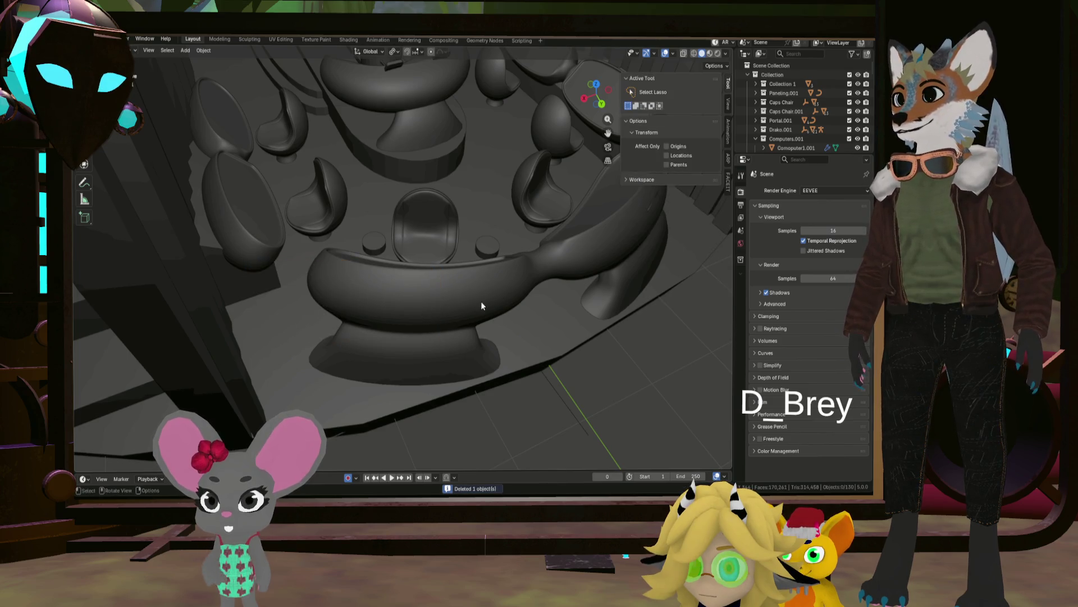
mouse_move(481, 301)
middle_mouse_down()
mouse_move(448, 304)
mouse_move(631, 296)
mouse_move(618, 321)
mouse_move(550, 282)
mouse_move(537, 95)
middle_mouse_up()
Delete the flat panel and the Cube.017 block beside the central console.
left_click(633, 292)
key("x")
left_click(634, 282)
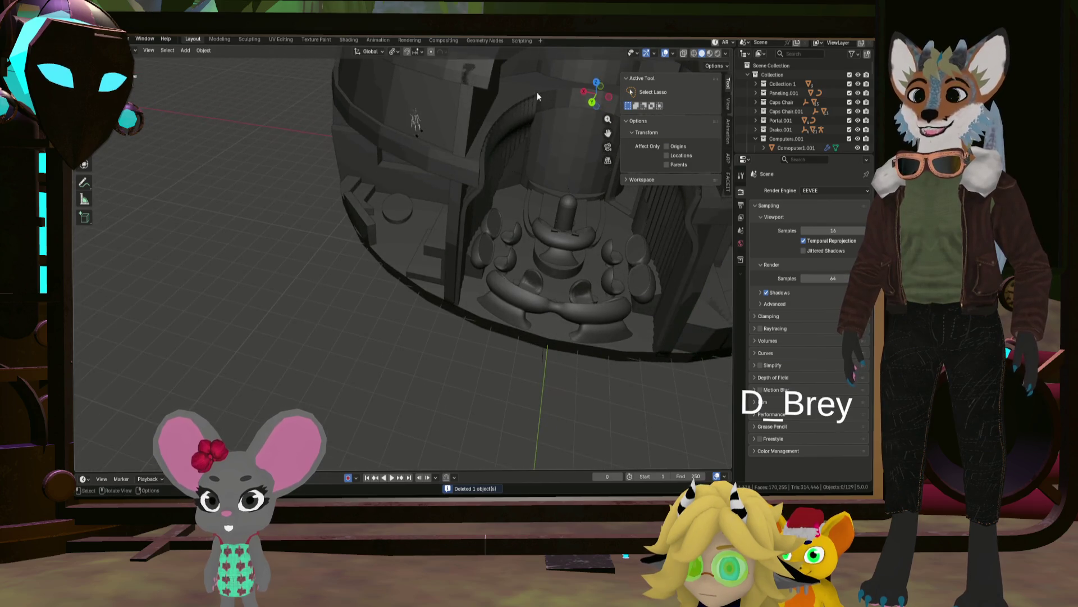
left_click(476, 277)
left_click(476, 276)
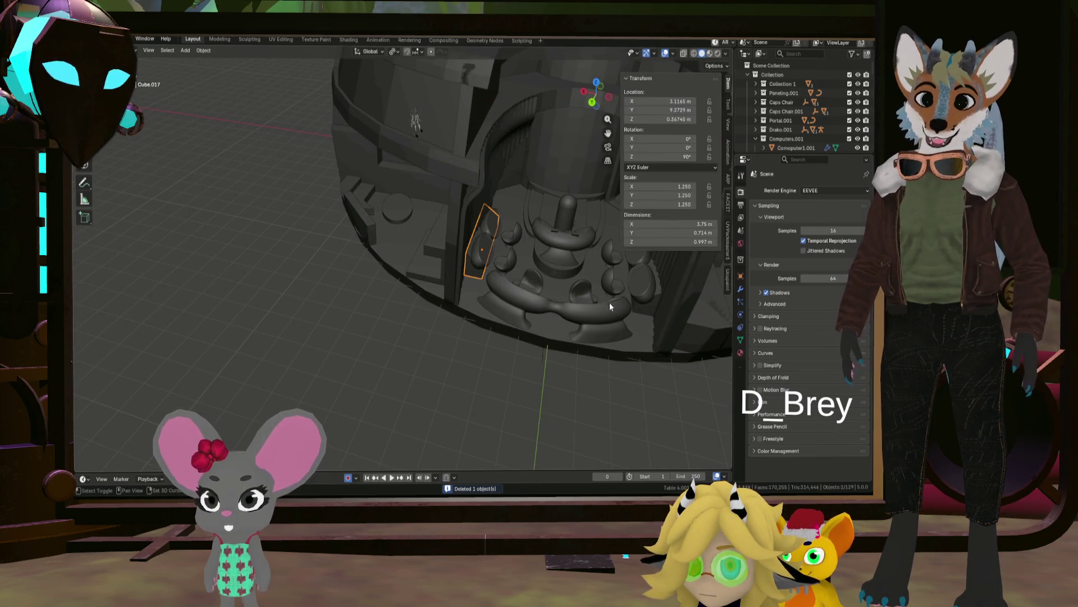
key("x")
left_click(639, 308)
mouse_move(640, 309)
middle_mouse_down()
mouse_move(648, 292)
mouse_move(608, 263)
mouse_move(601, 278)
mouse_move(618, 304)
mouse_move(608, 323)
mouse_move(608, 308)
mouse_move(652, 277)
mouse_move(637, 276)
middle_mouse_up()
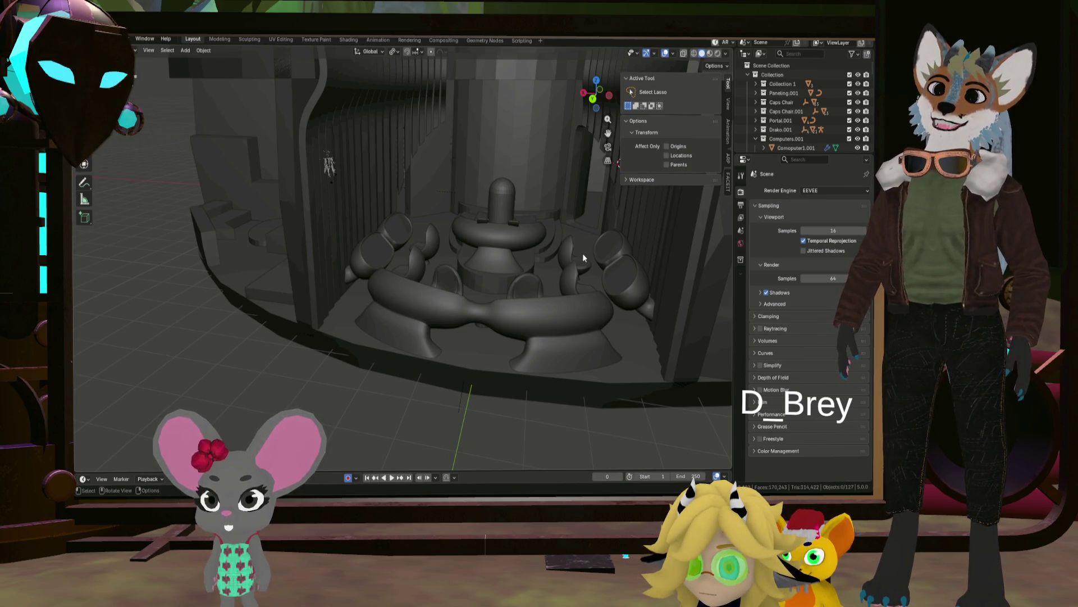
From a top view, delete the remaining bench and orbit to inspect the seating.
mouse_move(583, 257)
middle_mouse_down()
mouse_move(490, 247)
mouse_move(494, 288)
mouse_move(514, 283)
mouse_move(507, 315)
mouse_move(508, 221)
mouse_move(501, 247)
mouse_move(513, 238)
mouse_move(496, 201)
mouse_move(525, 238)
mouse_move(561, 215)
mouse_move(531, 198)
mouse_move(527, 244)
middle_mouse_up()
left_click(514, 238)
key("Delete")
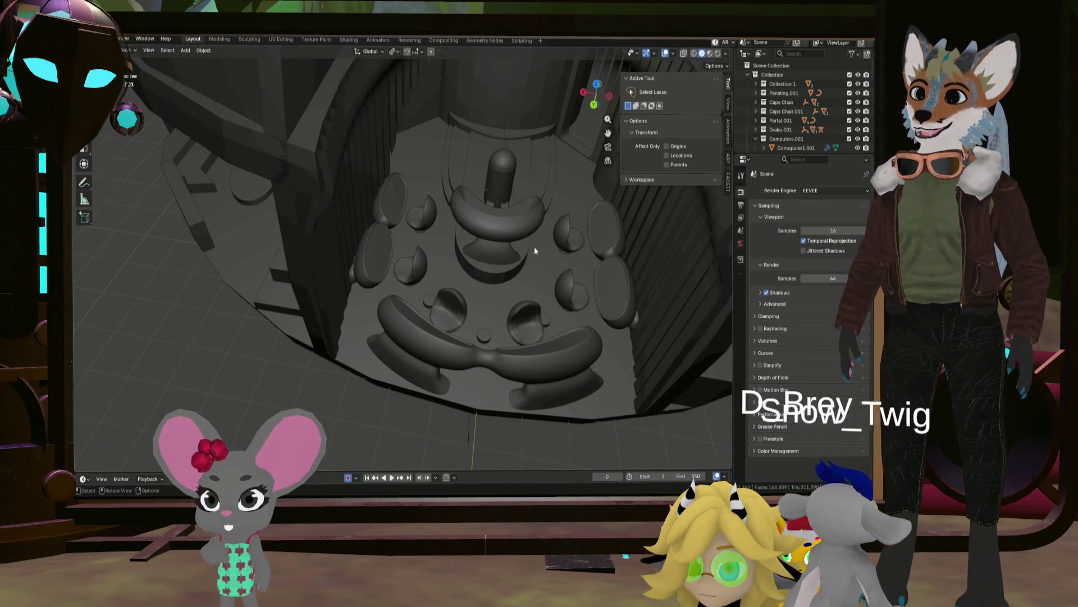
mouse_move(578, 200)
middle_mouse_down()
mouse_move(570, 251)
mouse_move(565, 212)
mouse_move(573, 220)
middle_mouse_up()
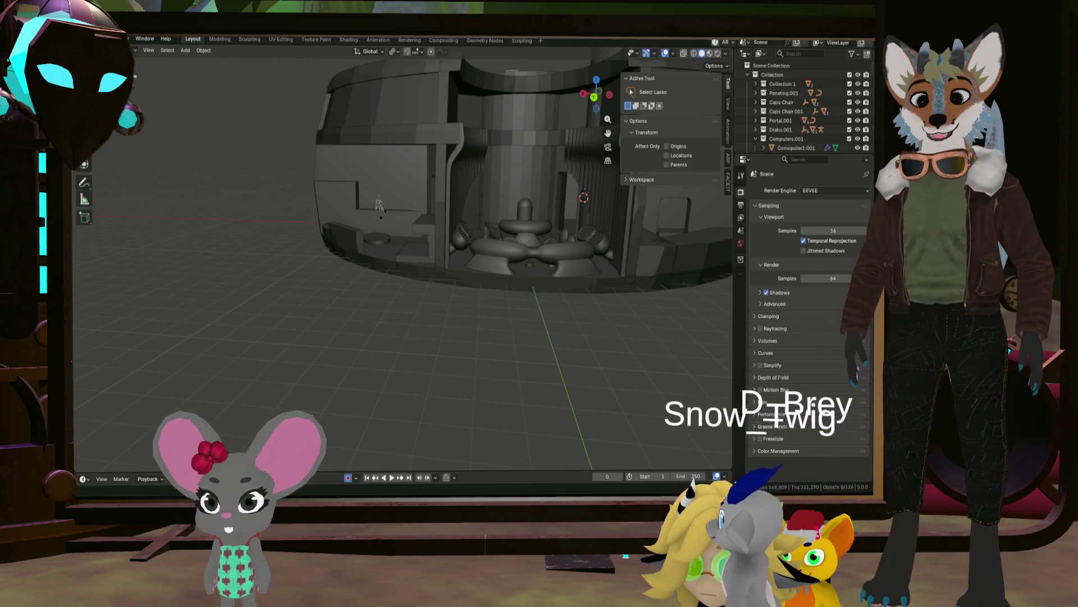
mouse_move(482, 405)
middle_mouse_down()
mouse_move(452, 282)
mouse_move(358, 340)
mouse_move(444, 314)
mouse_move(485, 191)
mouse_move(463, 281)
middle_mouse_up()
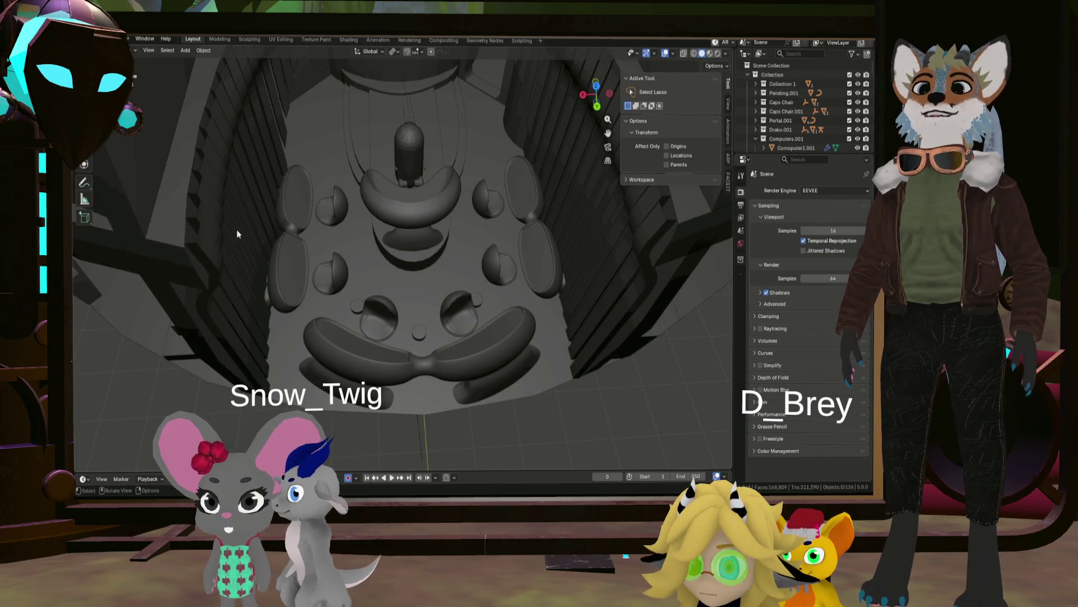
middle_click_drag(237, 229, 271, 234)
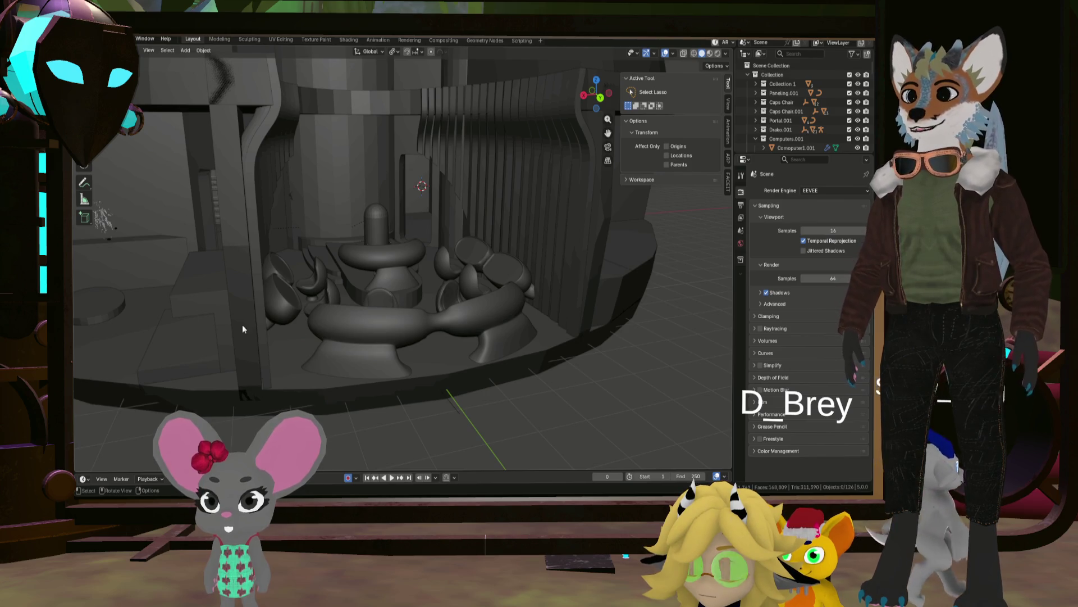
mouse_move(242, 325)
middle_mouse_down()
mouse_move(298, 384)
mouse_move(348, 384)
middle_mouse_up()
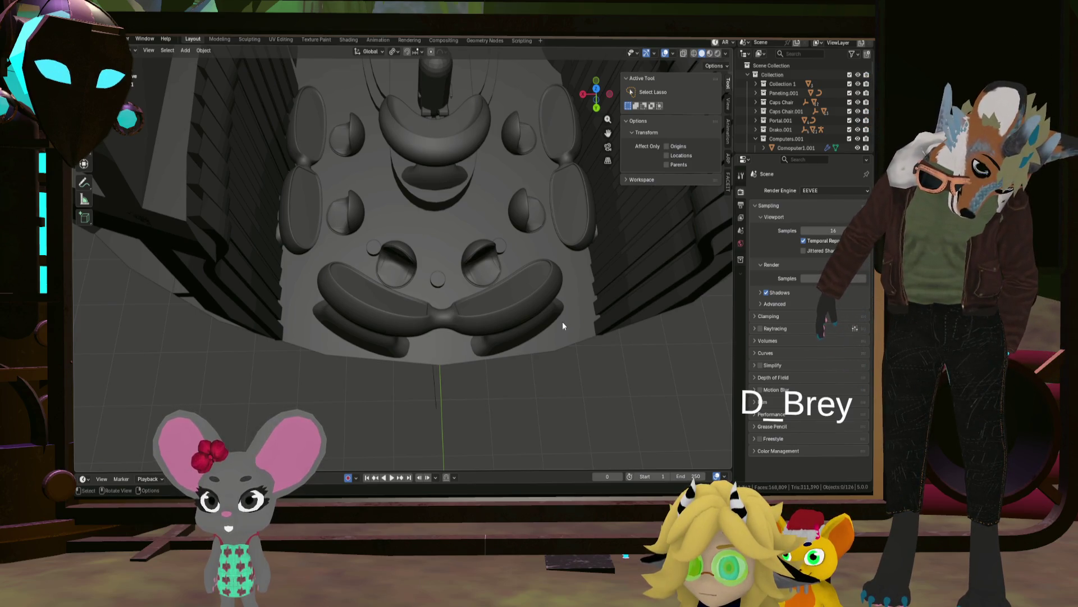
Orbit and zoom from outside the round model into the bridge onto the holo table.
mouse_move(563, 325)
middle_mouse_down()
mouse_move(458, 363)
mouse_move(550, 285)
mouse_move(477, 299)
middle_mouse_up()
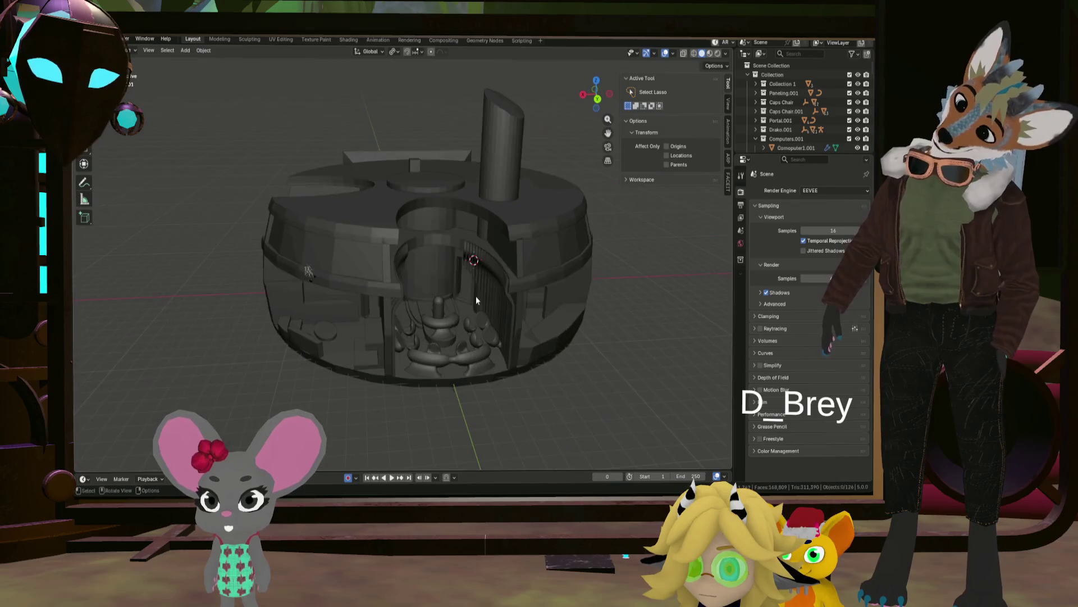
middle_click_drag(419, 325, 387, 333)
scroll(387, 332, "up", 5)
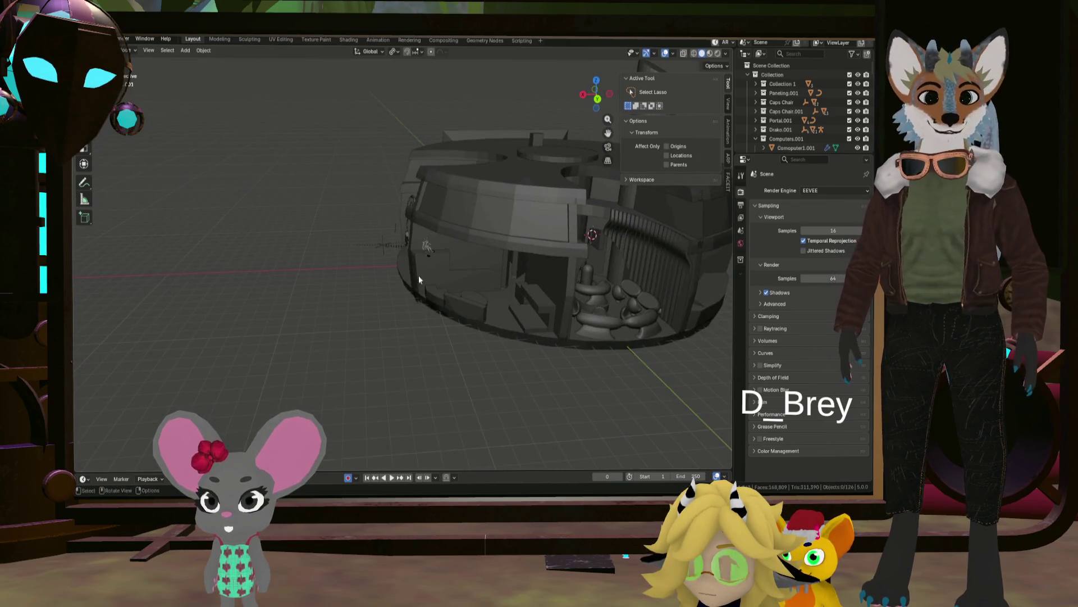
mouse_move(419, 275)
middle_mouse_down()
mouse_move(319, 288)
mouse_move(345, 226)
mouse_move(440, 362)
mouse_move(433, 324)
mouse_move(475, 364)
middle_mouse_up()
mouse_move(560, 391)
middle_mouse_down()
mouse_move(556, 377)
mouse_move(551, 399)
mouse_move(502, 400)
mouse_move(544, 439)
mouse_move(480, 419)
mouse_move(543, 454)
mouse_move(533, 425)
mouse_move(453, 408)
mouse_move(400, 330)
mouse_move(484, 351)
mouse_move(426, 329)
mouse_move(417, 342)
middle_mouse_up()
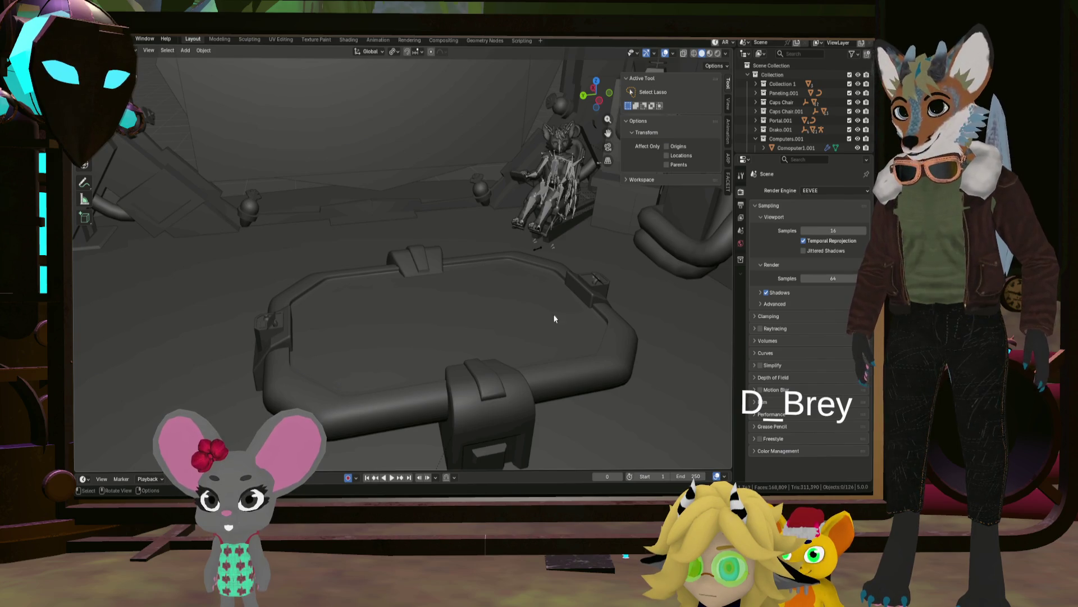
Select the objects of the Table 4.001 collection, leaving the holo table deselected.
scroll(782, 102, "down", 2)
scroll(782, 102, "up", 2)
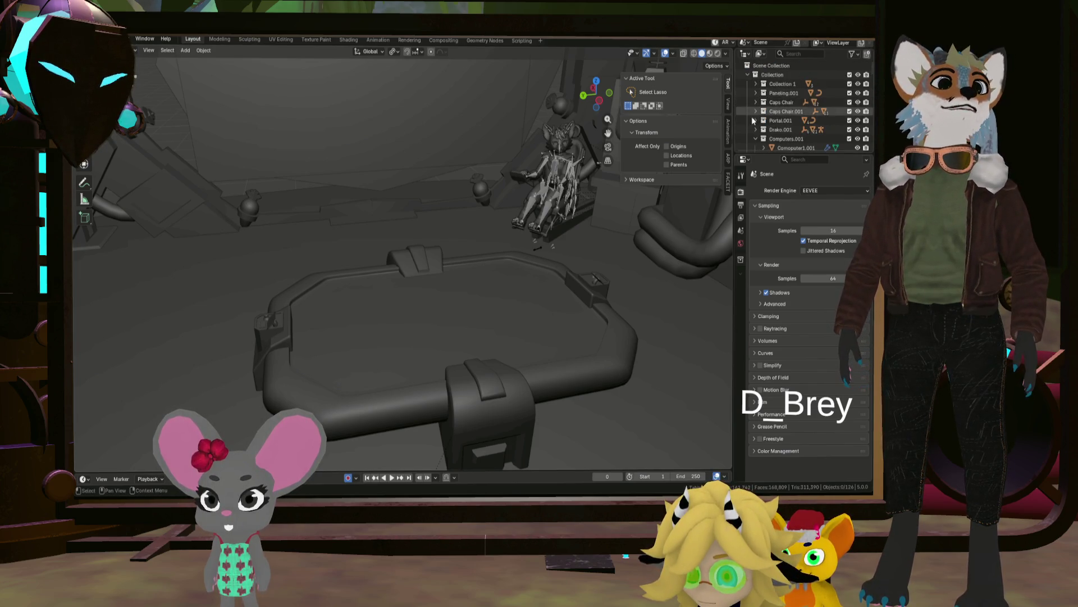
left_click(479, 352)
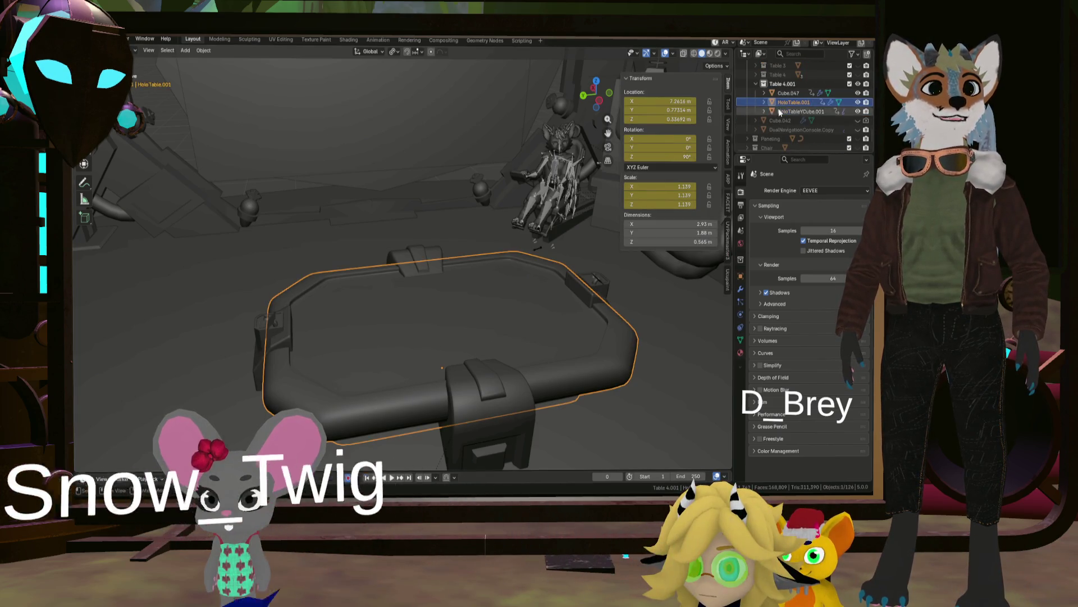
scroll(786, 85, "down", 2)
right_click(786, 85)
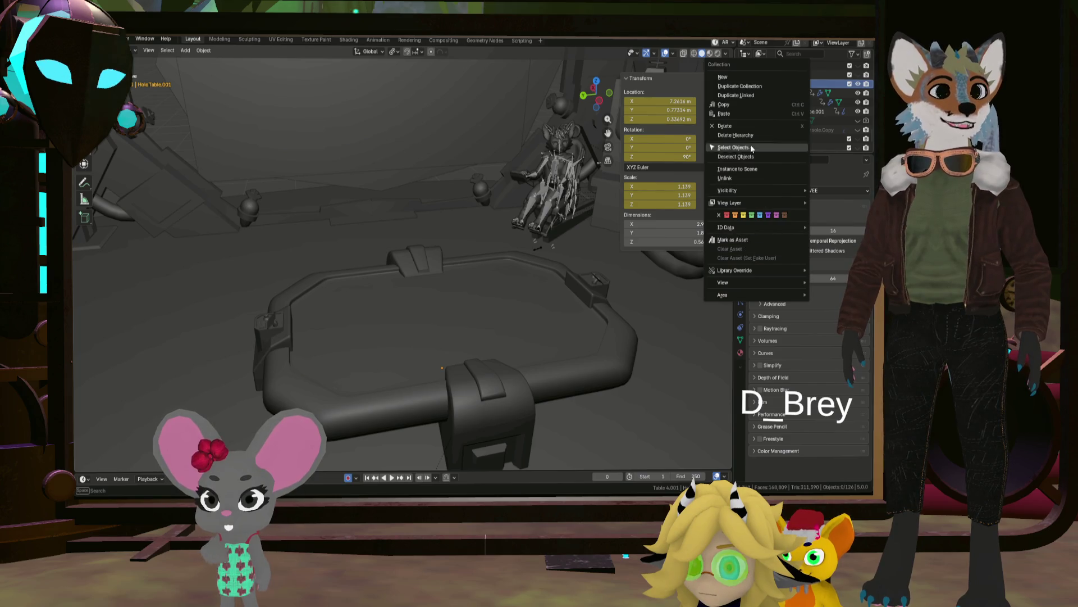
left_click(746, 124)
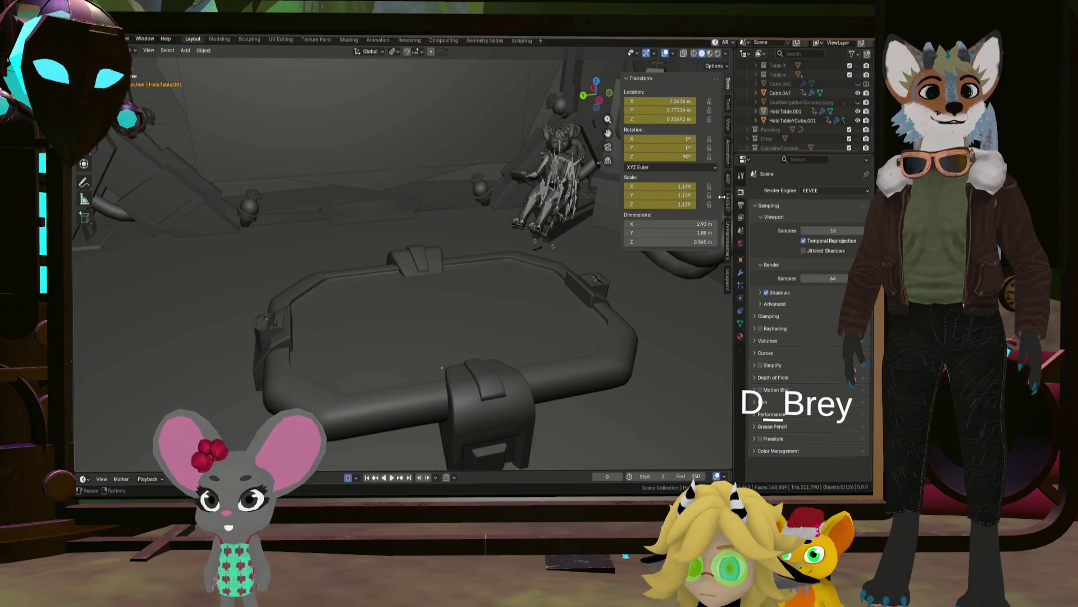
left_click(582, 307)
left_click(629, 291)
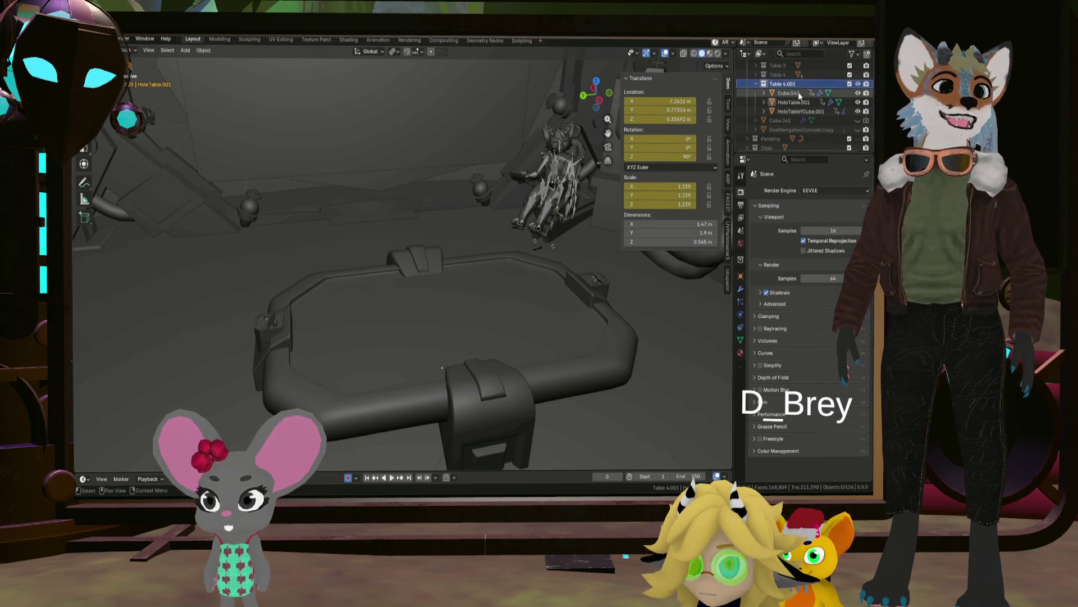
Delete the Table 4.001 hierarchy and hide the main Collection.
left_click(787, 111)
right_click(788, 111)
left_click(753, 149)
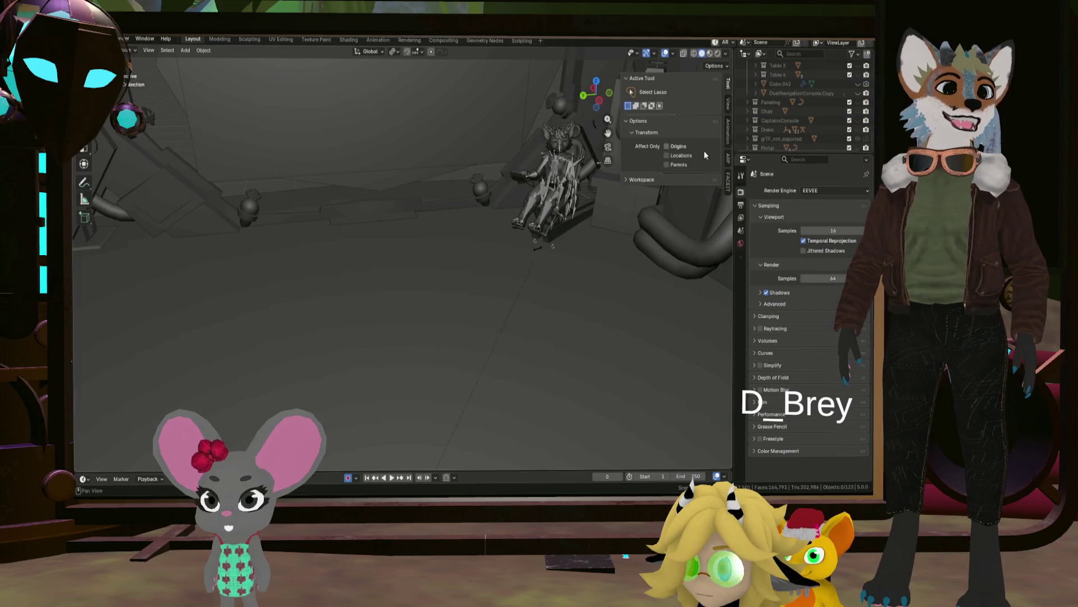
scroll(787, 127, "up", 10)
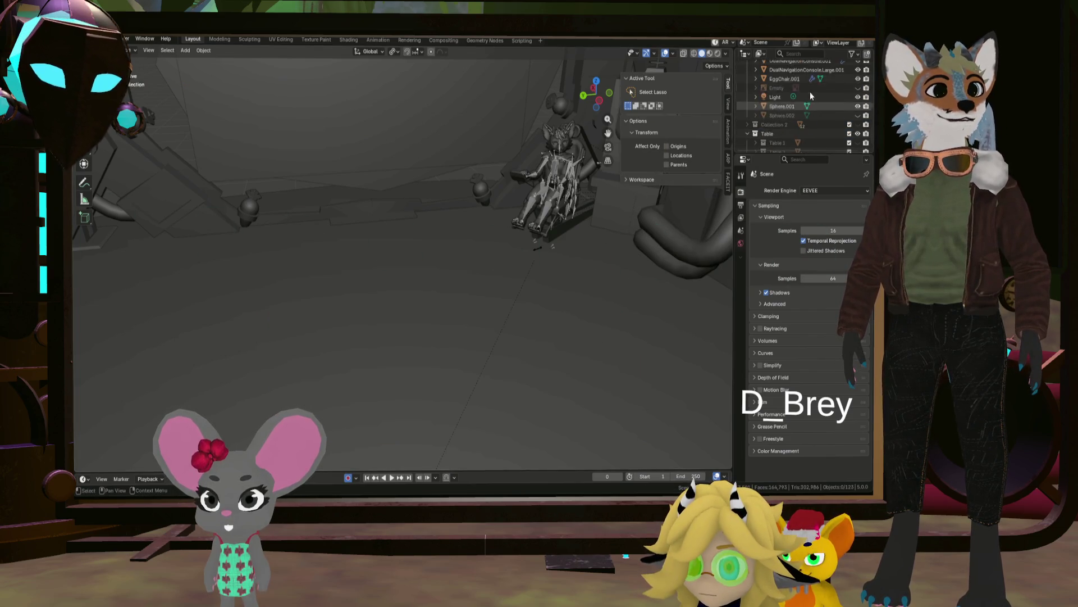
scroll(834, 101, "up", 10)
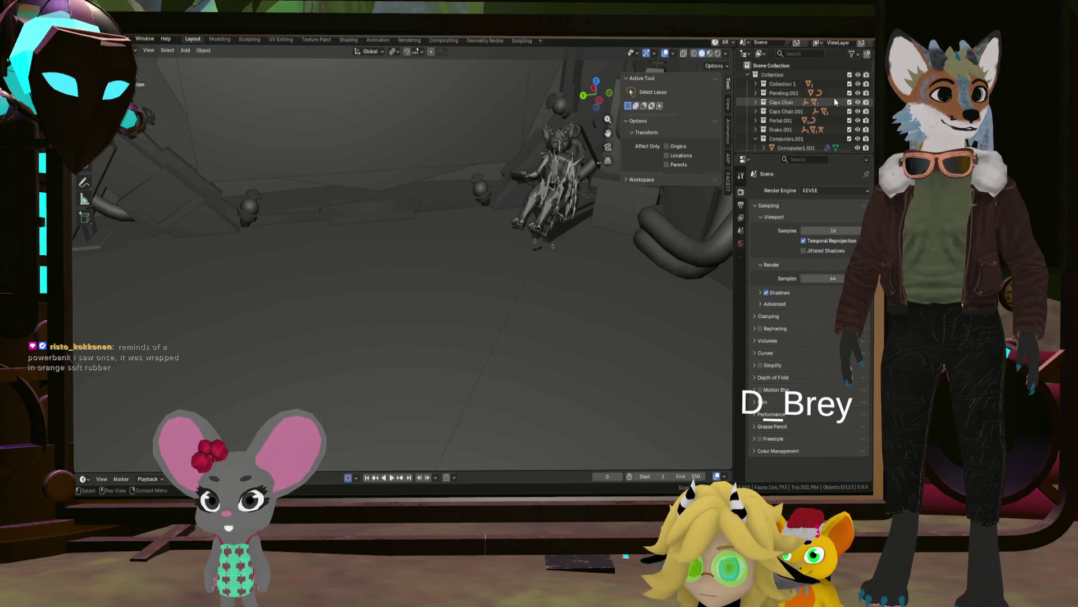
left_click(858, 75)
scroll(821, 130, "down", 15)
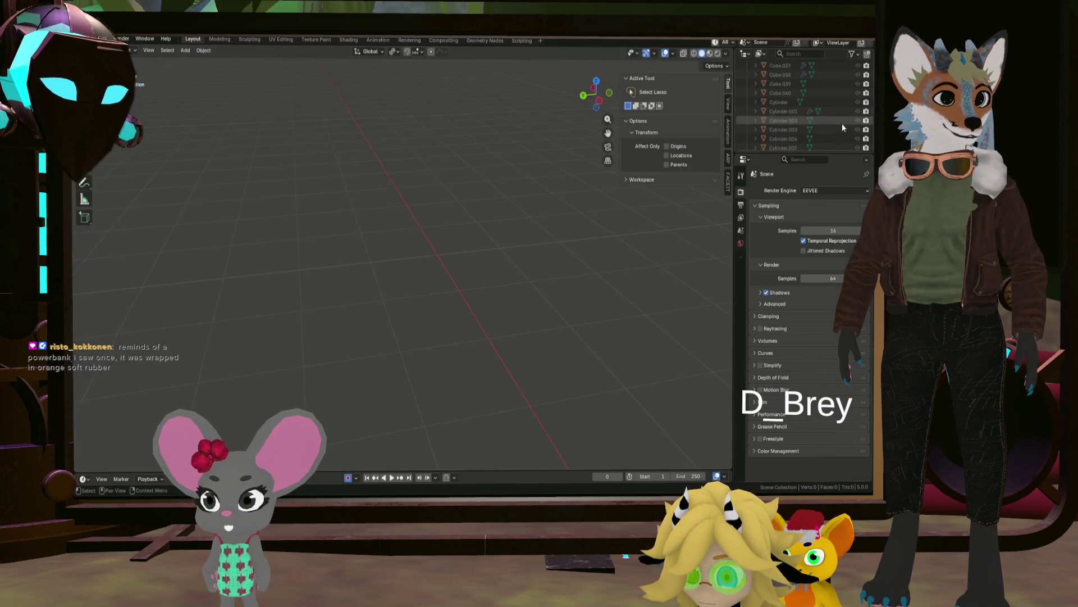
scroll(848, 127, "up", 4)
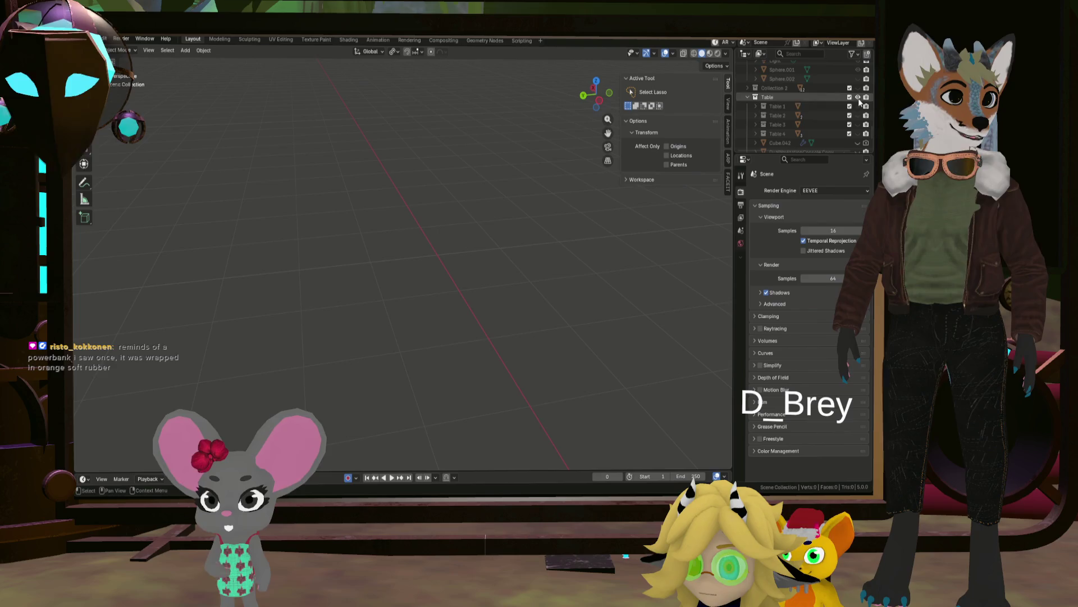
Unhide Table 4, select it and enter Edit Mode on its rim mesh.
left_click(858, 134)
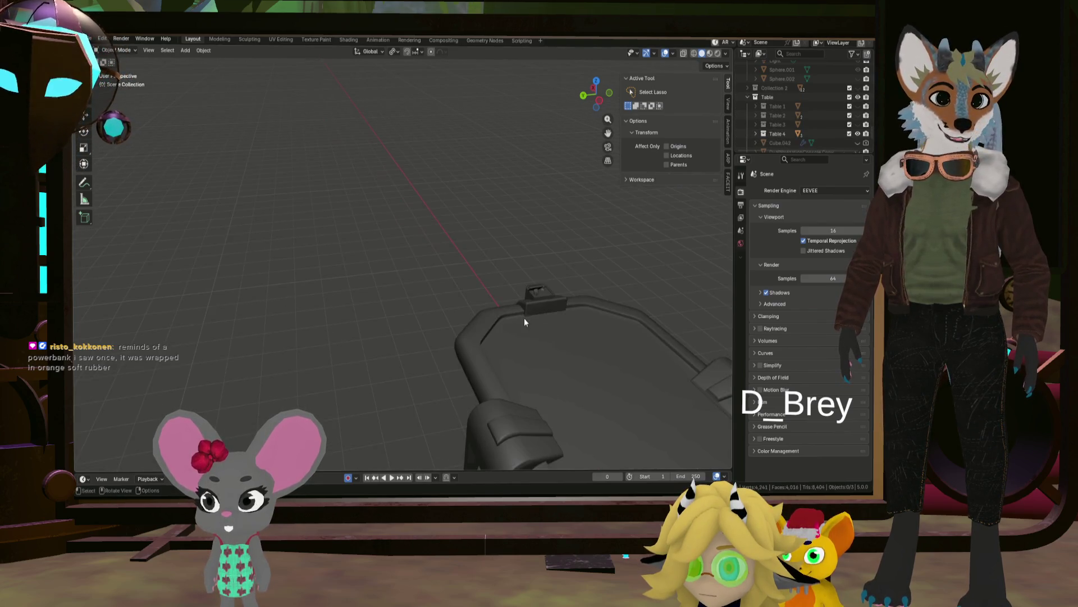
mouse_move(525, 321)
middle_mouse_down()
mouse_move(666, 403)
mouse_move(464, 286)
mouse_move(558, 309)
middle_mouse_up()
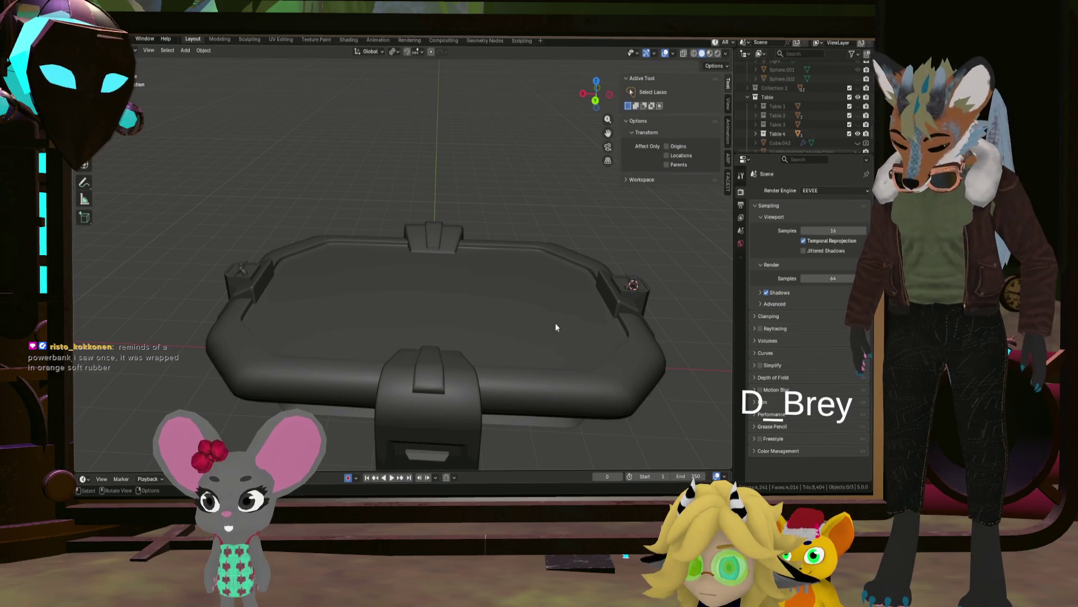
left_click(648, 365)
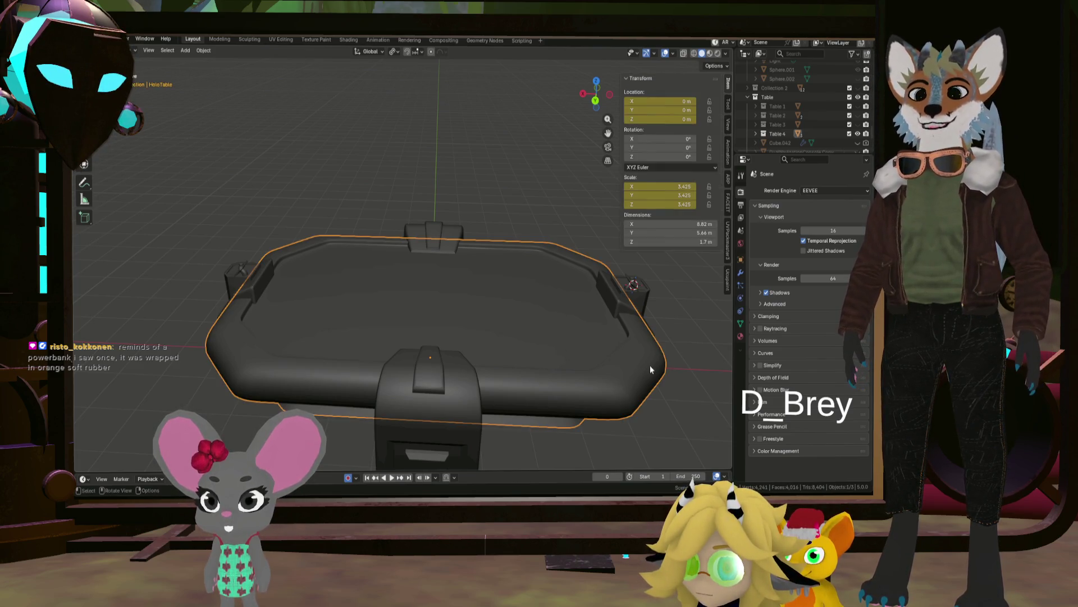
key("Tab")
middle_click_drag(648, 366, 609, 365)
Place two centered loop cuts across the rim without sliding them.
left_click(614, 363)
right_click(614, 362)
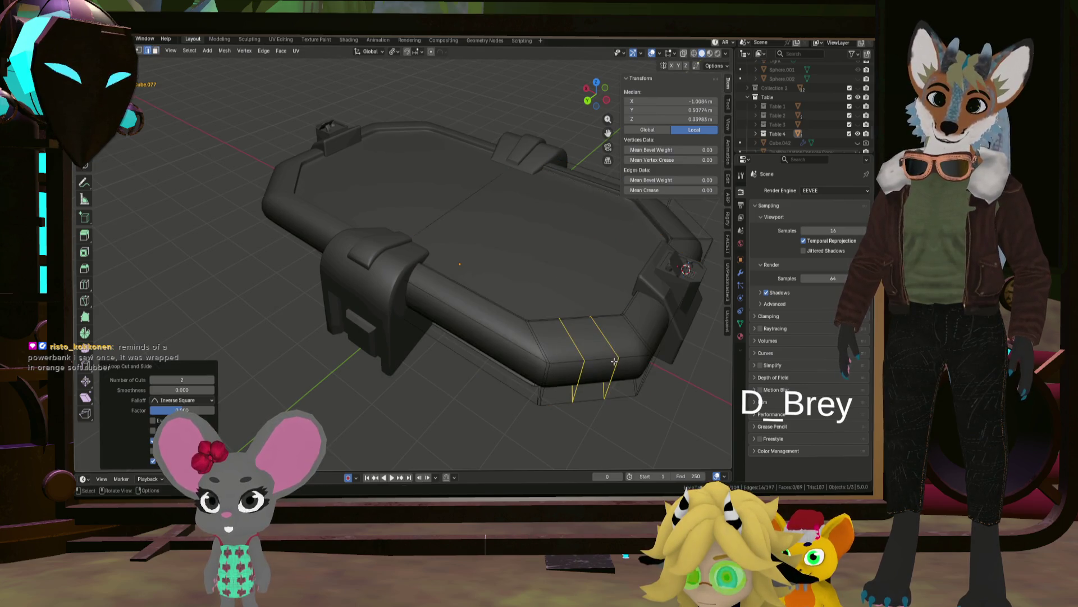
right_click(612, 369)
middle_click_drag(679, 390, 606, 337)
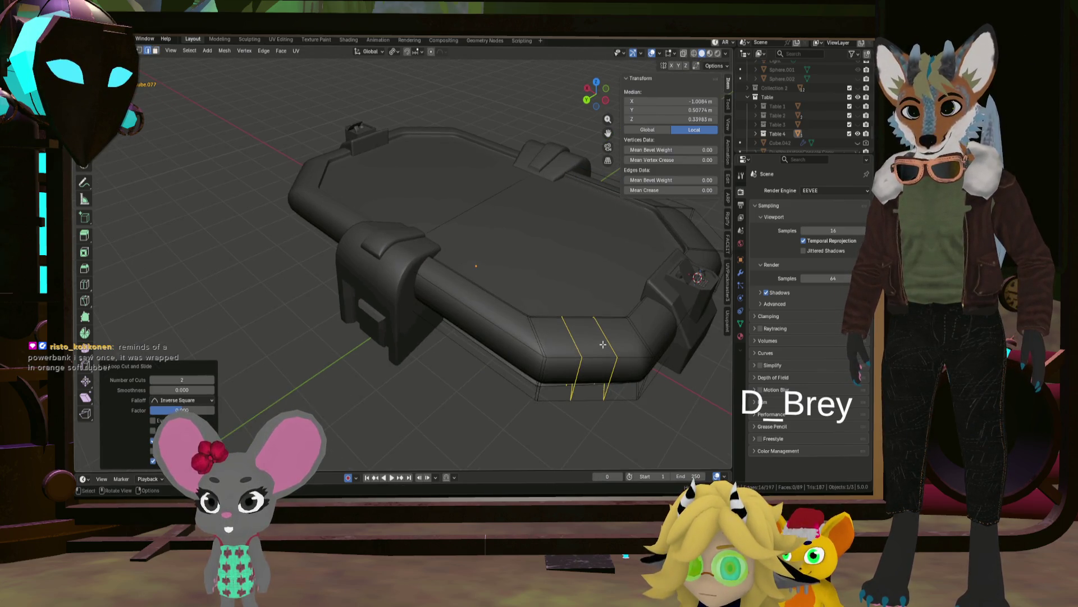
In face mode, select a run of rim faces and extrude them upward.
left_click(605, 337)
left_click(157, 51)
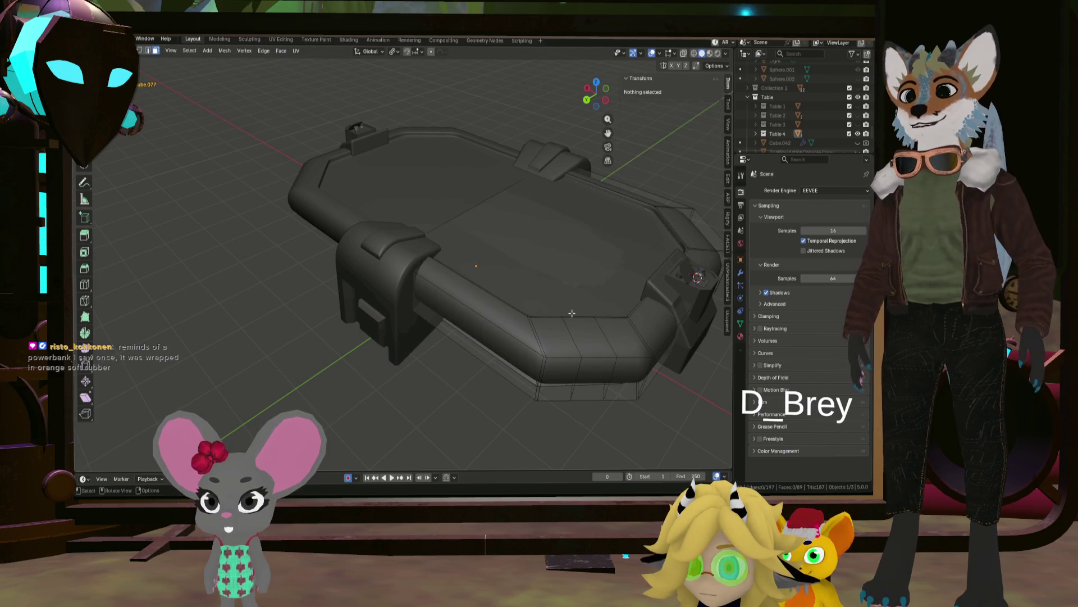
left_click(602, 298)
mouse_move(602, 298)
middle_mouse_down()
mouse_move(667, 379)
mouse_move(488, 361)
mouse_move(520, 323)
mouse_move(498, 358)
mouse_move(559, 325)
middle_mouse_up()
key("alt+a")
left_click(498, 358, "ctrl")
key("e")
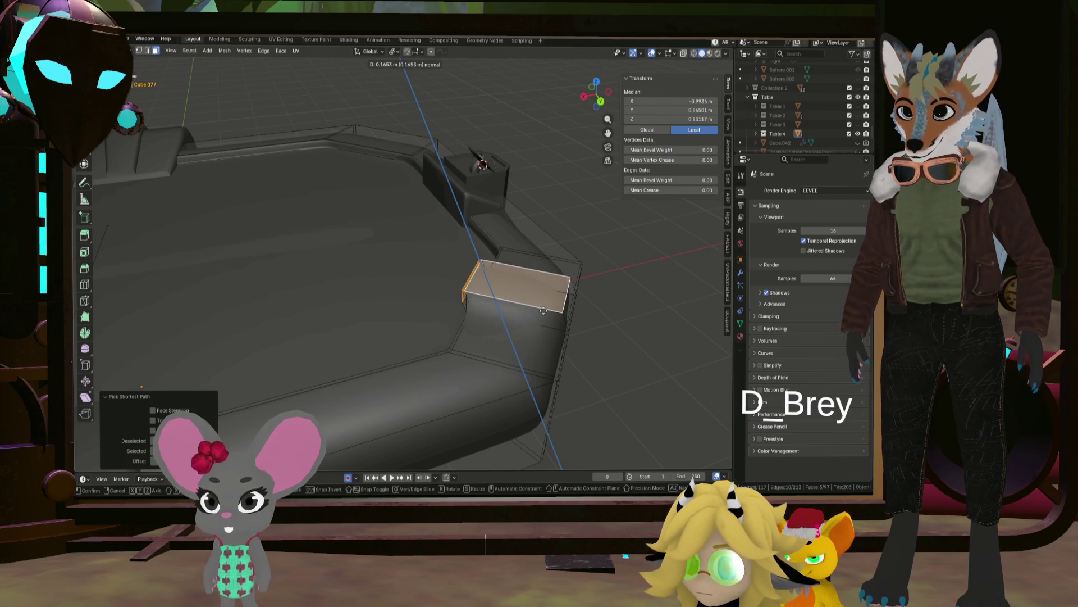
left_click(544, 311)
Dissolve the extruded faces to remove the trial extrusion.
middle_click_drag(543, 310, 467, 325)
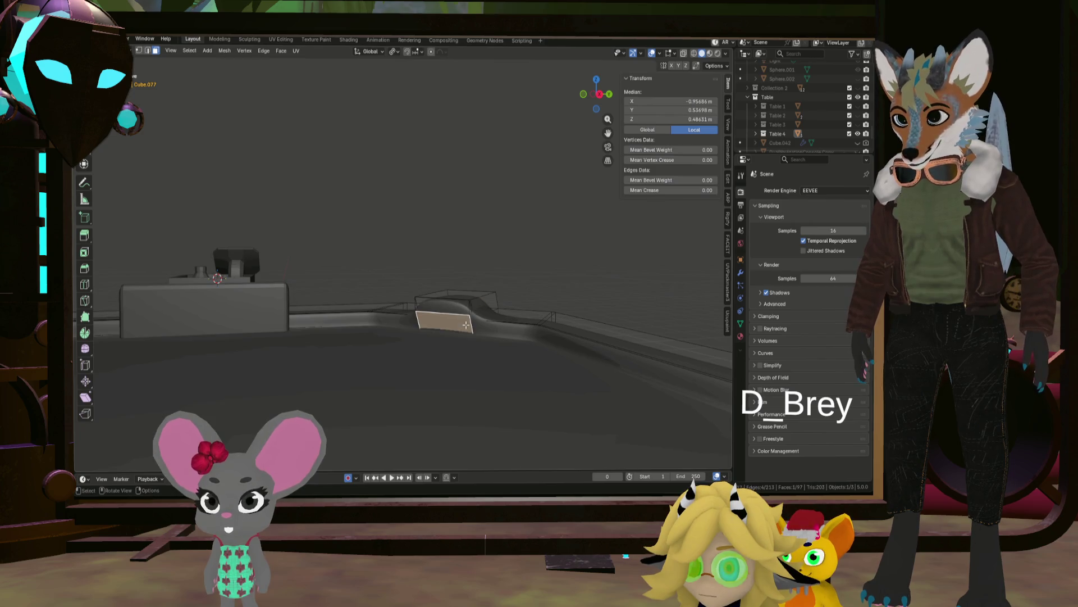
key("x")
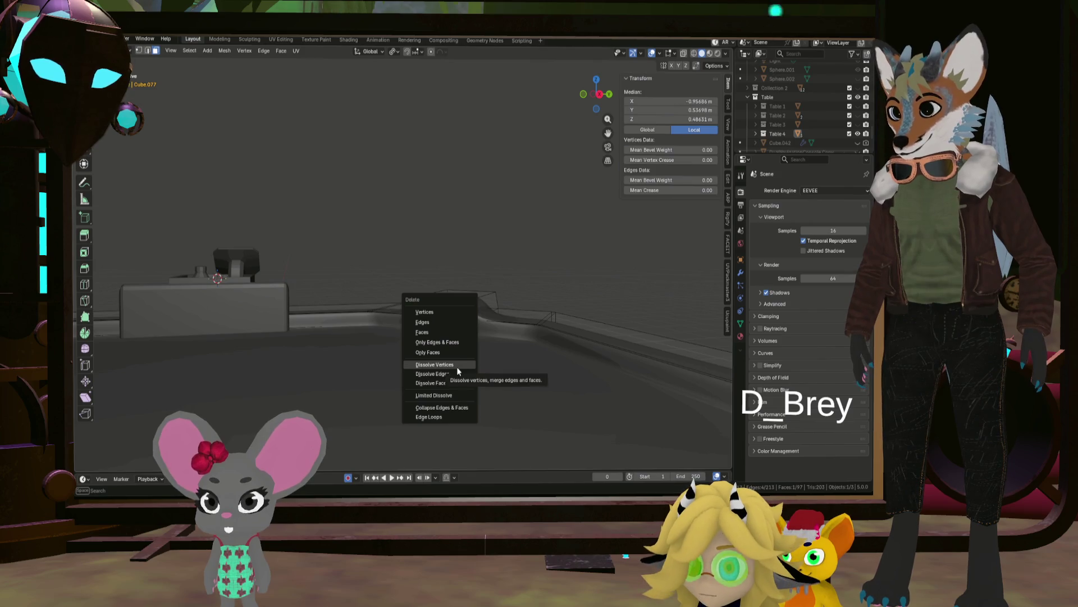
left_click(455, 383)
mouse_move(455, 383)
middle_mouse_down()
mouse_move(496, 356)
mouse_move(471, 347)
mouse_move(499, 317)
mouse_move(478, 295)
mouse_move(449, 313)
middle_mouse_up()
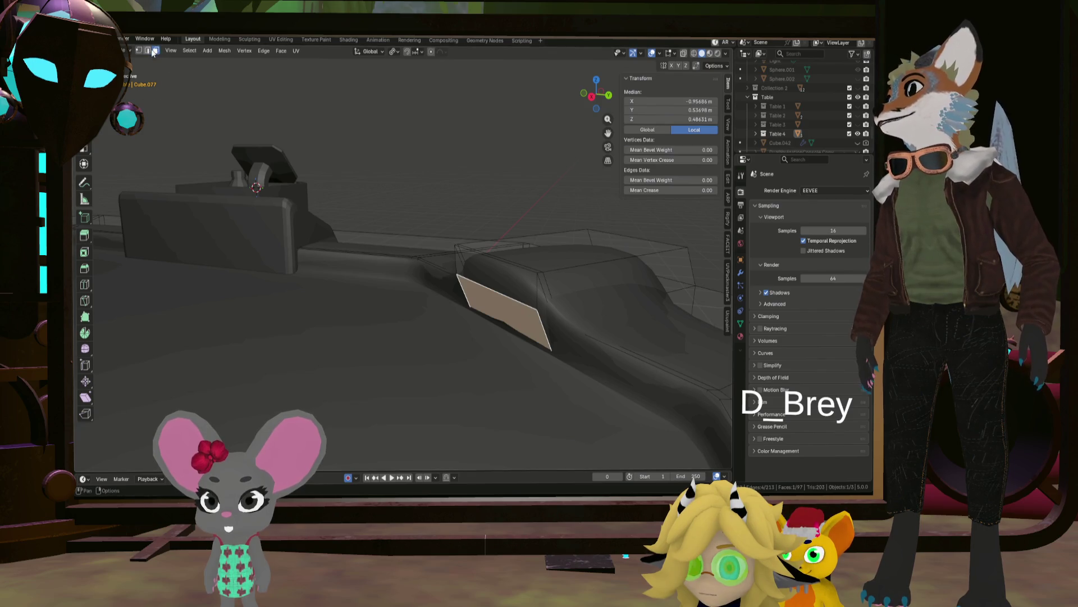
In edge mode, lower a single edge of the bump along Z.
left_click(148, 51)
left_click(493, 298)
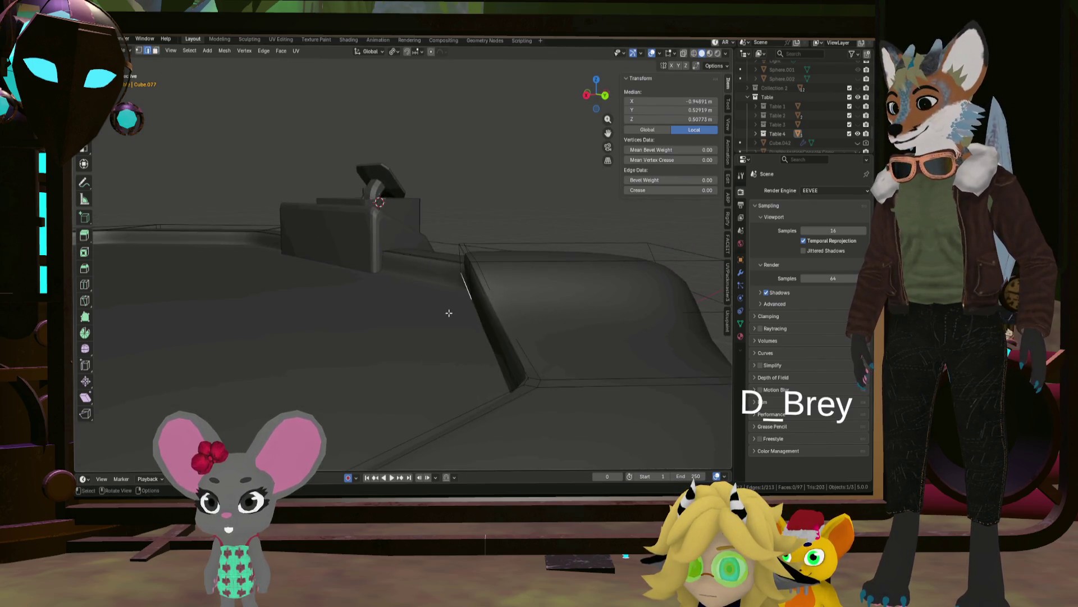
key("g")
key("z")
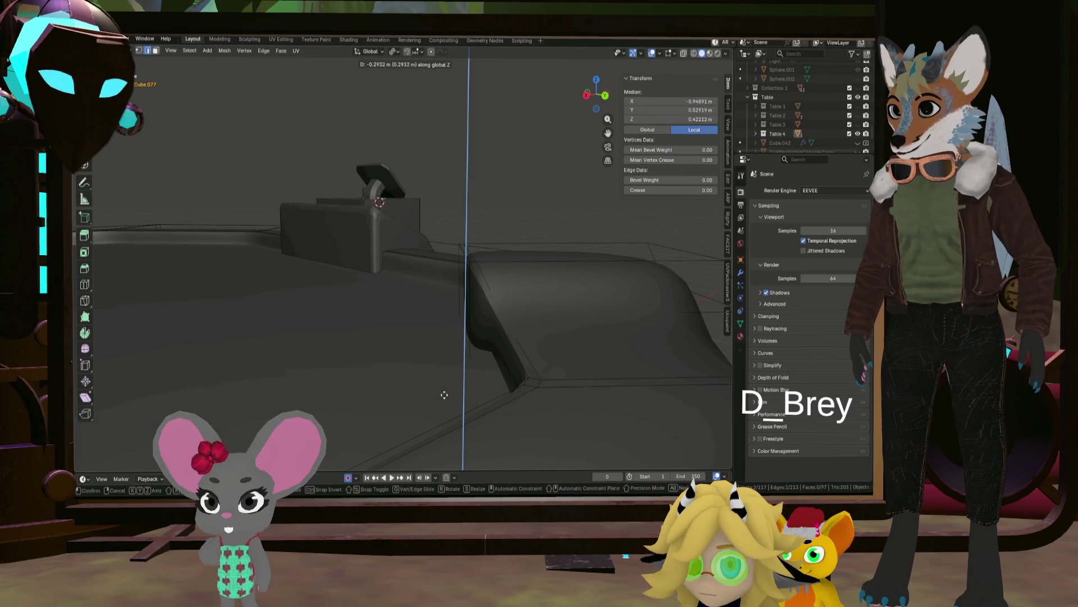
left_click(441, 390)
mouse_move(440, 390)
middle_mouse_down()
mouse_move(404, 364)
mouse_move(481, 366)
mouse_move(441, 354)
mouse_move(464, 346)
mouse_move(428, 378)
mouse_move(421, 329)
middle_mouse_up()
Select the face loop around the band between the new loops.
scroll(436, 282, "up", 5)
mouse_move(436, 281)
middle_mouse_down()
mouse_move(496, 312)
mouse_move(451, 308)
mouse_move(521, 325)
middle_mouse_up()
key("alt+a")
key("3")
left_click(448, 296)
left_click(450, 295, "ctrl")
left_click(496, 312, "alt")
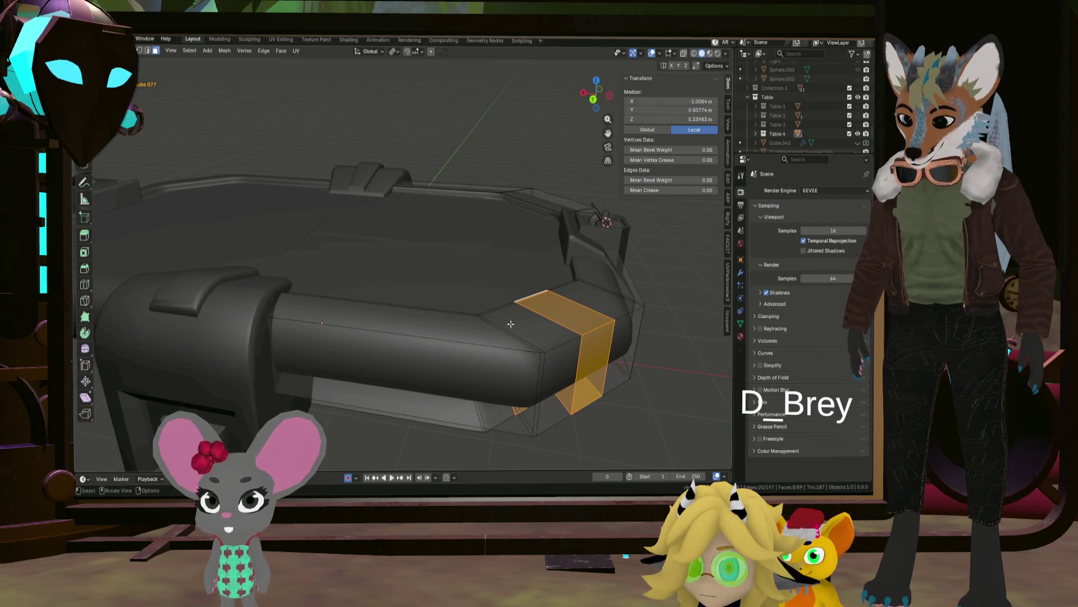
Extrude the band faces along their normals with Alt+E, then cancel an inset attempt.
key("alt+e")
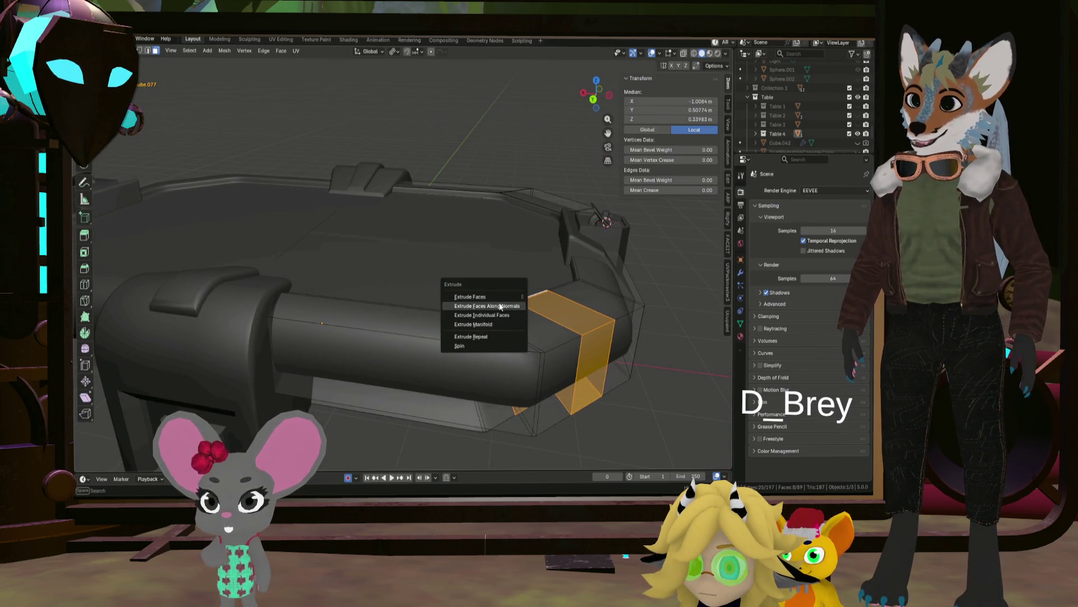
left_click(500, 306)
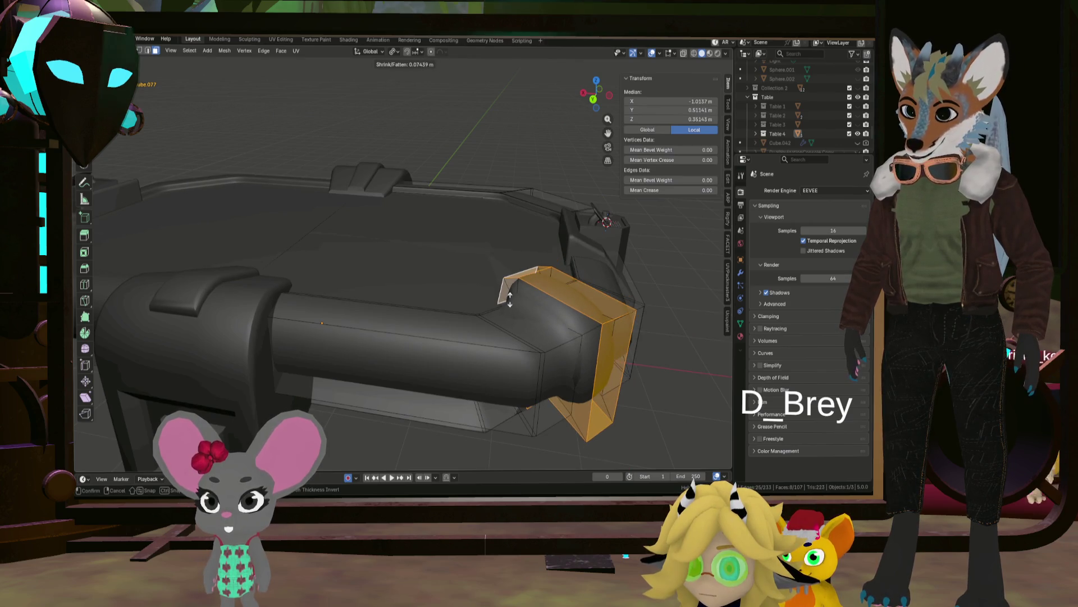
left_click(510, 301)
mouse_move(509, 300)
middle_mouse_down()
mouse_move(657, 309)
mouse_move(595, 312)
mouse_move(618, 317)
mouse_move(569, 289)
mouse_move(510, 298)
mouse_move(619, 358)
mouse_move(585, 373)
mouse_move(611, 361)
mouse_move(474, 356)
mouse_move(495, 345)
middle_mouse_up()
key("i")
key("Escape")
Undo back to the plain band selection and re-extrude it as a region in place.
left_click(618, 317)
key("ctrl+z")
key("ctrl+z")
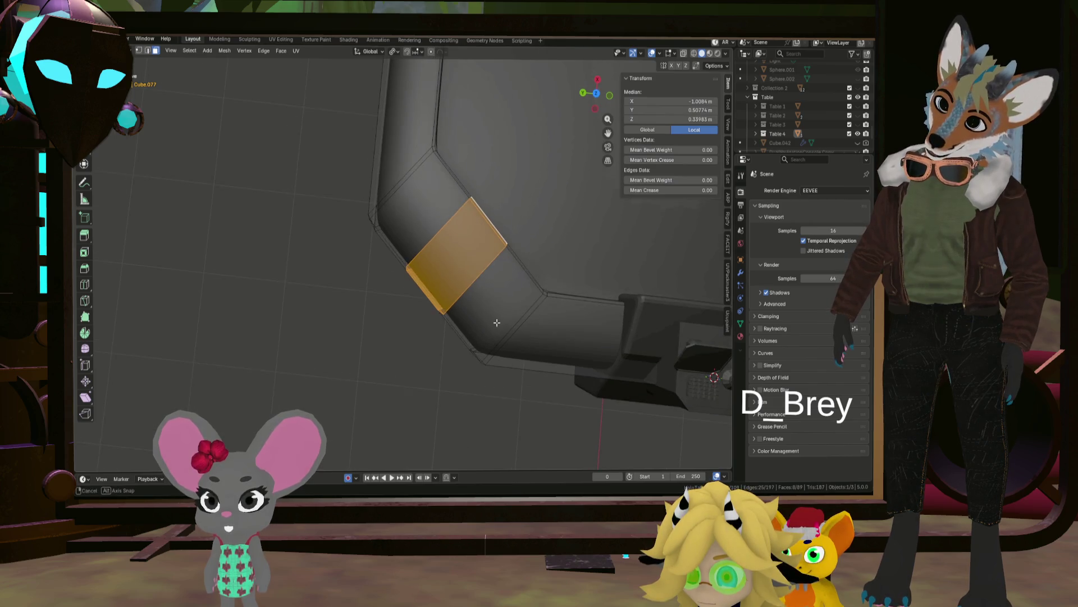
key("e")
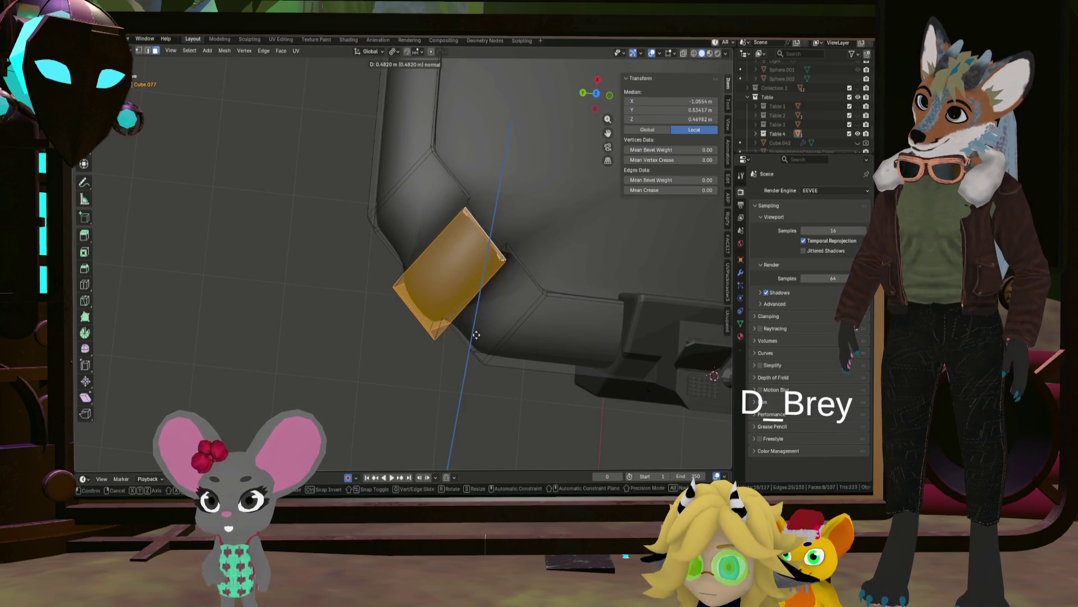
right_click(476, 335)
Try pushing a face inward, then cancel and undo the extrusion.
mouse_move(476, 334)
middle_mouse_down()
mouse_move(528, 216)
mouse_move(502, 275)
middle_mouse_up()
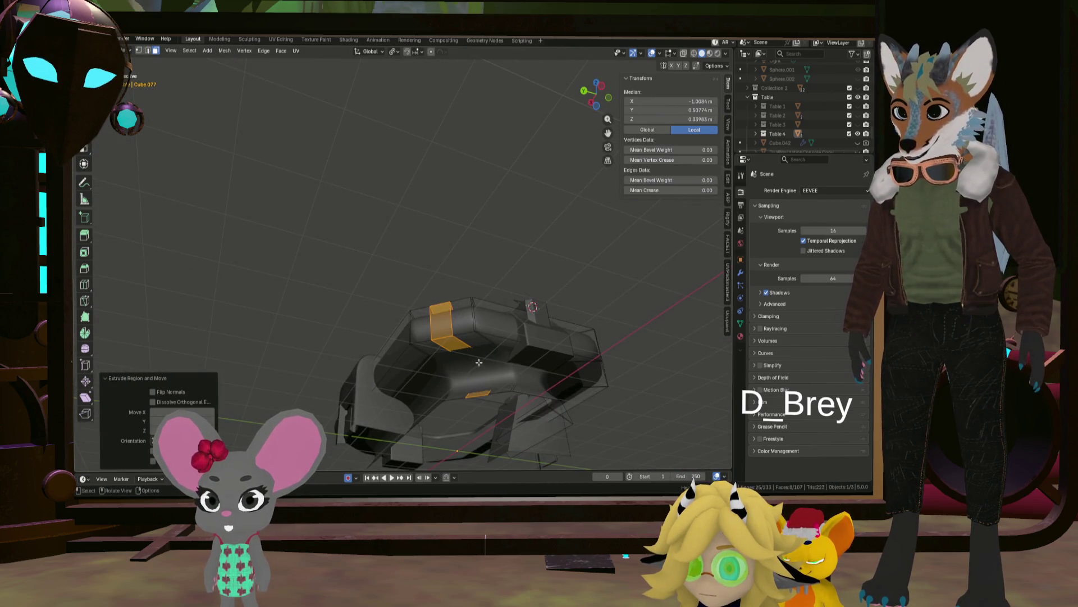
mouse_move(479, 362)
middle_mouse_down()
mouse_move(515, 448)
mouse_move(444, 442)
middle_mouse_up()
key("e")
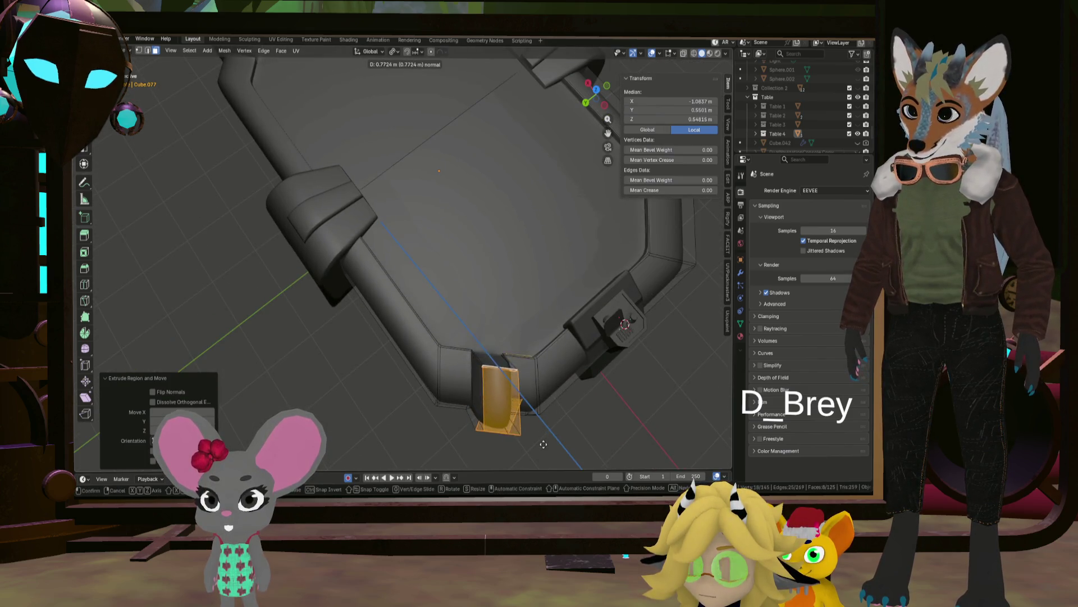
key("Escape")
key("ctrl+z")
key("ctrl+z")
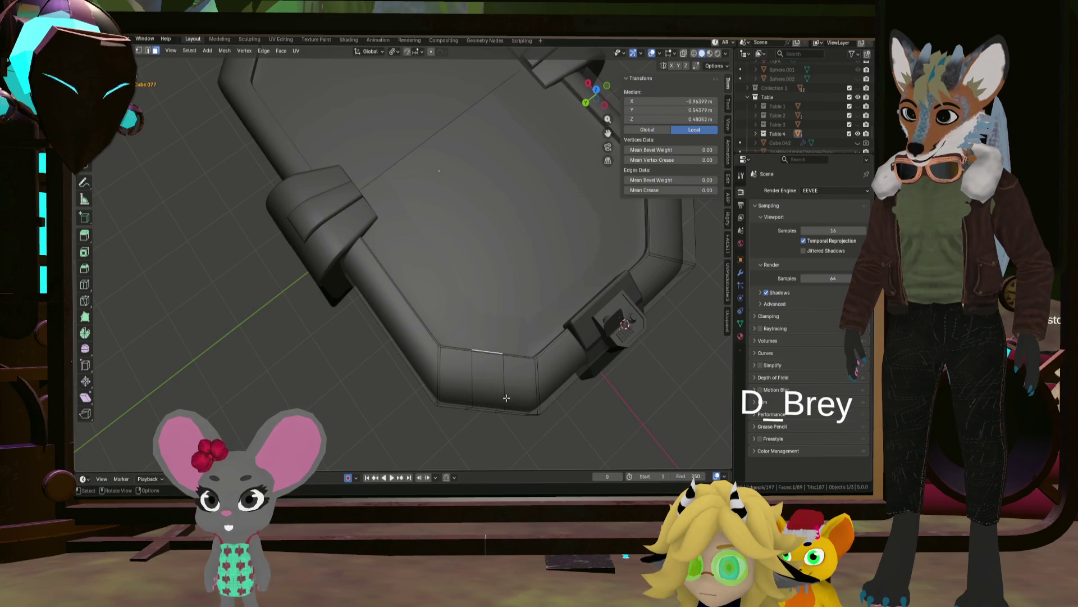
Select two adjacent faces on the rim.
left_click(487, 381)
mouse_move(487, 382)
middle_mouse_down()
mouse_move(546, 373)
mouse_move(523, 322)
mouse_move(469, 395)
middle_mouse_up()
left_click(477, 388, "shift")
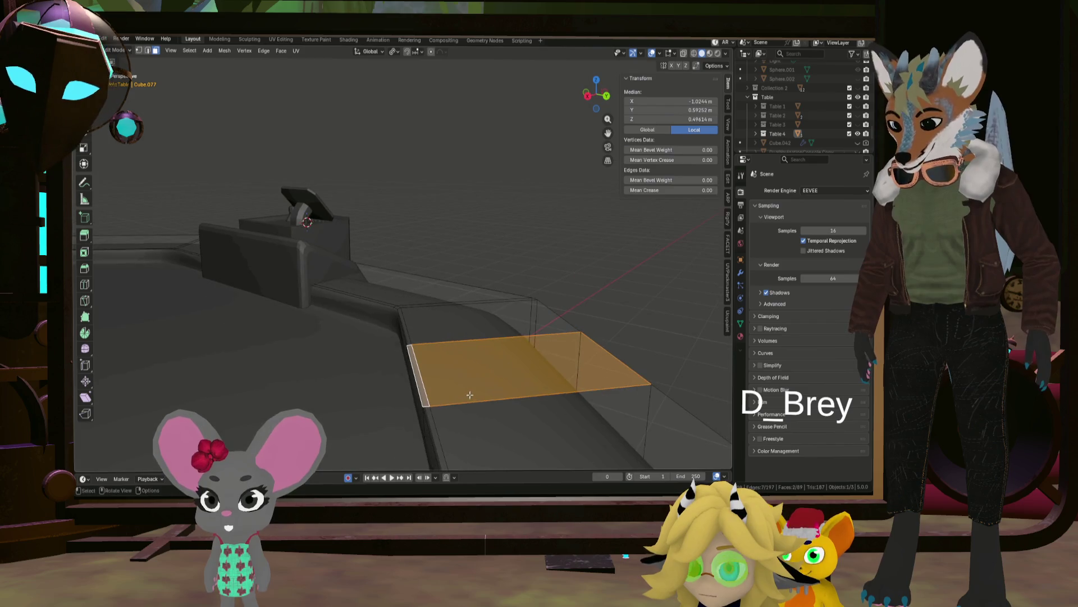
Extrude the two selected rim faces upward into a block.
key("e")
left_click(469, 327)
mouse_move(470, 327)
middle_mouse_down()
mouse_move(424, 361)
mouse_move(438, 342)
mouse_move(440, 282)
mouse_move(488, 311)
middle_mouse_up()
left_click(488, 311)
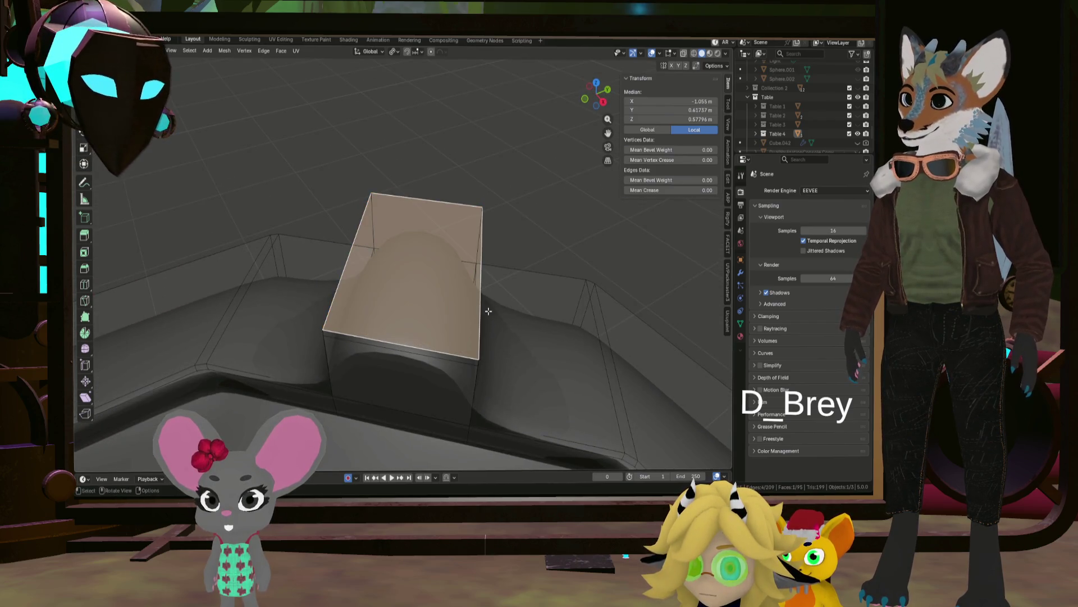
key("ctrl+z")
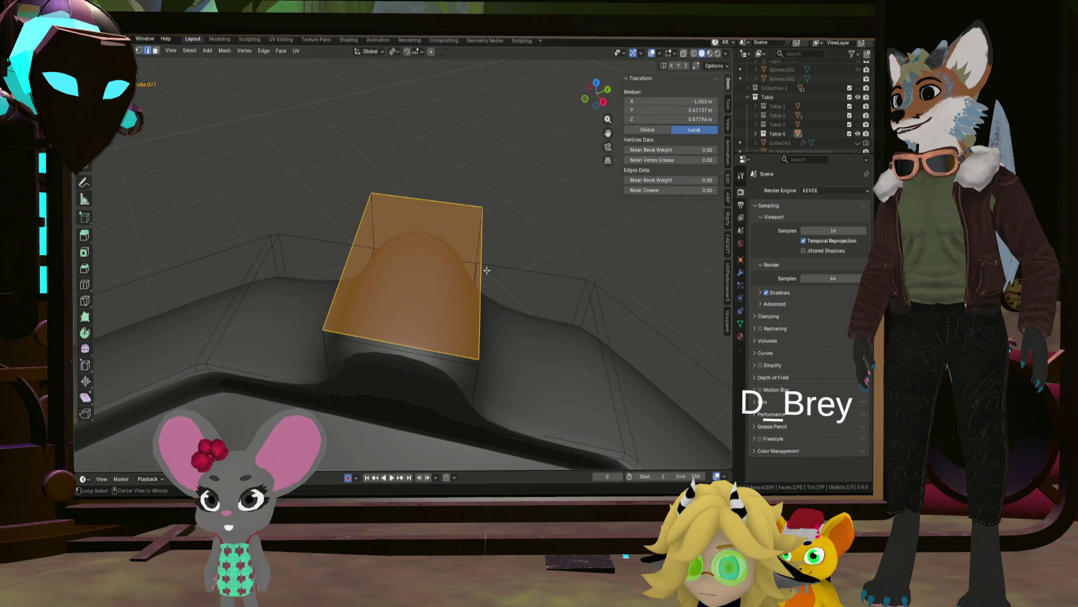
Try beveling a vertical edge of the block, then undo the bevel.
left_click(483, 271, "alt")
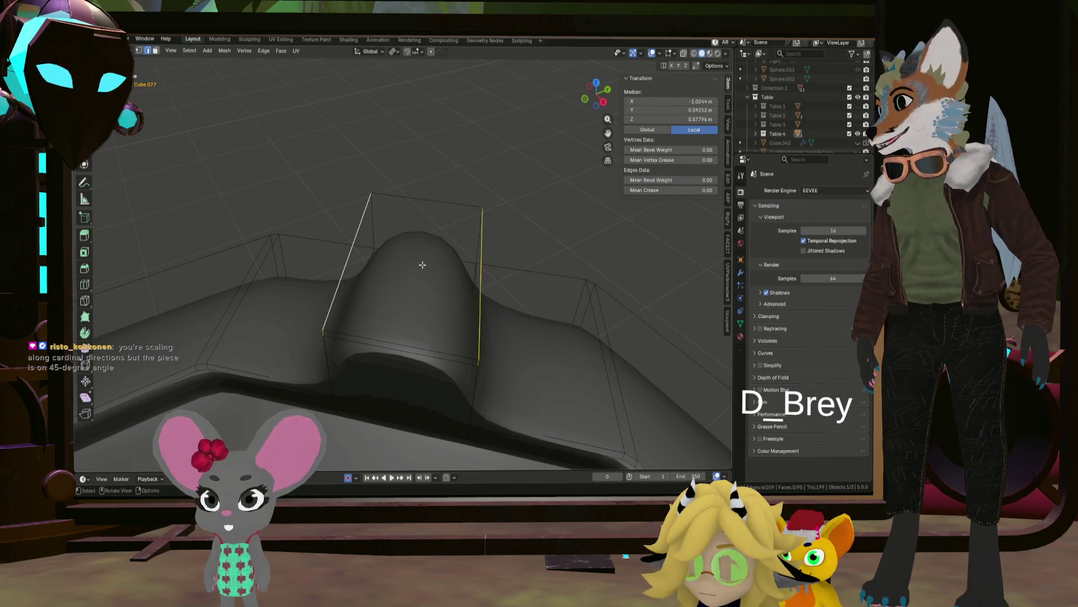
mouse_move(436, 266)
middle_mouse_down()
mouse_move(328, 217)
mouse_move(464, 230)
mouse_move(450, 252)
mouse_move(483, 293)
mouse_move(495, 403)
mouse_move(503, 344)
mouse_move(484, 303)
mouse_move(447, 364)
mouse_move(481, 299)
mouse_move(494, 297)
middle_mouse_up()
key("ctrl+b")
left_click(519, 338)
left_click(492, 302)
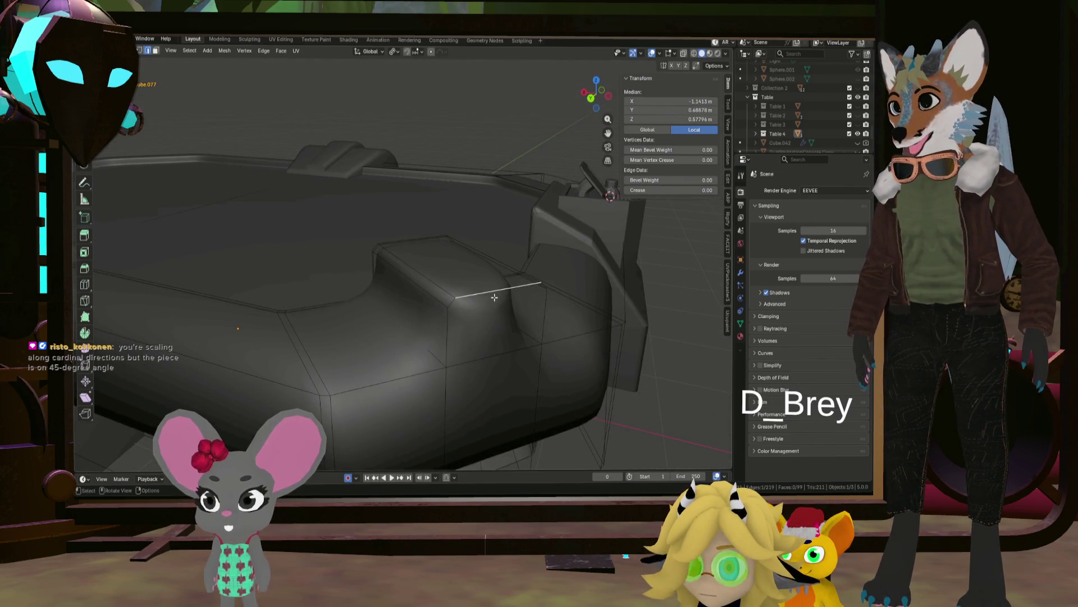
key("ctrl+z")
key("ctrl+z")
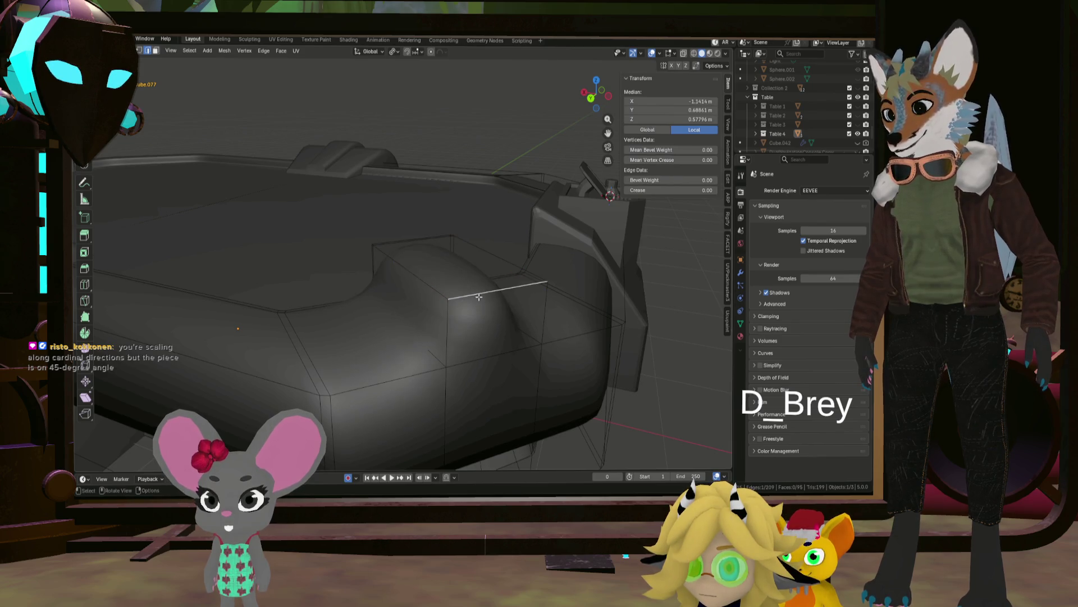
Lower the selected block edge vertically to form a bump.
key("g")
key("z")
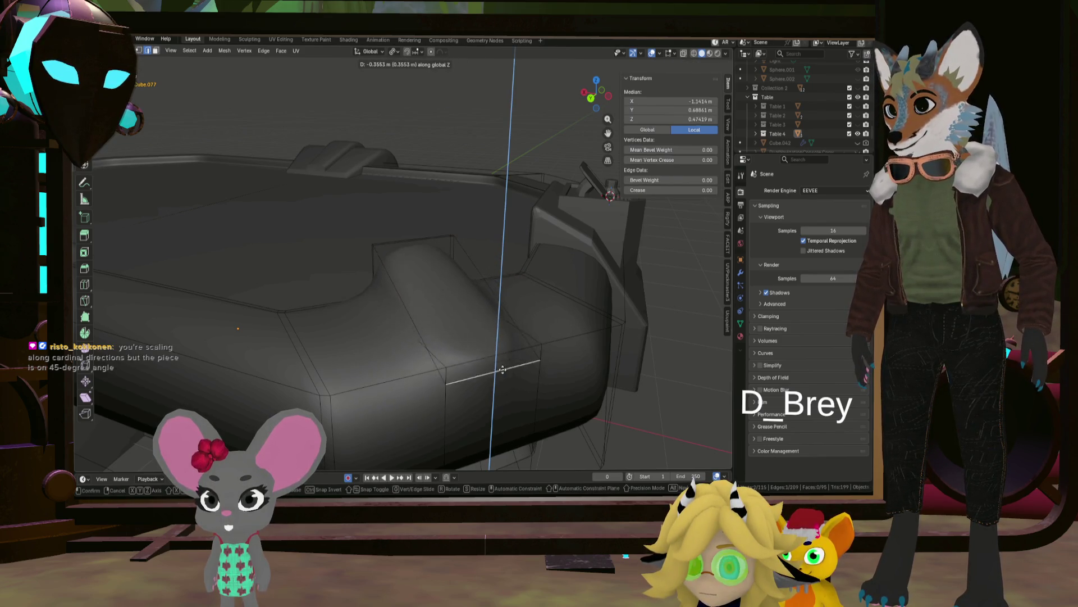
left_click(503, 357)
mouse_move(499, 354)
middle_mouse_down()
mouse_move(505, 308)
mouse_move(424, 310)
mouse_move(414, 339)
mouse_move(419, 311)
middle_mouse_up()
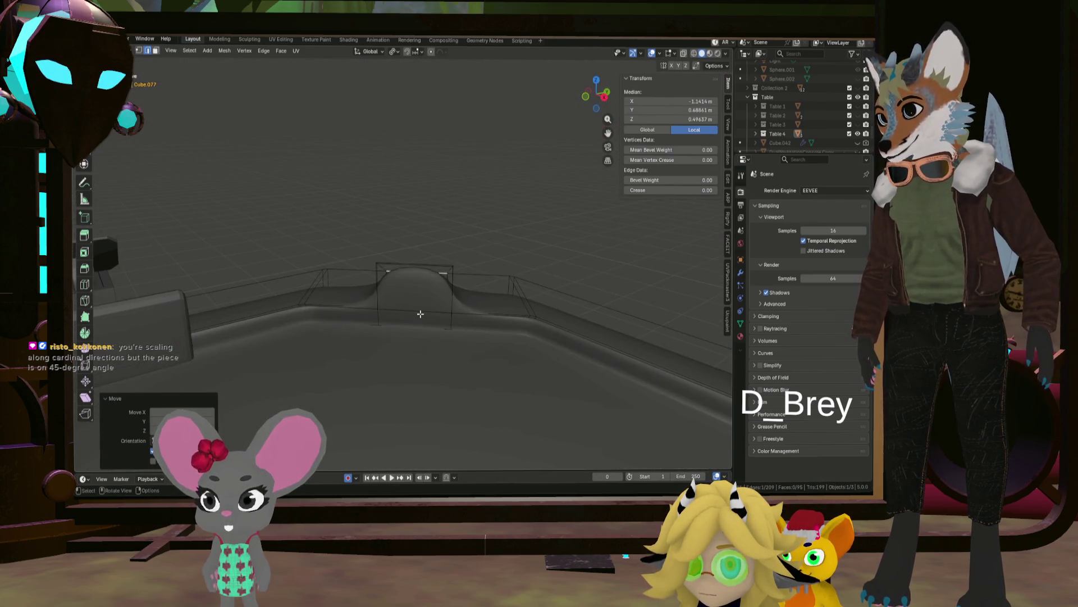
Extrude the face on the bump's side outward along its normal.
left_click(414, 318)
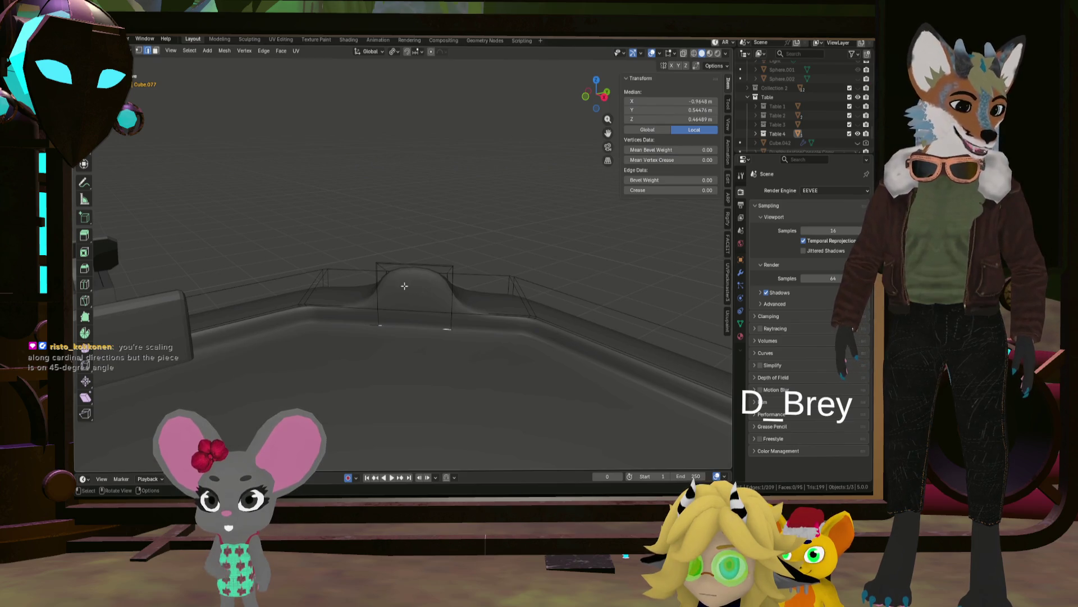
left_click(156, 52)
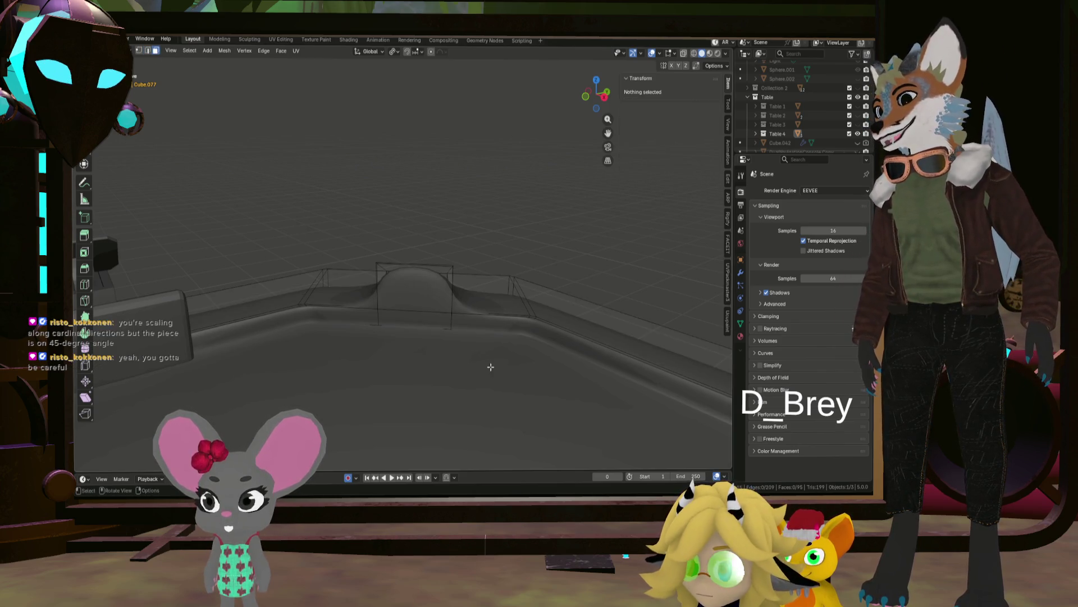
left_click(402, 319)
mouse_move(402, 318)
middle_mouse_down()
mouse_move(382, 328)
mouse_move(418, 307)
mouse_move(449, 360)
mouse_move(431, 333)
middle_mouse_up()
key("e")
left_click(393, 320)
Select a single edge of the bump and scale it down.
left_click(466, 265, "alt")
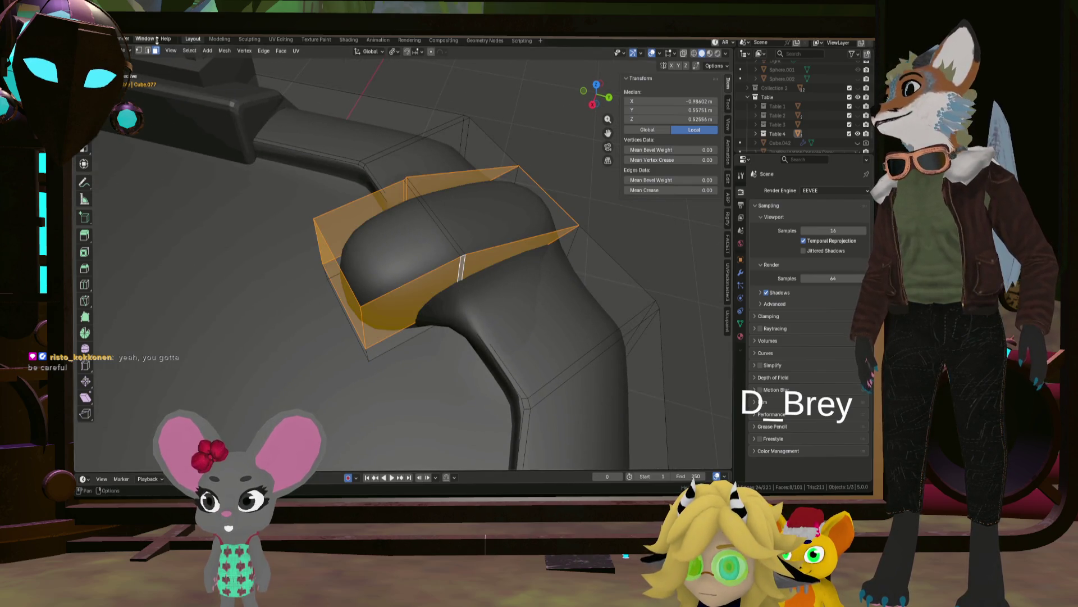
left_click(149, 51)
left_click(454, 239, "alt")
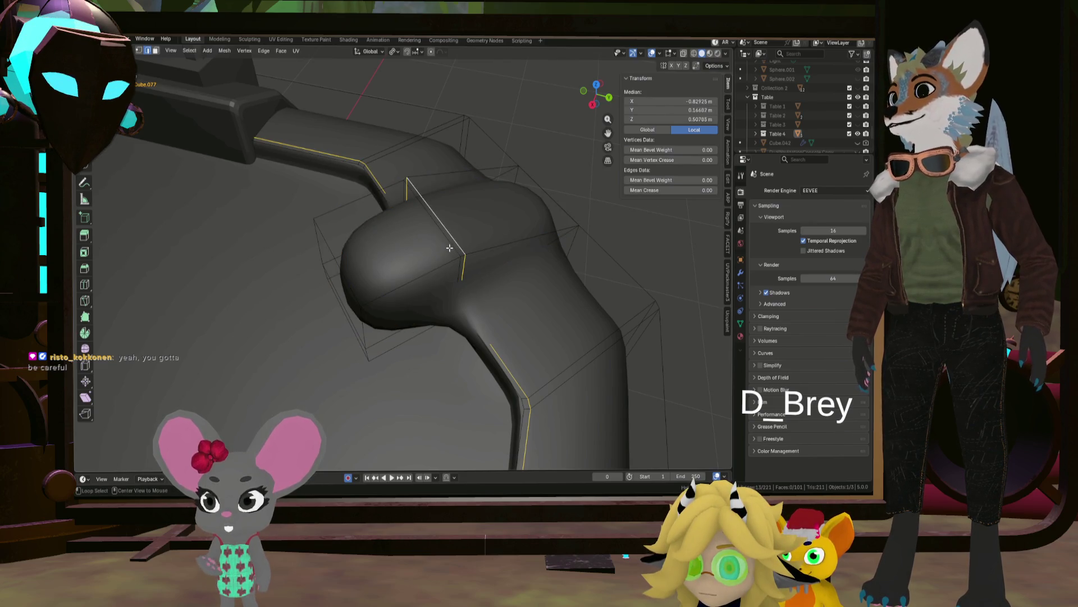
key("s")
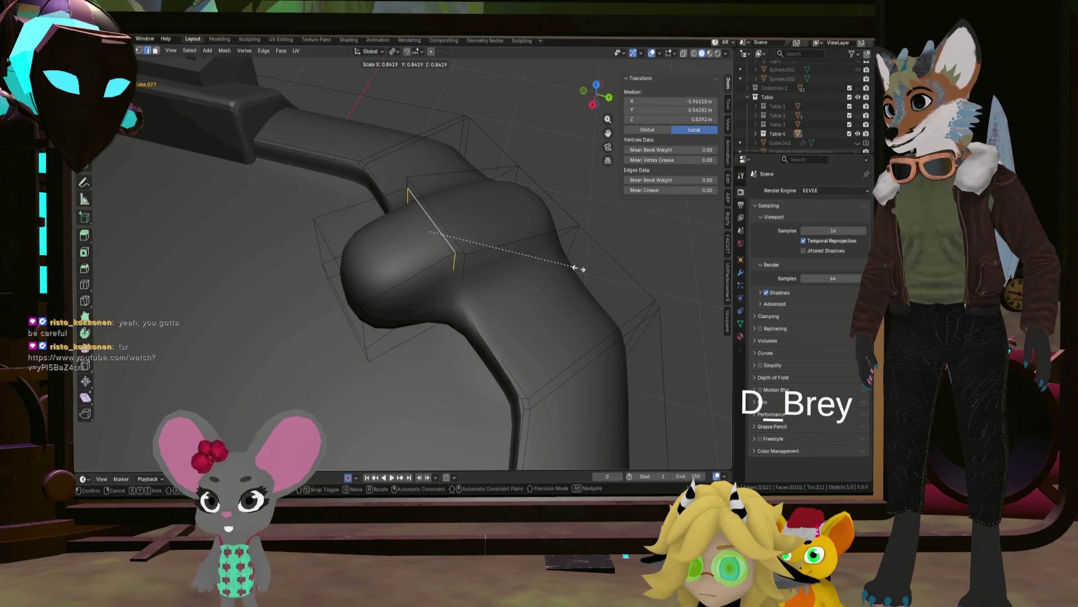
left_click(582, 269)
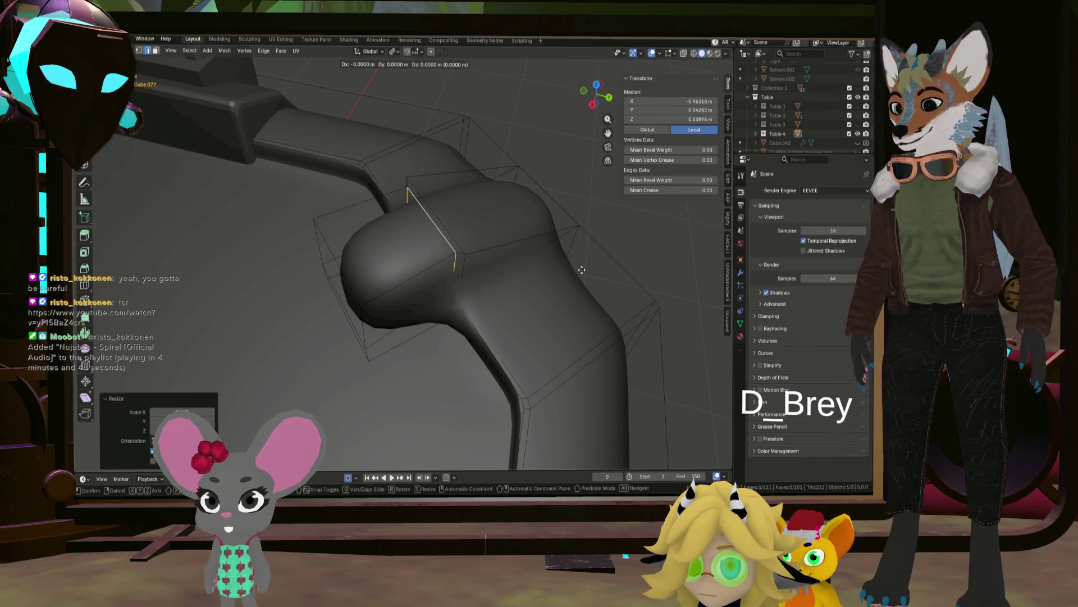
left_click(588, 269)
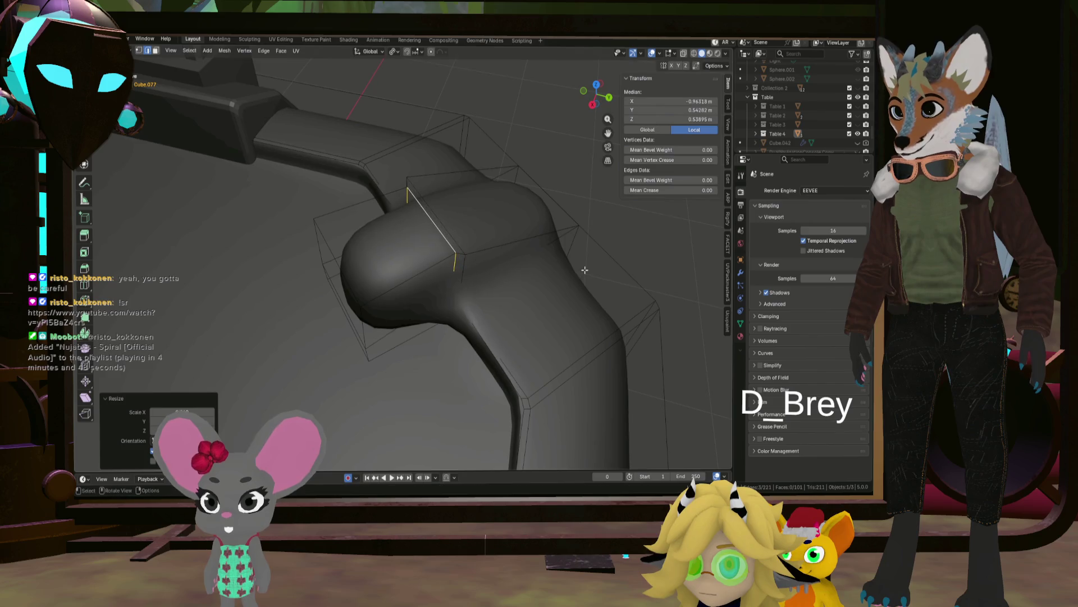
Give the edges bevel weight 0.92 and crease 1.00, and one edge crease 0.71.
mouse_move(584, 271)
middle_mouse_down()
mouse_move(467, 314)
mouse_move(414, 221)
mouse_move(419, 192)
mouse_move(607, 212)
middle_mouse_up()
mouse_move(669, 180)
left_mouse_down()
mouse_move(724, 179)
mouse_move(665, 181)
mouse_move(708, 190)
left_mouse_up()
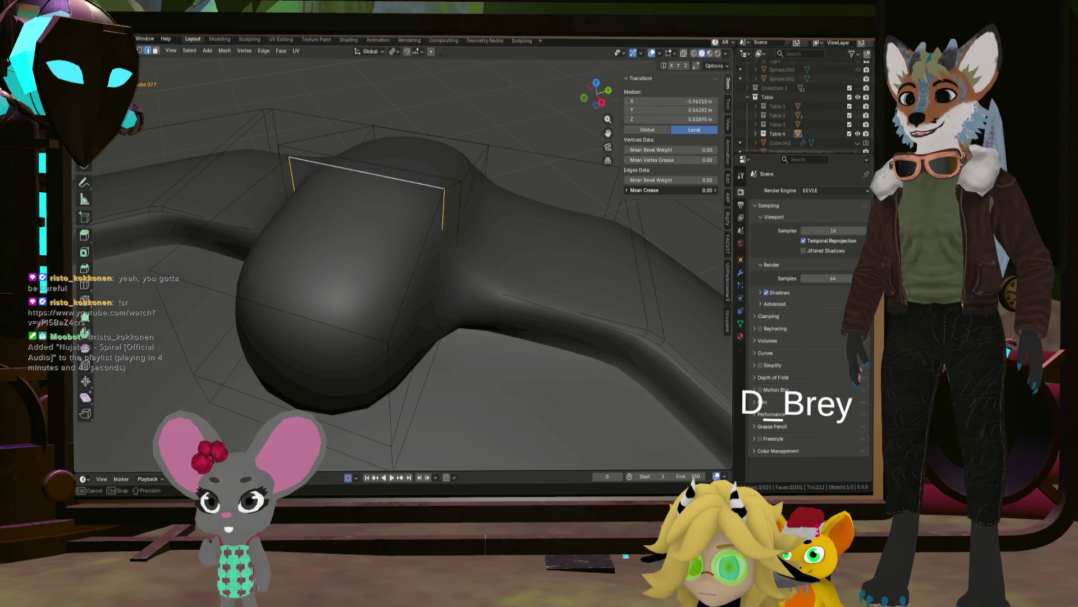
mouse_move(584, 213)
middle_mouse_down()
mouse_move(428, 258)
mouse_move(298, 227)
middle_mouse_up()
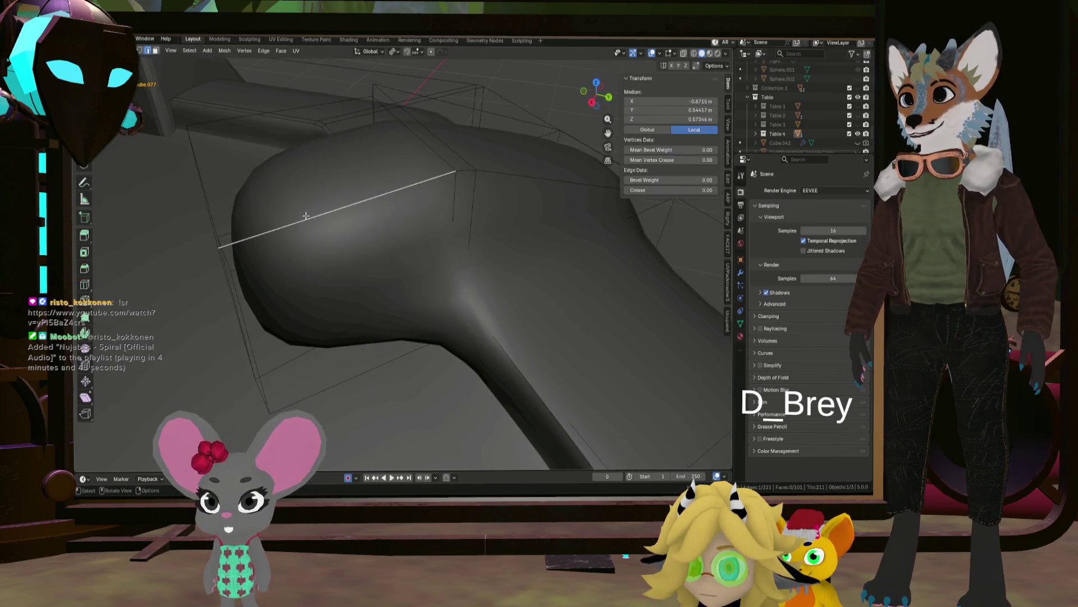
mouse_move(674, 190)
left_mouse_down()
mouse_move(713, 190)
mouse_move(635, 189)
mouse_move(713, 189)
mouse_move(629, 206)
left_mouse_up()
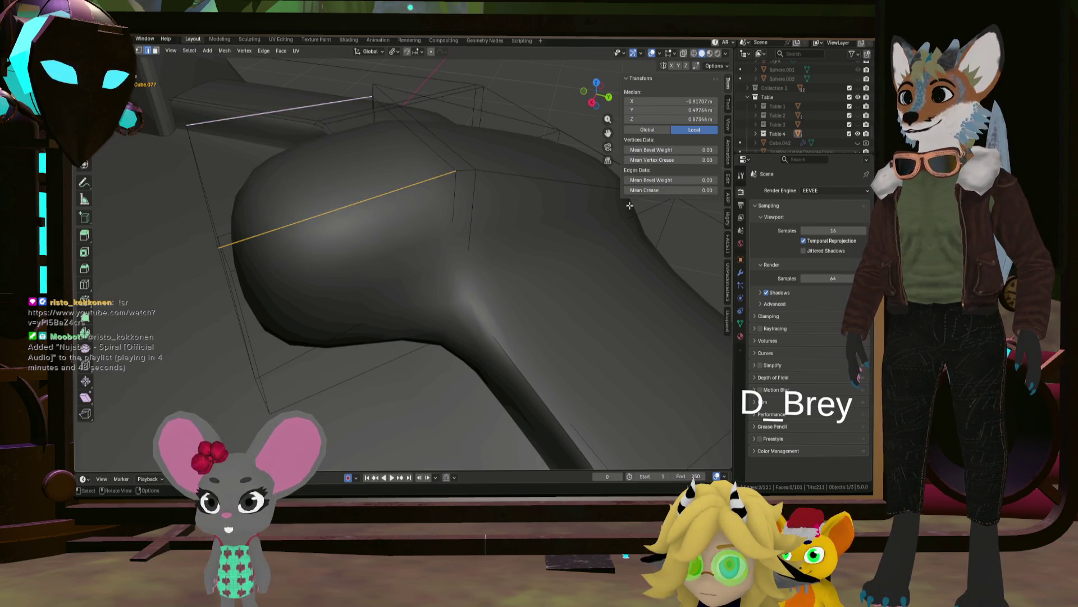
left_click(236, 221)
mouse_move(236, 222)
middle_mouse_down()
mouse_move(427, 224)
mouse_move(662, 184)
middle_mouse_up()
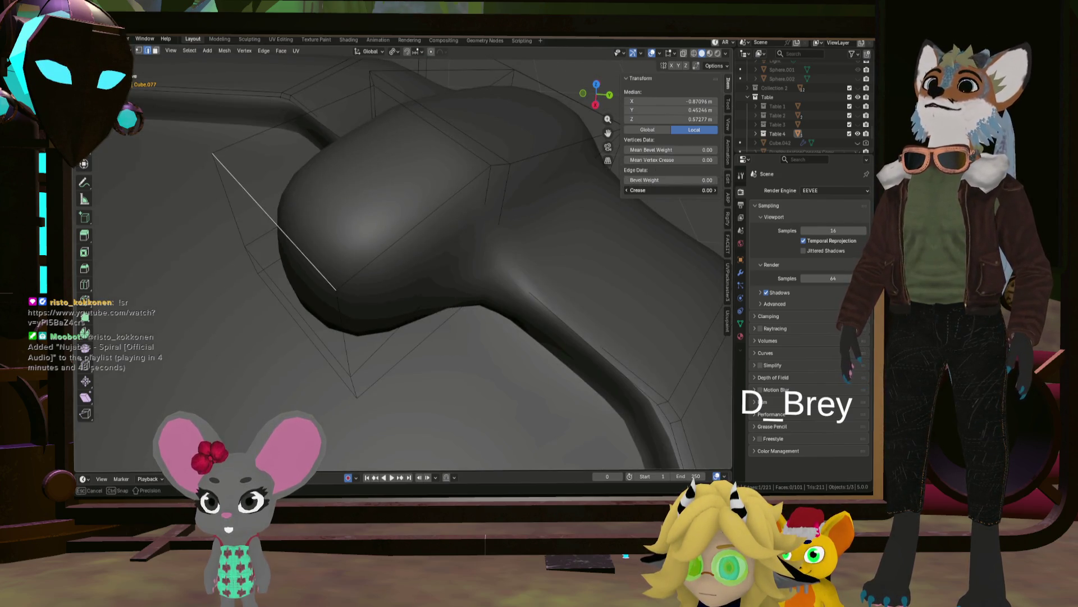
mouse_move(671, 190)
left_mouse_down()
mouse_move(702, 190)
mouse_move(641, 190)
mouse_move(713, 160)
mouse_move(662, 159)
mouse_move(619, 176)
left_mouse_up()
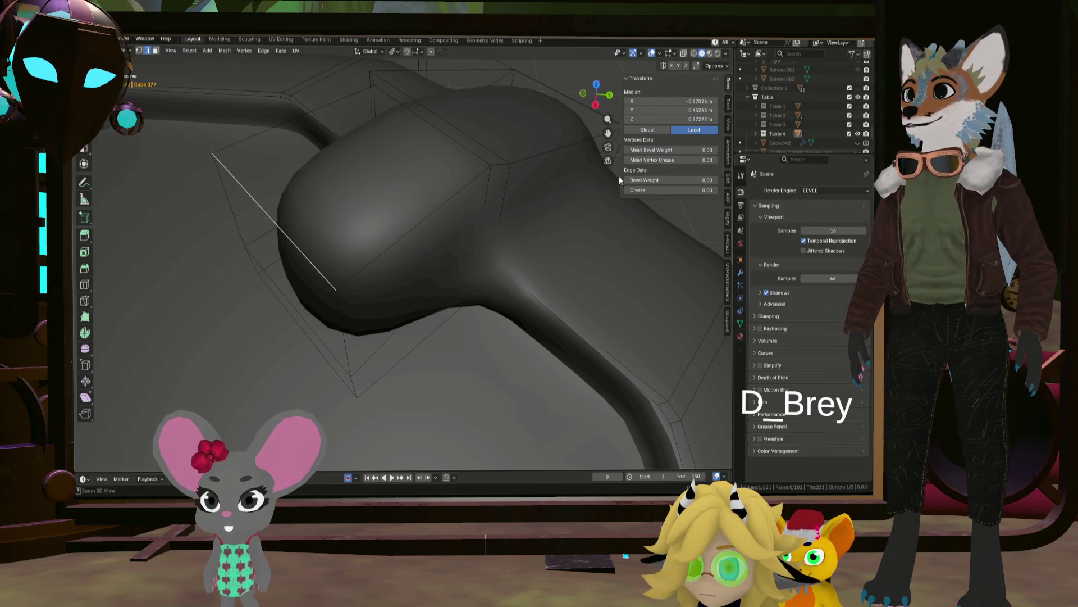
Inspect the bump from several angles and select the faces at its end.
left_click(274, 133, "alt")
mouse_move(274, 133)
middle_mouse_down()
mouse_move(433, 176)
mouse_move(415, 194)
mouse_move(678, 134)
middle_mouse_up()
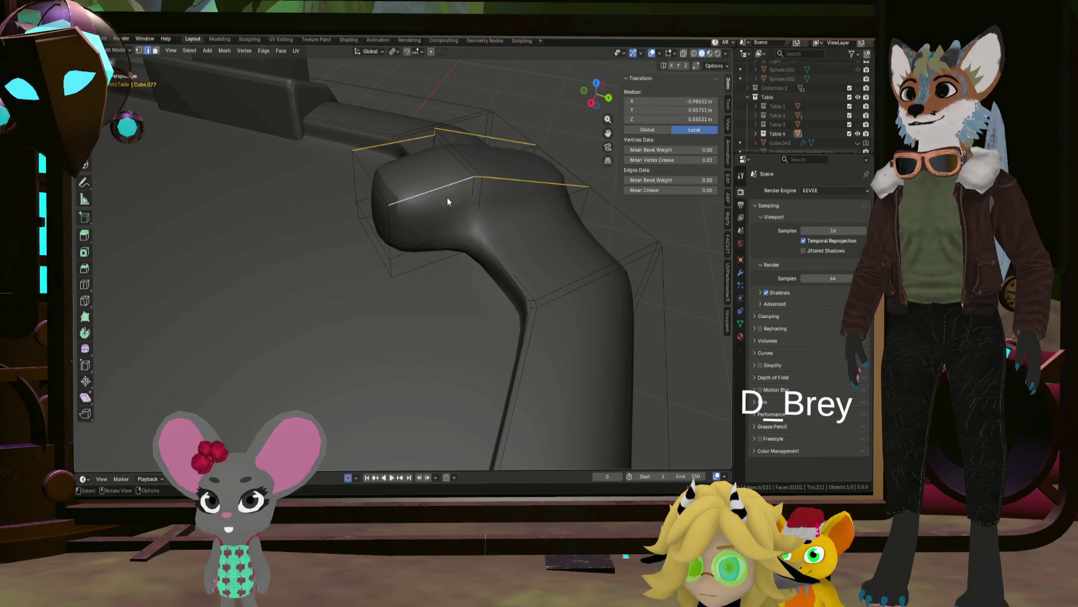
mouse_move(447, 201)
middle_mouse_down()
mouse_move(334, 195)
mouse_move(367, 216)
middle_mouse_up()
mouse_move(321, 211)
middle_mouse_down()
mouse_move(305, 217)
mouse_move(308, 235)
mouse_move(368, 229)
middle_mouse_up()
mouse_move(432, 303)
middle_mouse_down()
mouse_move(412, 292)
mouse_move(457, 215)
mouse_move(571, 225)
mouse_move(589, 239)
mouse_move(587, 224)
mouse_move(585, 234)
middle_mouse_up()
key("ctrl+z")
key("ctrl+z")
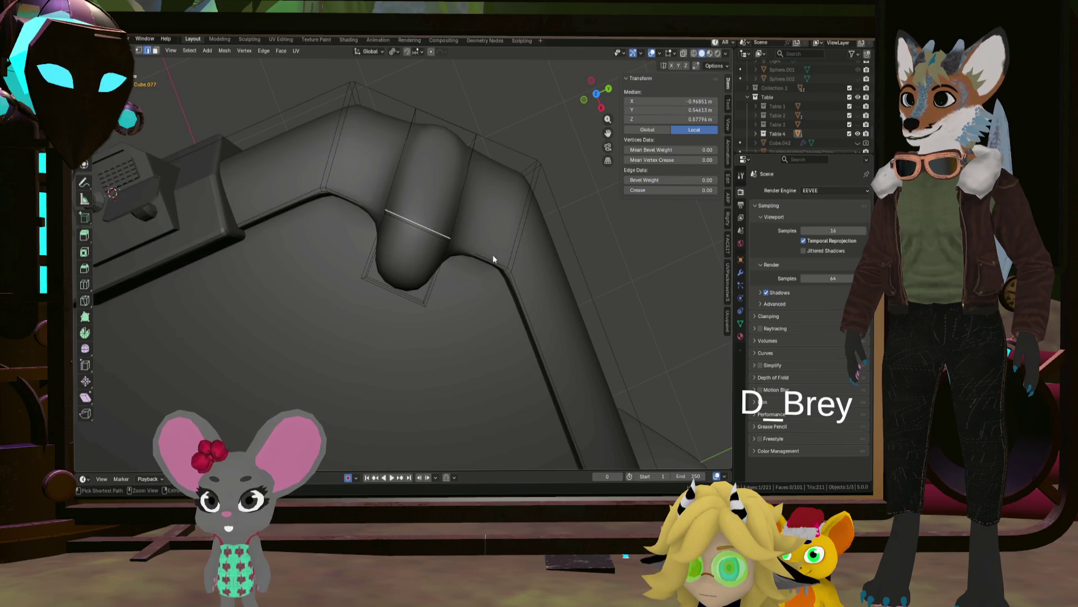
mouse_move(493, 255)
middle_mouse_down()
mouse_move(429, 273)
mouse_move(438, 290)
mouse_move(427, 253)
middle_mouse_up()
left_click(429, 273)
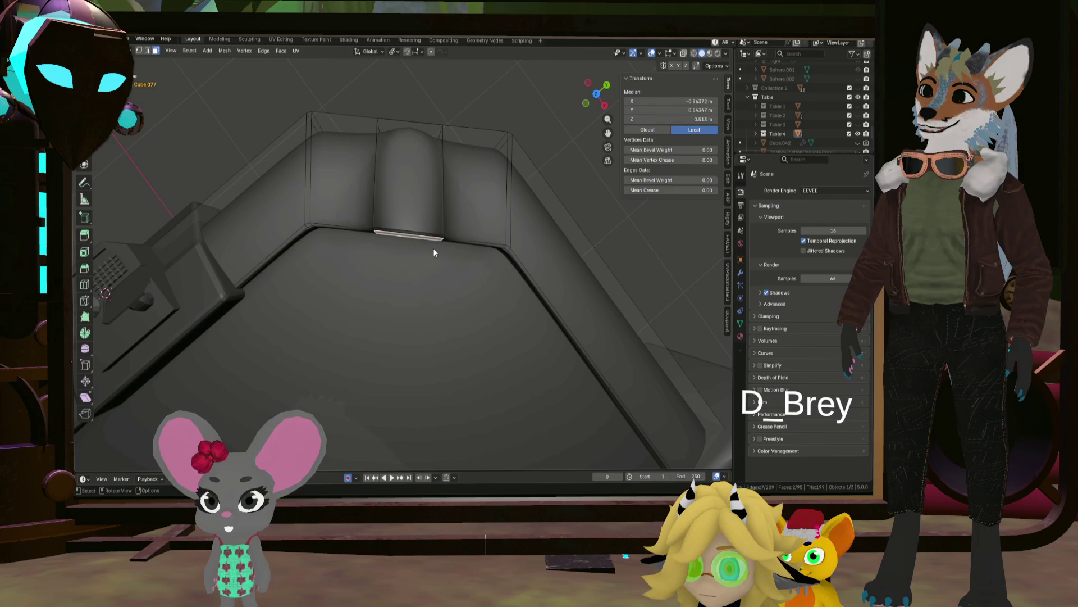
mouse_move(439, 304)
middle_mouse_down()
mouse_move(414, 257)
mouse_move(421, 197)
mouse_move(403, 278)
mouse_move(329, 249)
mouse_move(346, 259)
middle_mouse_up()
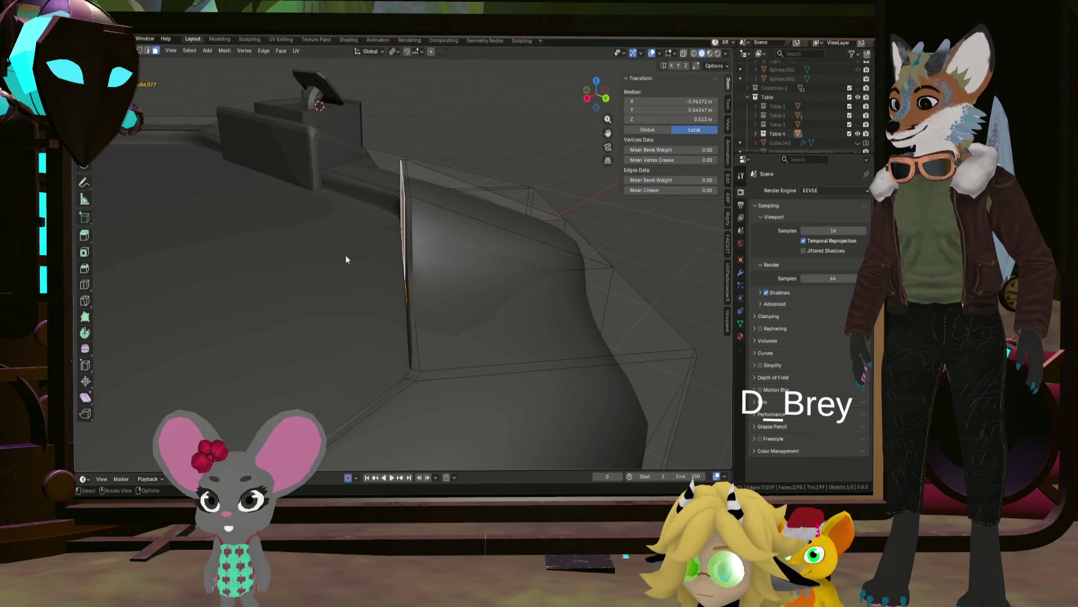
Extrude the bump's end faces and scale them down to about three quarters.
key("e")
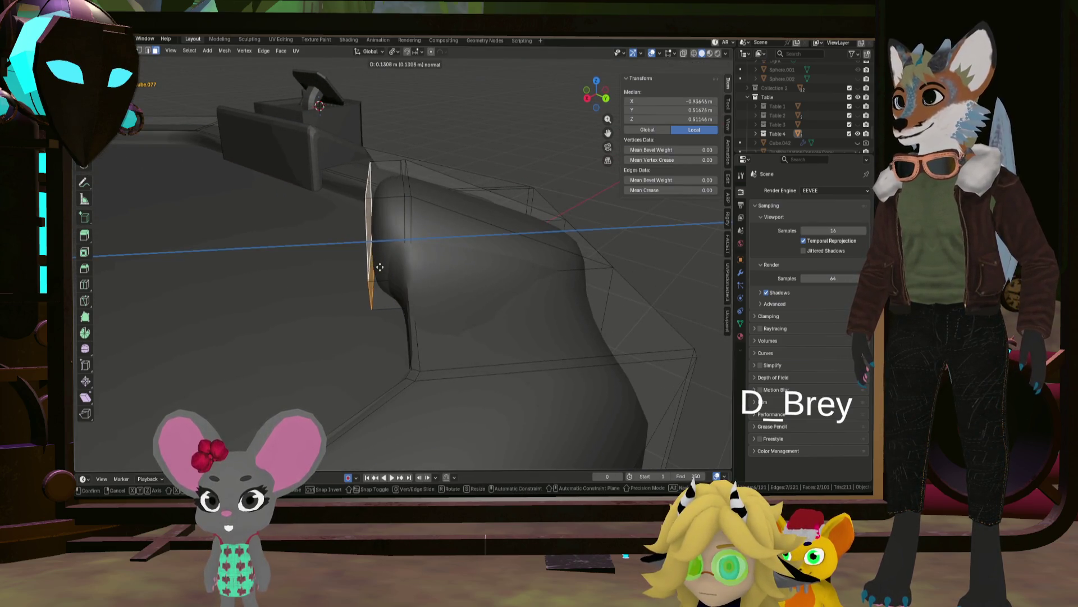
left_click(380, 267)
middle_click_drag(380, 266, 520, 289)
key("s")
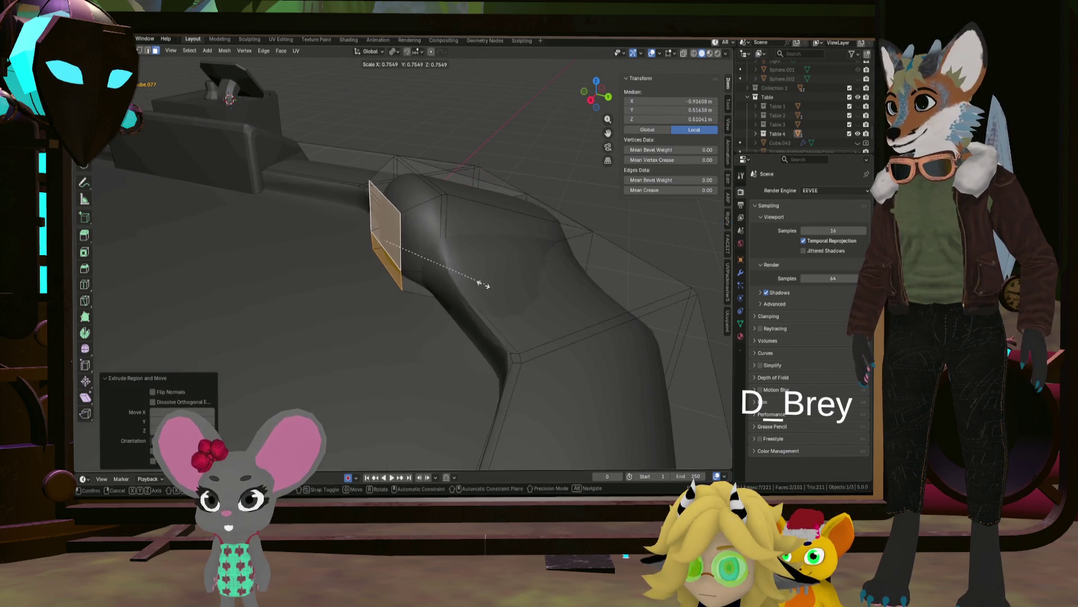
left_click(441, 278)
mouse_move(441, 278)
middle_mouse_down()
mouse_move(385, 272)
mouse_move(420, 264)
mouse_move(517, 203)
mouse_move(509, 231)
middle_mouse_up()
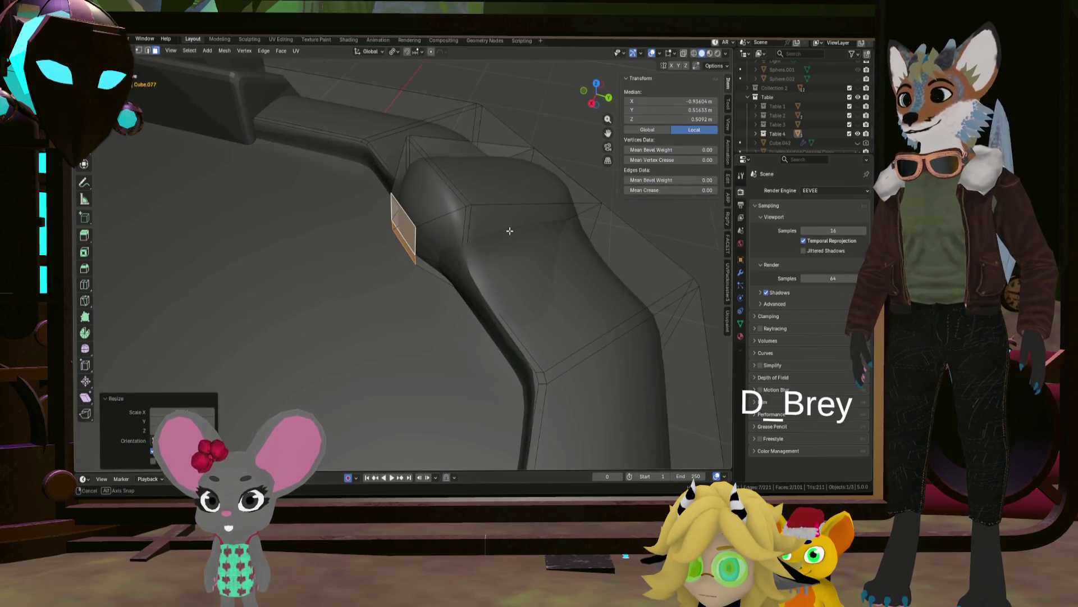
Extrude the face inward into a recess, crease its vertices to 1.00, and view the whole table.
key("e")
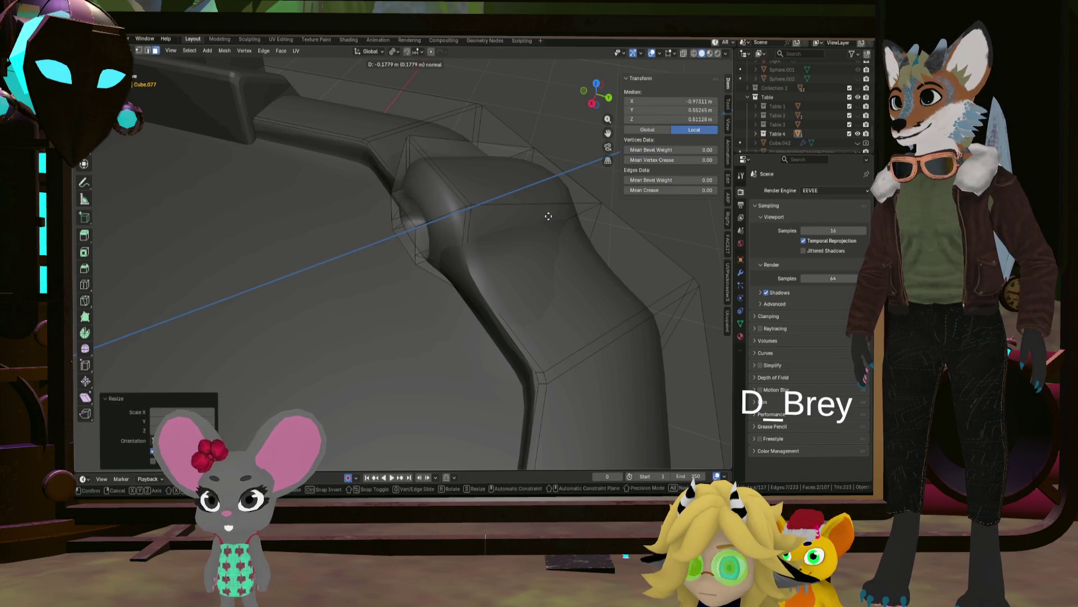
left_click(559, 213)
mouse_move(559, 213)
middle_mouse_down()
mouse_move(582, 175)
mouse_move(513, 173)
mouse_move(527, 205)
mouse_move(548, 211)
mouse_move(596, 186)
mouse_move(598, 167)
mouse_move(572, 203)
mouse_move(510, 197)
middle_mouse_up()
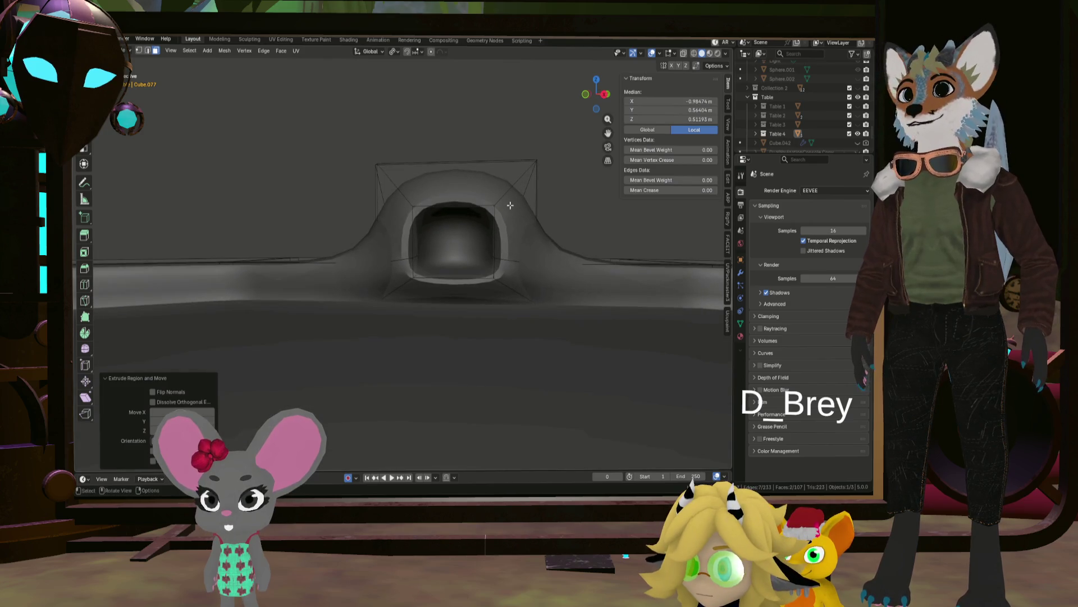
mouse_move(671, 160)
left_mouse_down()
mouse_move(702, 160)
mouse_move(672, 160)
left_mouse_up()
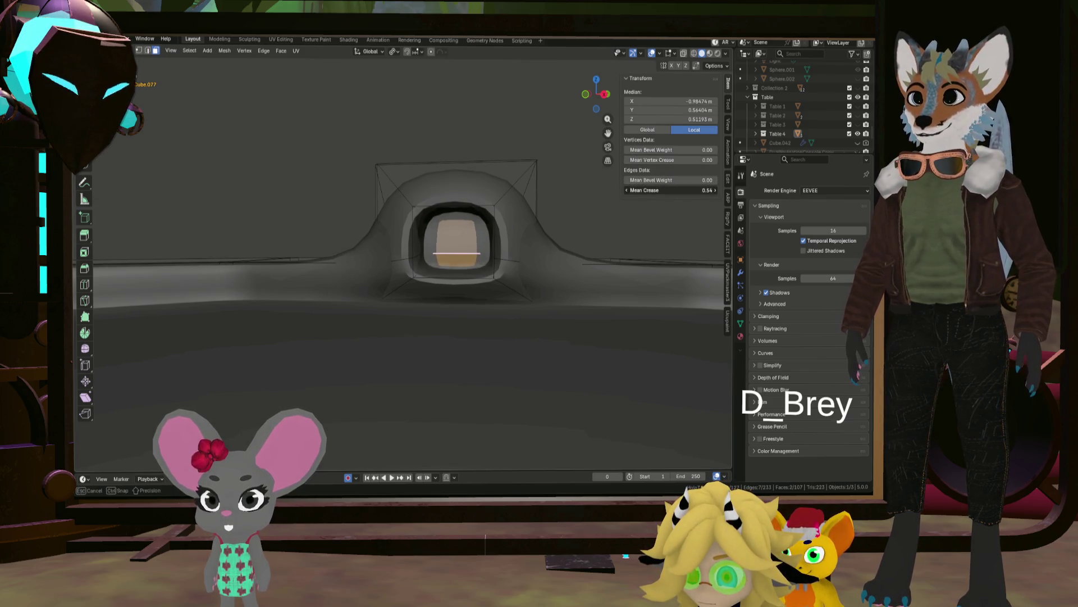
left_click(421, 132)
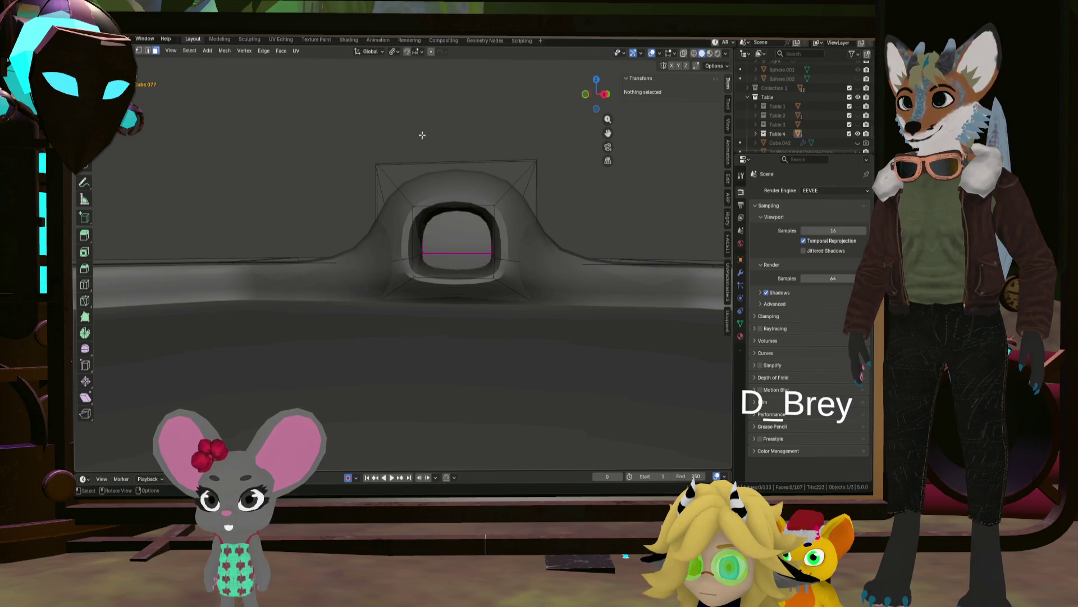
mouse_move(421, 133)
middle_mouse_down()
mouse_move(457, 161)
mouse_move(462, 149)
mouse_move(450, 169)
mouse_move(386, 185)
mouse_move(362, 169)
mouse_move(290, 223)
mouse_move(277, 178)
mouse_move(270, 214)
mouse_move(278, 239)
mouse_move(481, 214)
mouse_move(488, 201)
mouse_move(354, 221)
mouse_move(377, 303)
mouse_move(505, 301)
mouse_move(512, 327)
mouse_move(410, 294)
mouse_move(441, 269)
mouse_move(414, 378)
middle_mouse_up()
Nudge the arch section's faces into place with two small moves, then check the frame.
left_click(441, 269)
key("g")
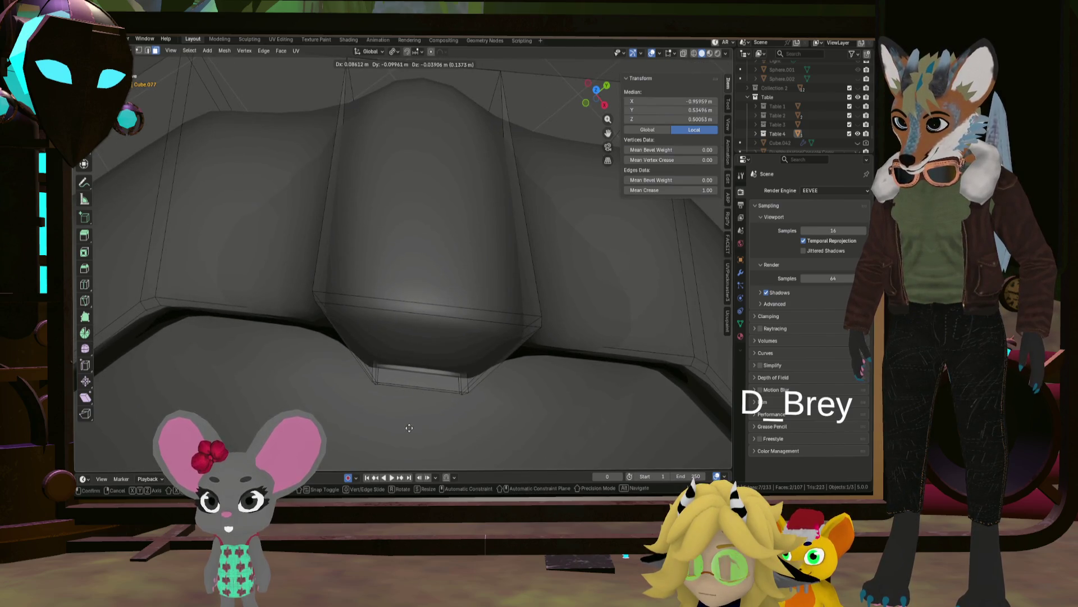
left_click(412, 433)
mouse_move(421, 416)
middle_mouse_down()
mouse_move(457, 284)
mouse_move(490, 324)
mouse_move(460, 326)
mouse_move(433, 380)
mouse_move(358, 374)
mouse_move(344, 345)
mouse_move(348, 299)
mouse_move(578, 357)
mouse_move(455, 339)
mouse_move(496, 339)
mouse_move(509, 375)
mouse_move(488, 373)
mouse_move(505, 345)
mouse_move(431, 341)
mouse_move(540, 380)
middle_mouse_up()
key("g")
left_click(460, 327)
mouse_move(288, 394)
middle_mouse_down()
mouse_move(564, 393)
mouse_move(563, 378)
mouse_move(505, 392)
mouse_move(367, 376)
mouse_move(510, 362)
mouse_move(506, 308)
mouse_move(494, 366)
mouse_move(476, 343)
middle_mouse_up()
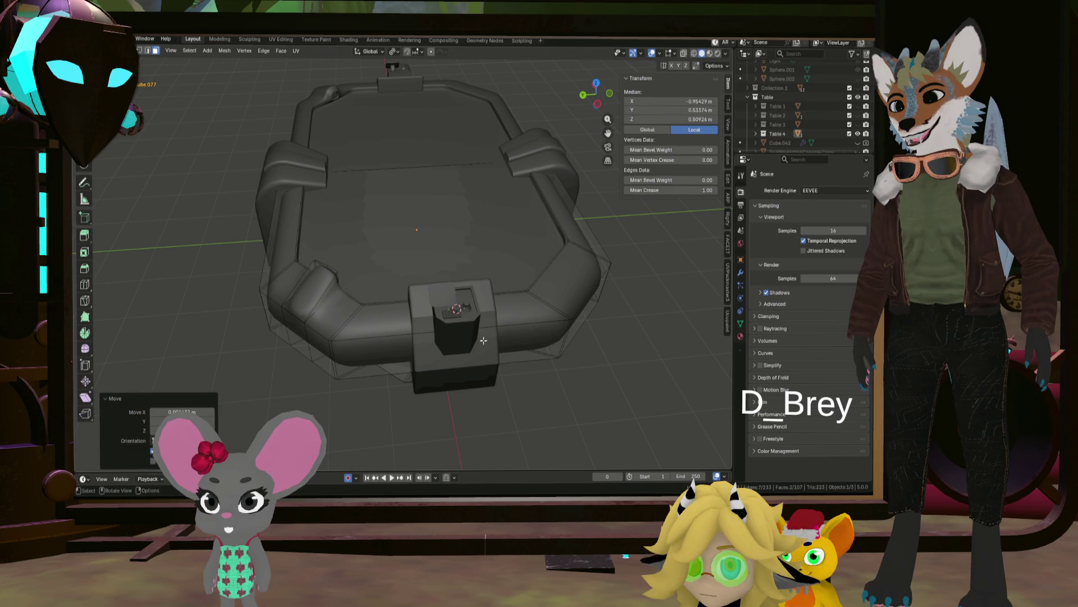
mouse_move(481, 350)
middle_mouse_down()
mouse_move(439, 339)
mouse_move(467, 352)
middle_mouse_up()
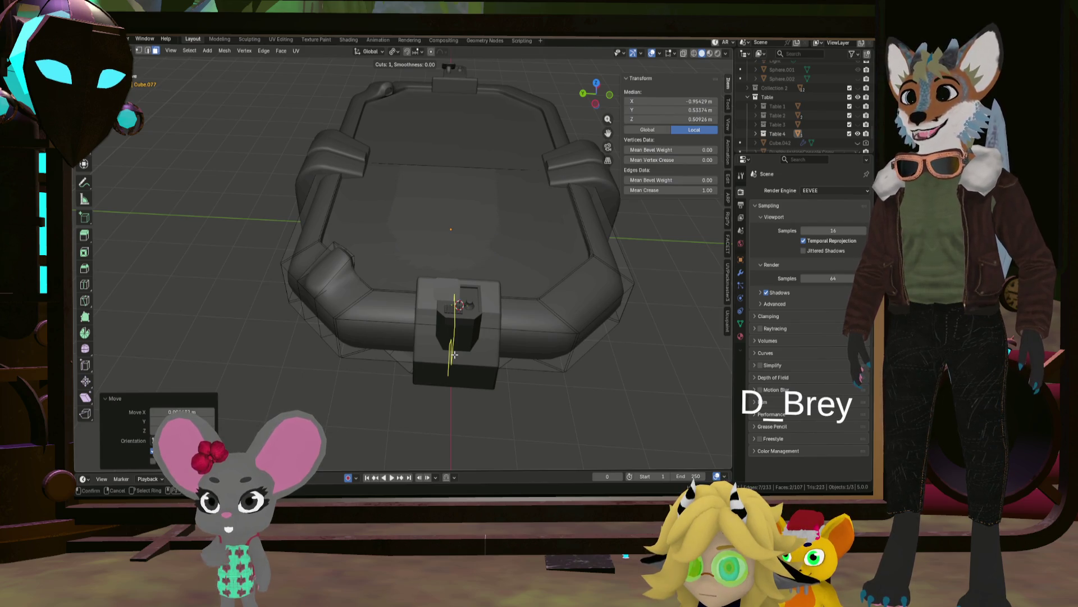
Place a single edge loop across the rim at its current position.
left_click(454, 355)
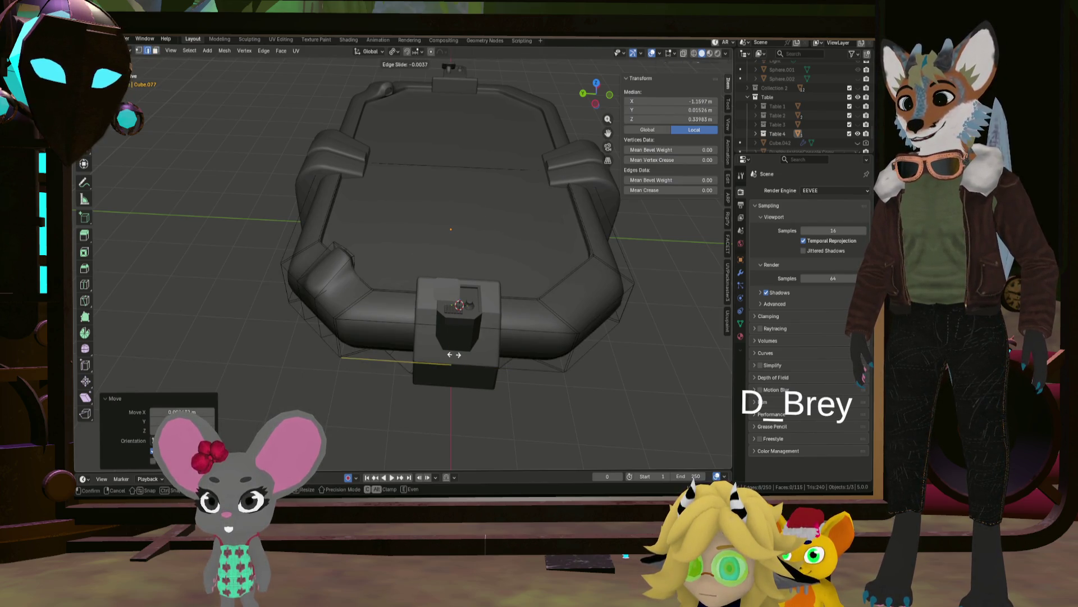
left_click(454, 354)
middle_click_drag(454, 354, 582, 148)
Switch to X-axis side view with X-ray on and box-select the rim's right part.
left_click(594, 102)
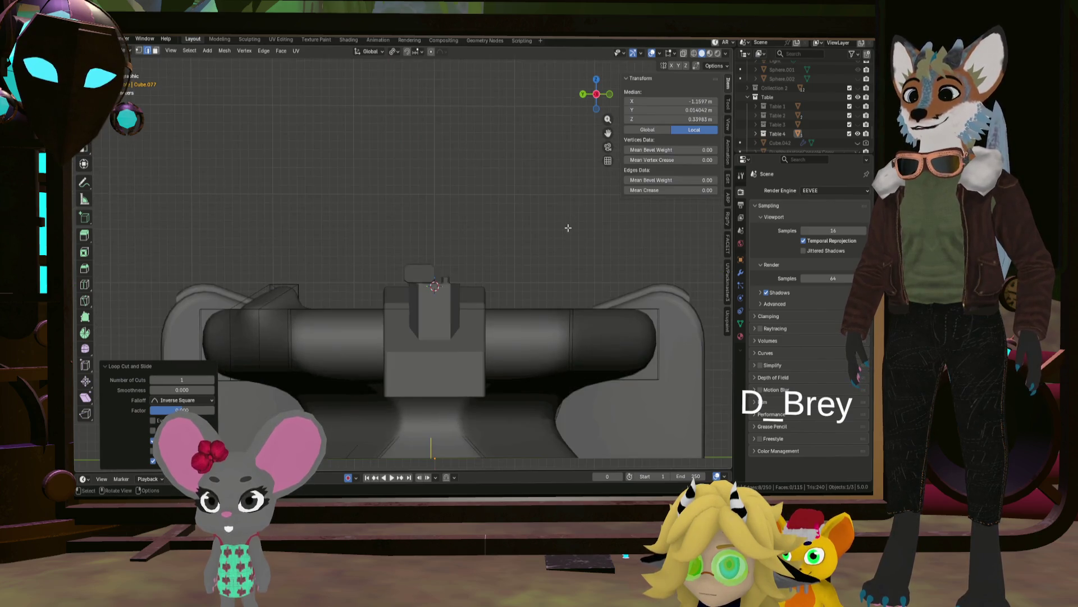
scroll(547, 310, "down", 5)
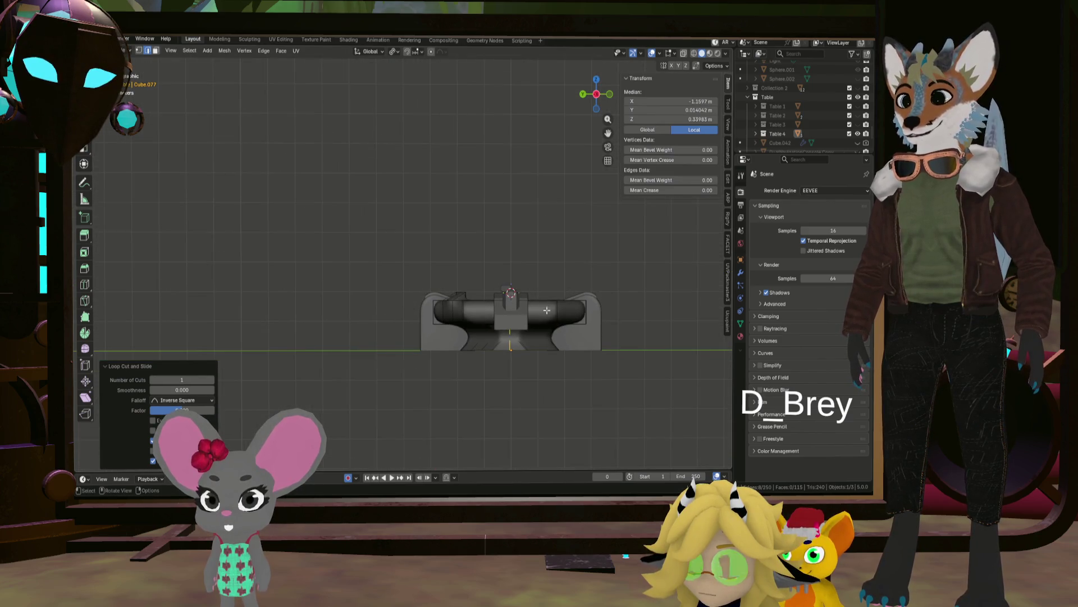
left_click(684, 54)
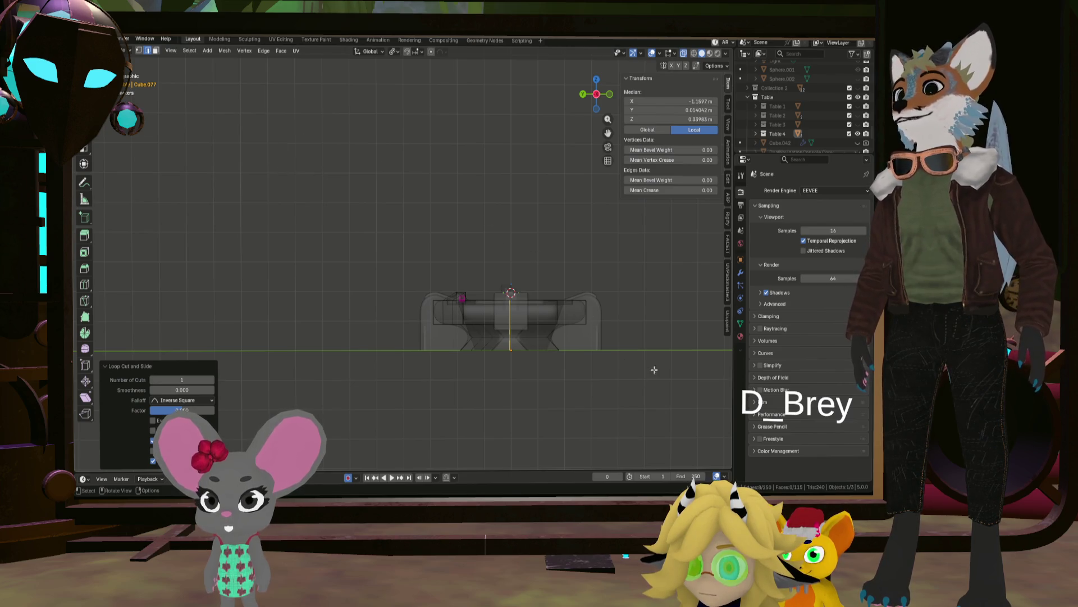
middle_click_drag(574, 370, 538, 373, "shift")
left_click_drag(477, 370, 591, 200)
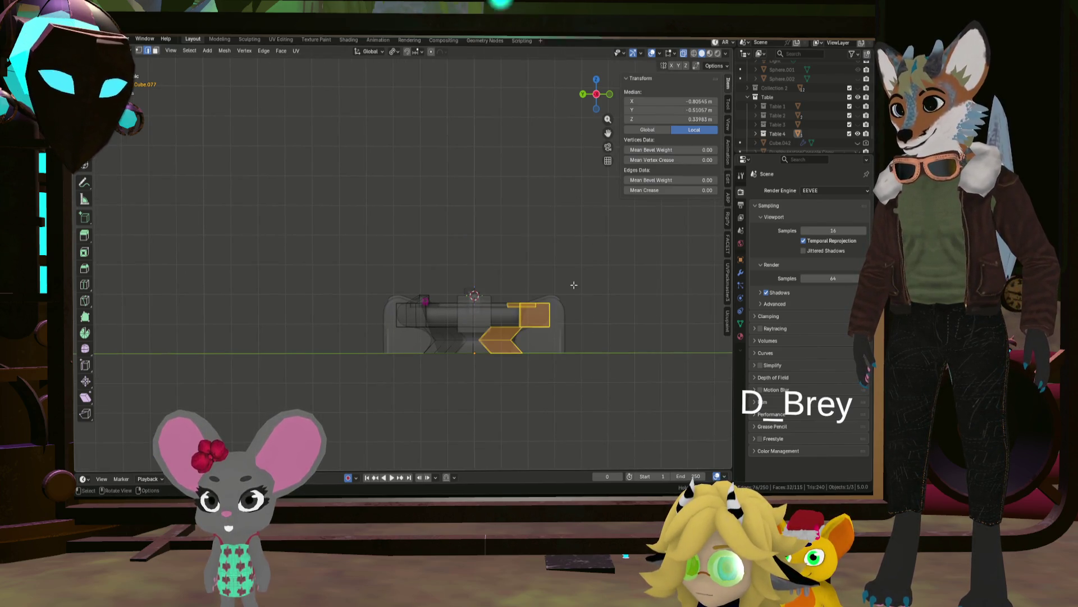
Delete the selected right-hand vertices, leaving a curved half-section of the rim.
mouse_move(592, 200)
middle_mouse_down()
mouse_move(161, 63)
mouse_move(449, 255)
mouse_move(446, 241)
mouse_move(465, 303)
middle_mouse_up()
scroll(465, 303, "up", 2)
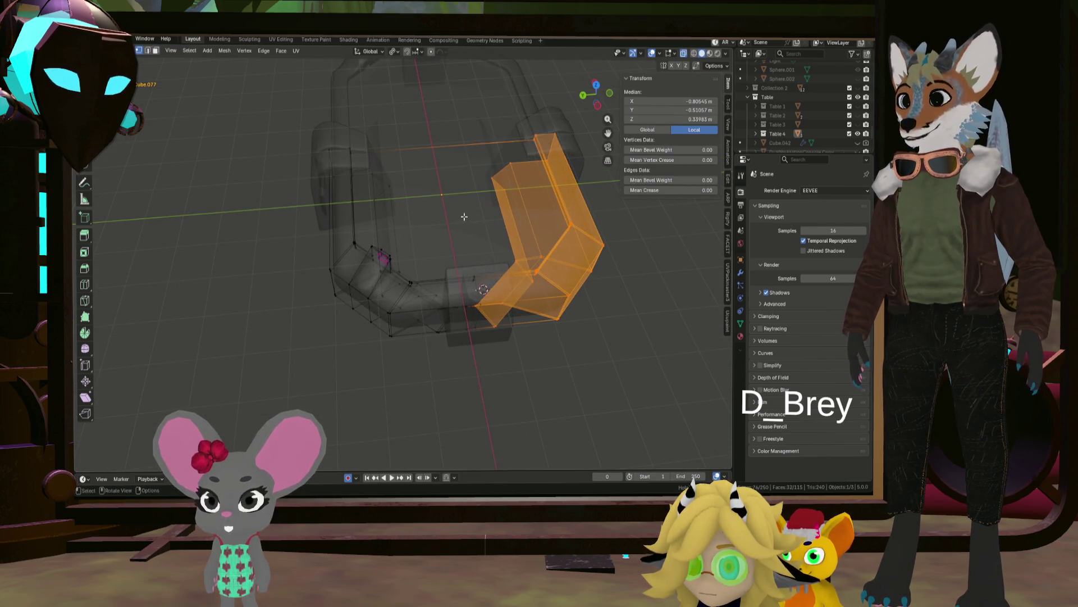
key("ctrl+e")
mouse_move(520, 147)
middle_mouse_down()
mouse_move(553, 183)
mouse_move(551, 280)
mouse_move(553, 247)
middle_mouse_up()
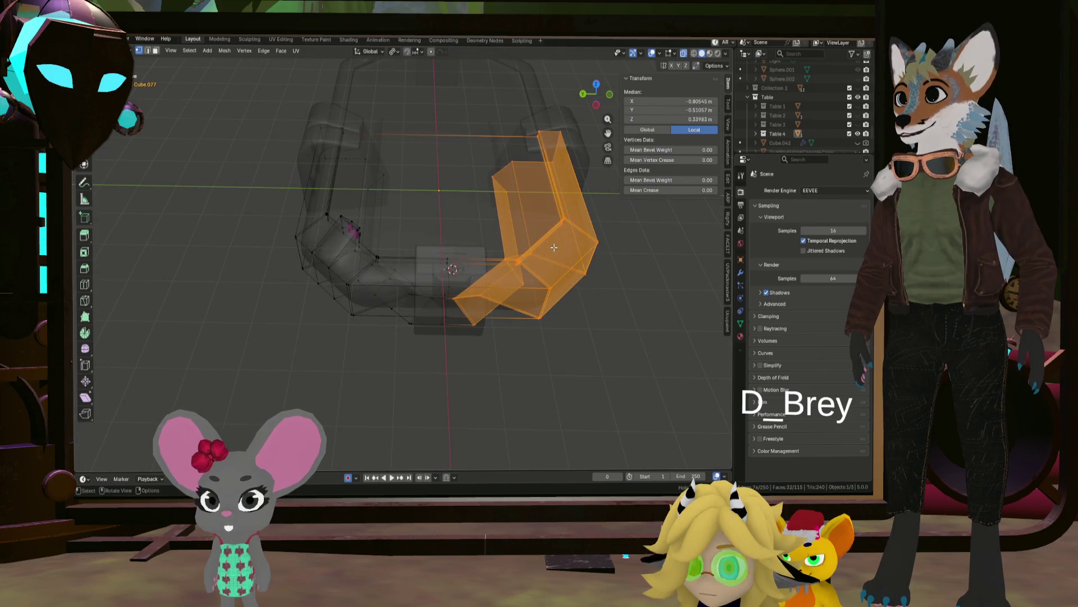
key("x")
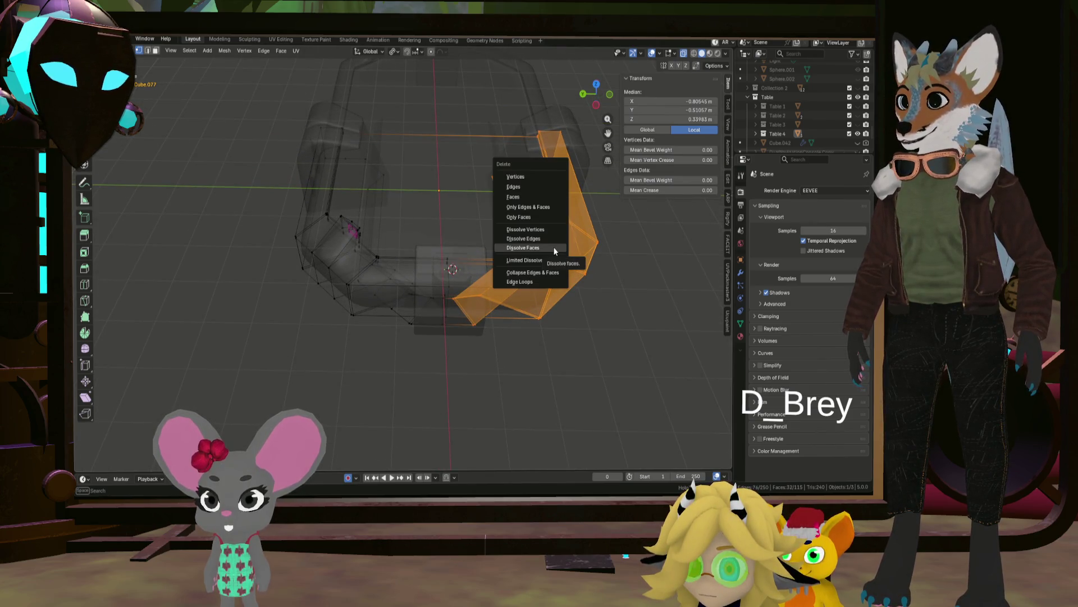
left_click(544, 178)
middle_click_drag(523, 205, 455, 281)
scroll(460, 206, "down", 3)
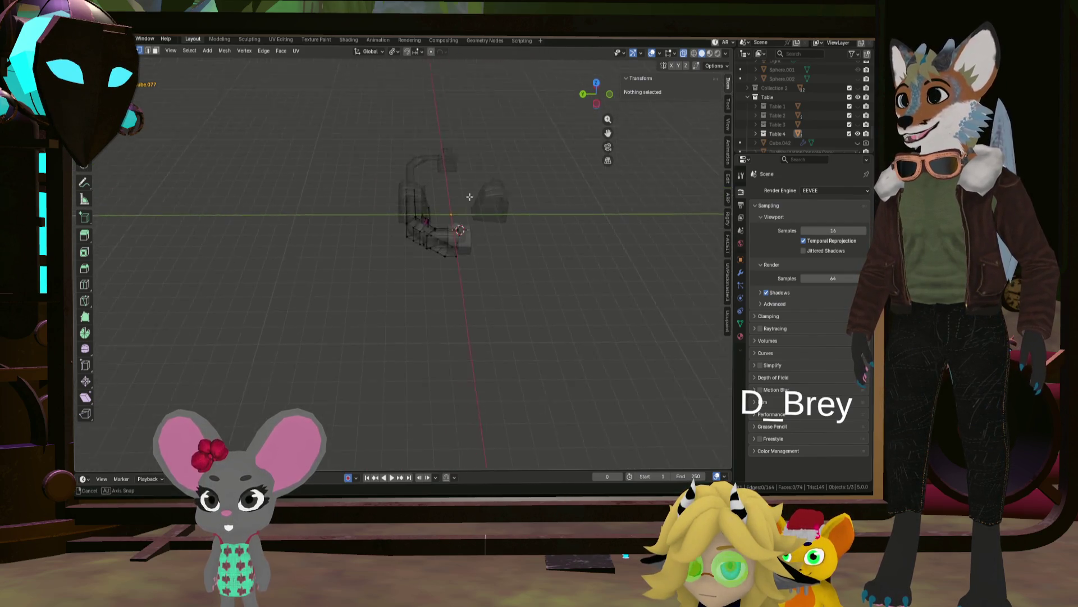
middle_click_drag(459, 206, 471, 236)
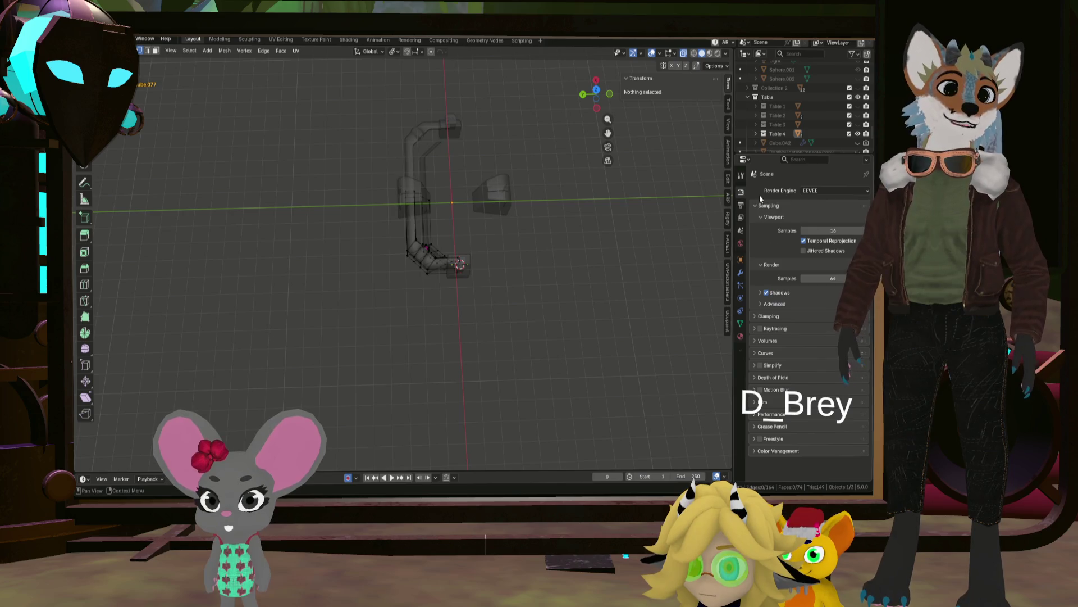
Enable the Y axis on the Mirror modifier and select a linked mesh section.
left_click(740, 273)
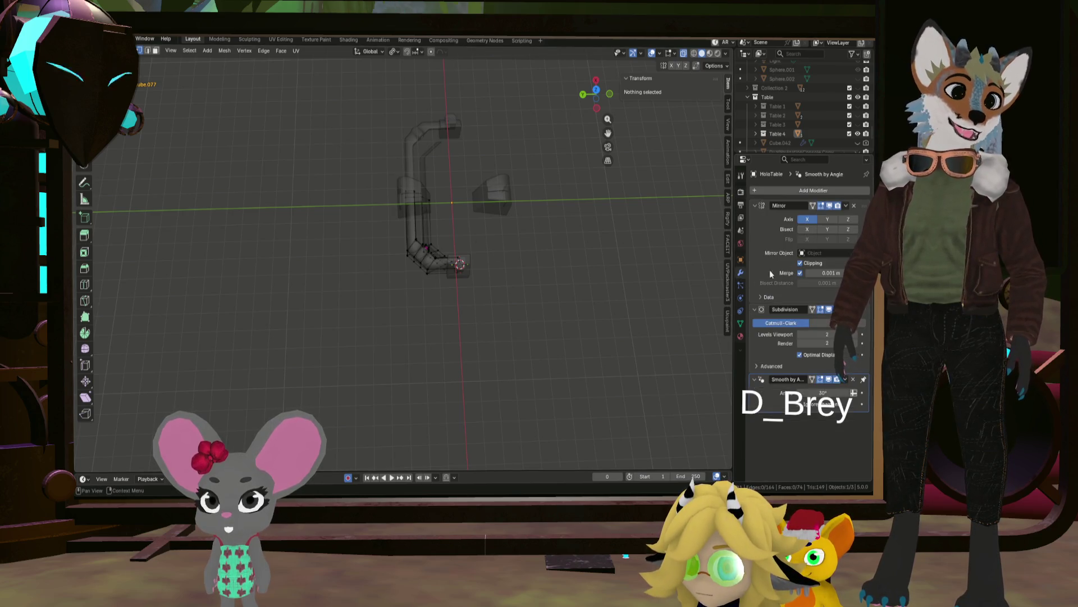
left_click(830, 220)
mouse_move(506, 235)
middle_mouse_down()
mouse_move(610, 172)
mouse_move(587, 216)
mouse_move(398, 221)
mouse_move(398, 247)
middle_mouse_up()
key("l")
scroll(396, 224, "down", 5)
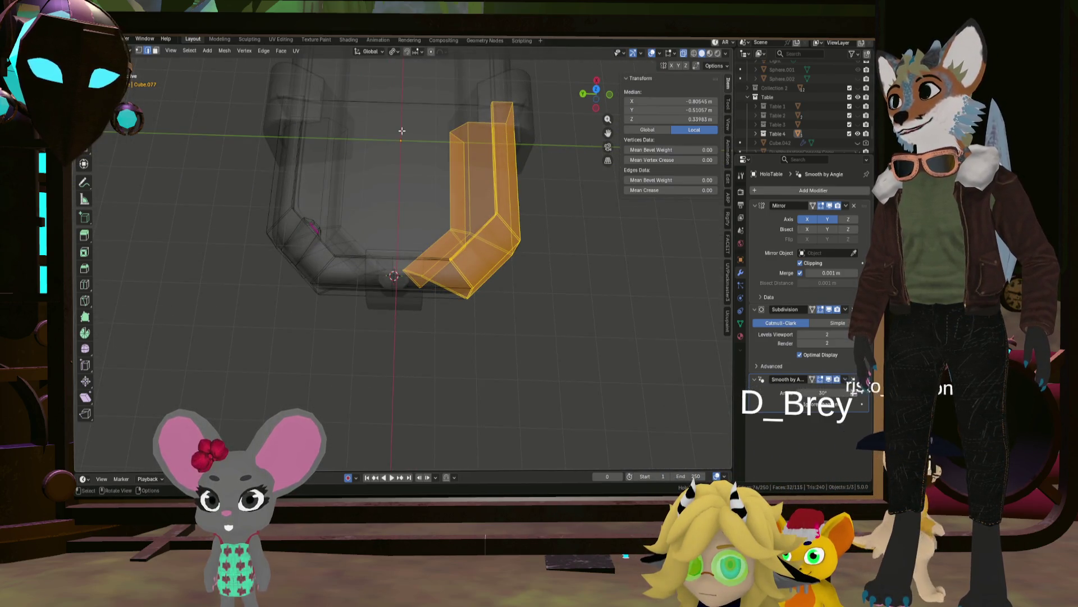
Subdivide a single edge of the rim to split it in two.
mouse_move(402, 131)
middle_mouse_down()
mouse_move(400, 110)
mouse_move(399, 155)
middle_mouse_up()
left_click(400, 110)
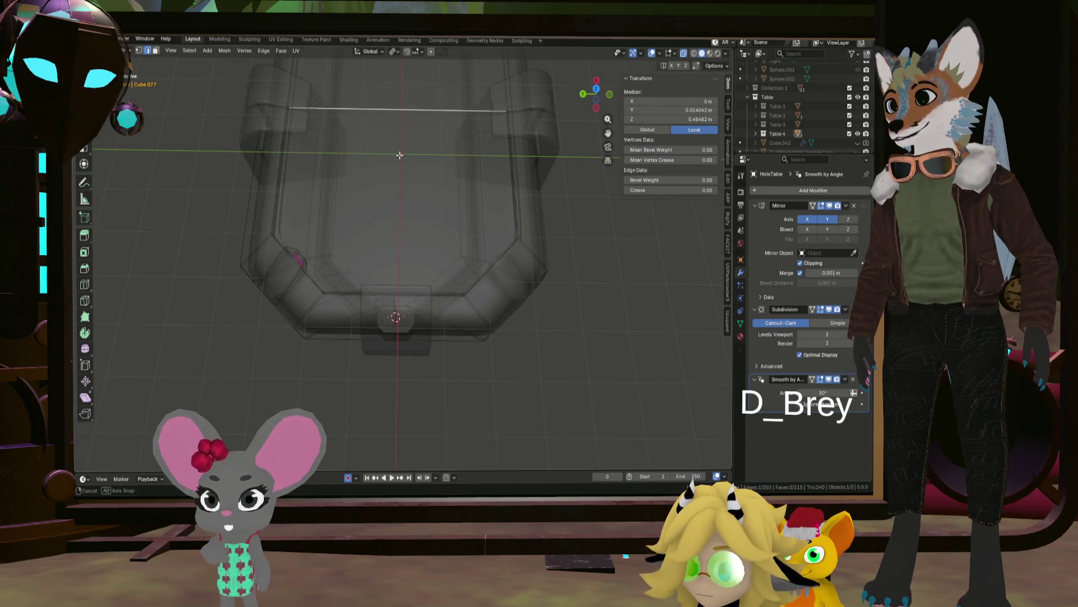
right_click(397, 149)
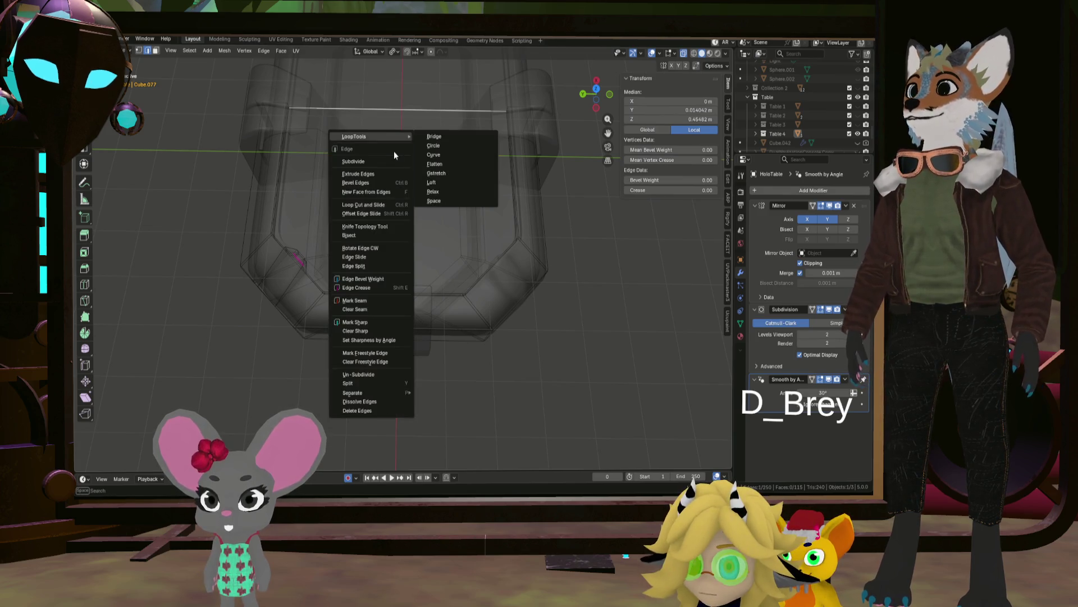
left_click(386, 160)
Join the split vertices with a new edge using F, then snap to side view.
left_click(406, 110)
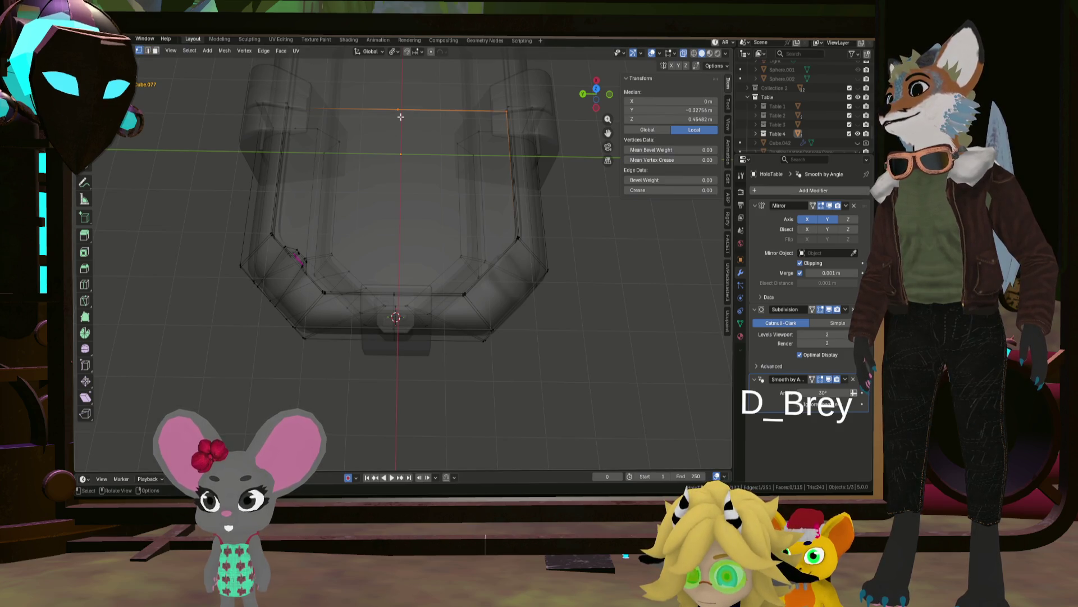
mouse_move(429, 277)
middle_mouse_down()
mouse_move(318, 260)
mouse_move(382, 230)
middle_mouse_up()
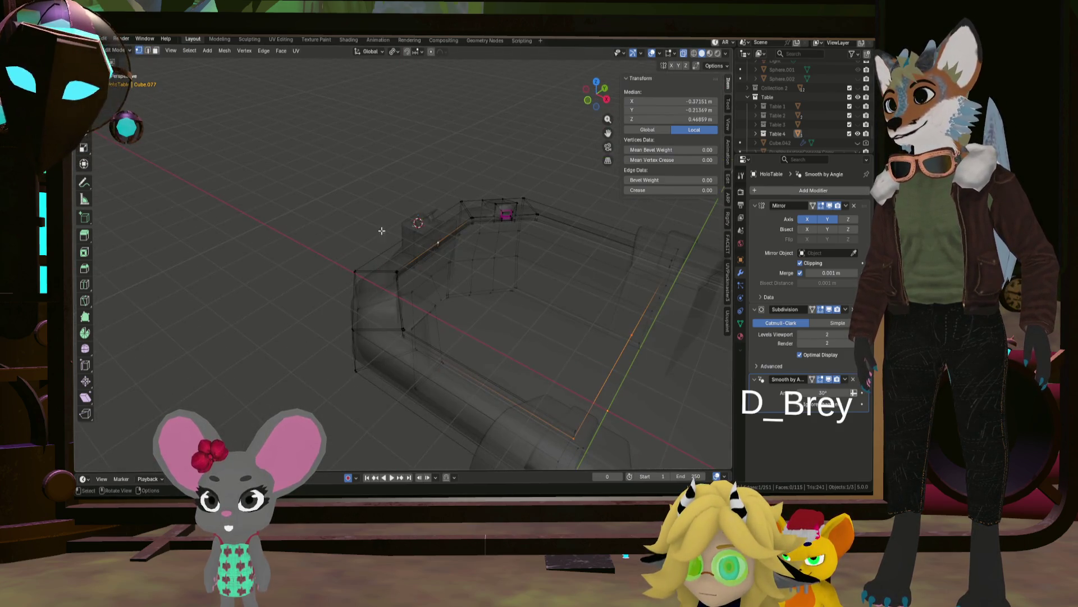
left_click(441, 254)
mouse_move(441, 254)
middle_mouse_down()
mouse_move(440, 269)
mouse_move(421, 242)
mouse_move(441, 219)
mouse_move(486, 252)
mouse_move(559, 157)
middle_mouse_up()
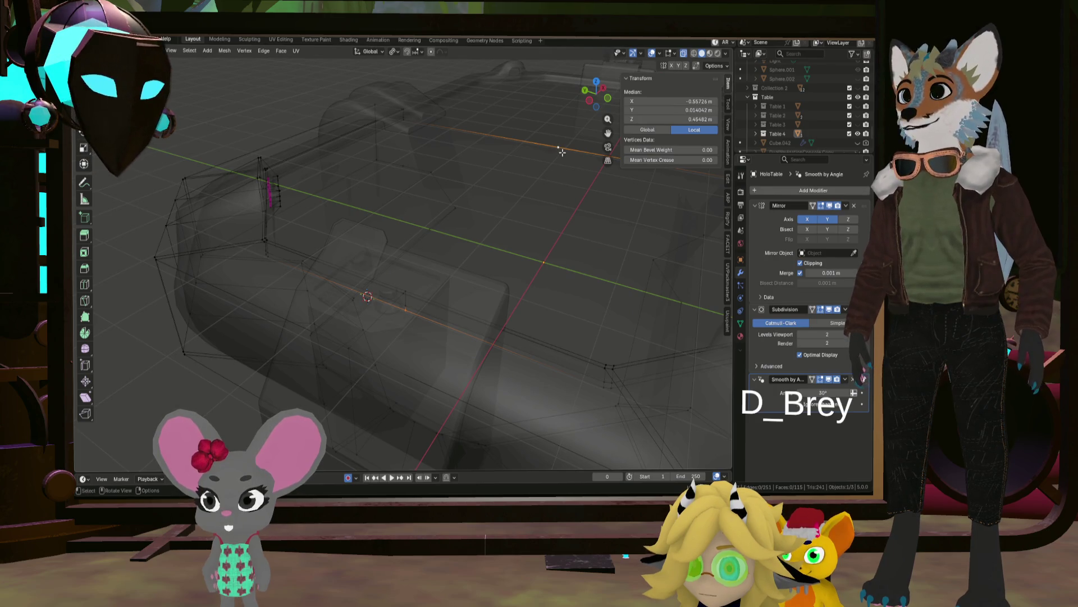
key("f")
mouse_move(561, 152)
middle_mouse_down()
mouse_move(520, 155)
mouse_move(486, 173)
mouse_move(494, 218)
mouse_move(477, 208)
mouse_move(493, 227)
middle_mouse_up()
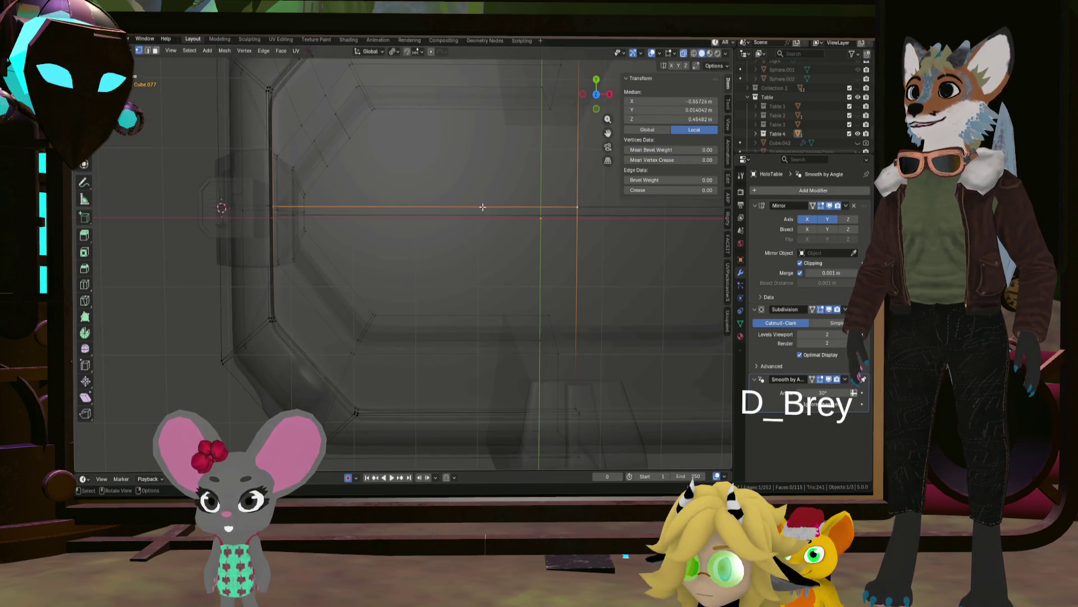
key("ctrl+KP_3")
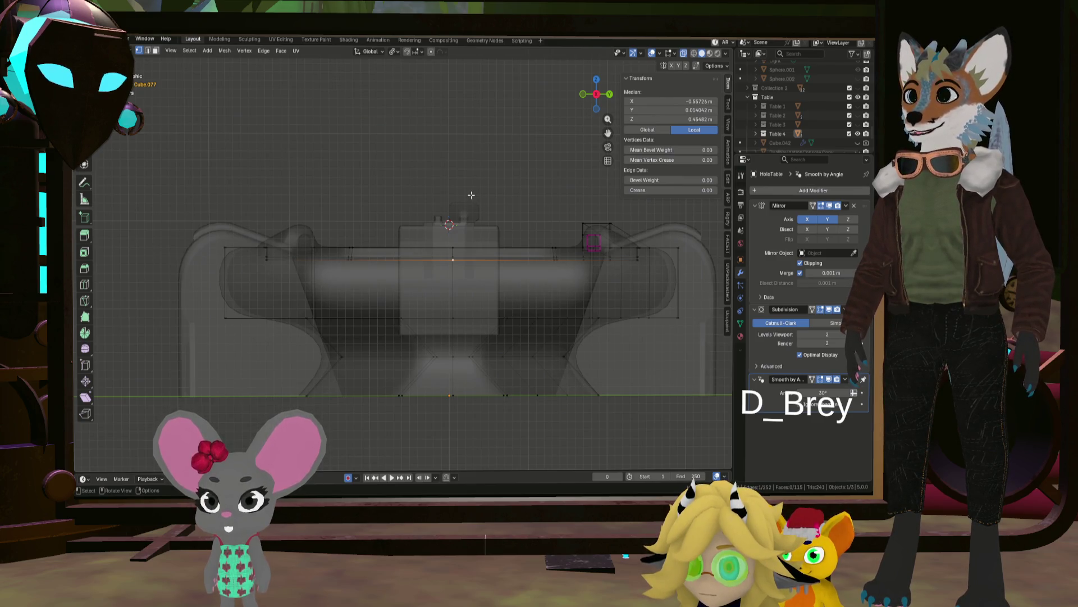
middle_click_drag(471, 194, 467, 223)
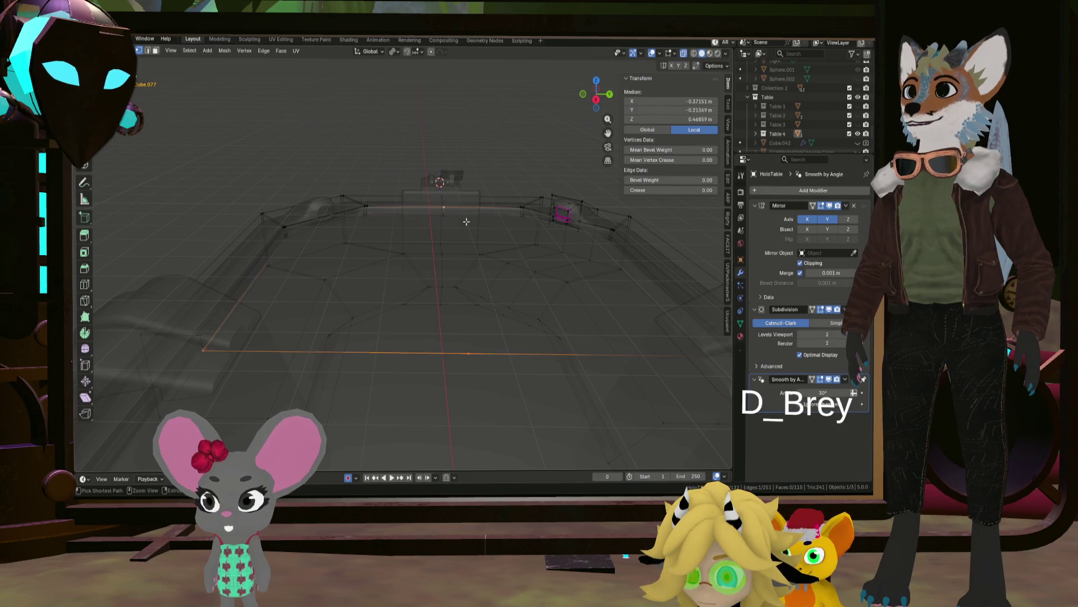
Undo the stray connecting edge and snap to a side view along X.
key("ctrl+z")
key("ctrl+z")
mouse_move(466, 221)
middle_mouse_down()
mouse_move(640, 240)
mouse_move(513, 223)
middle_mouse_up()
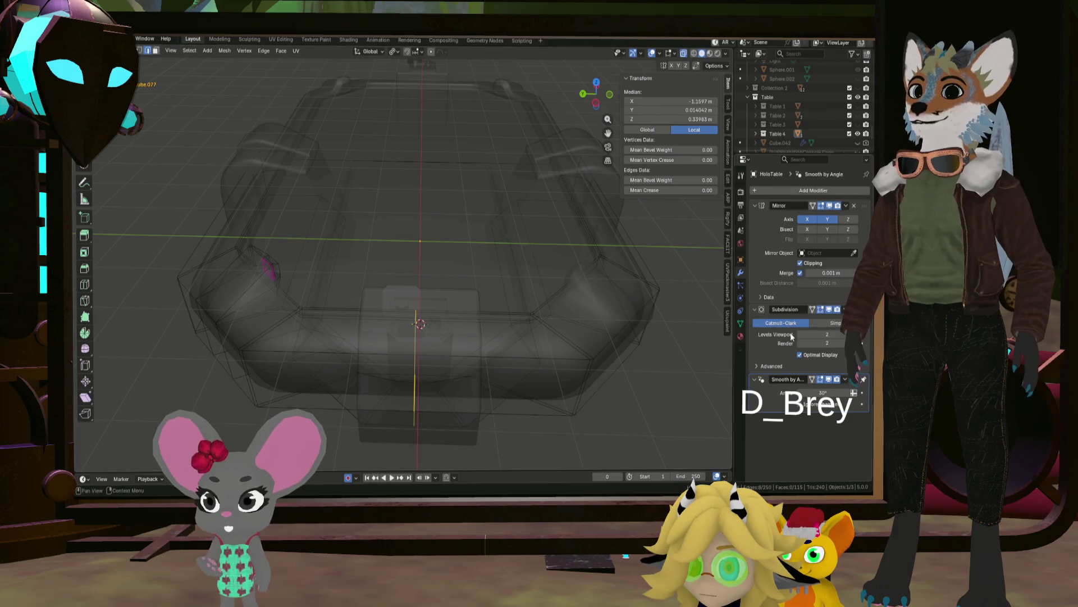
middle_click_drag(562, 180, 548, 223)
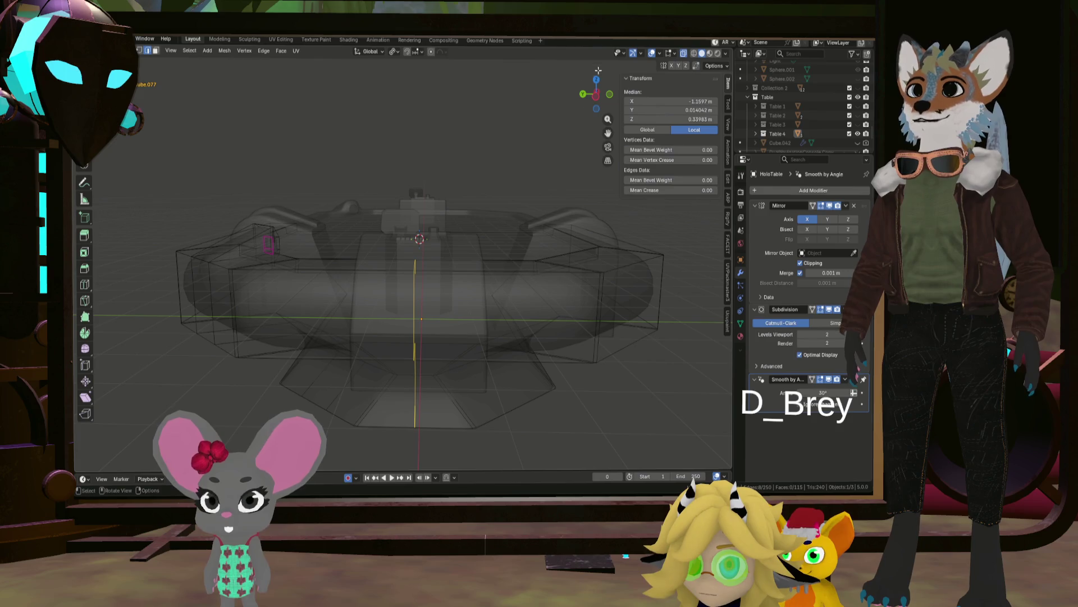
left_click(596, 96)
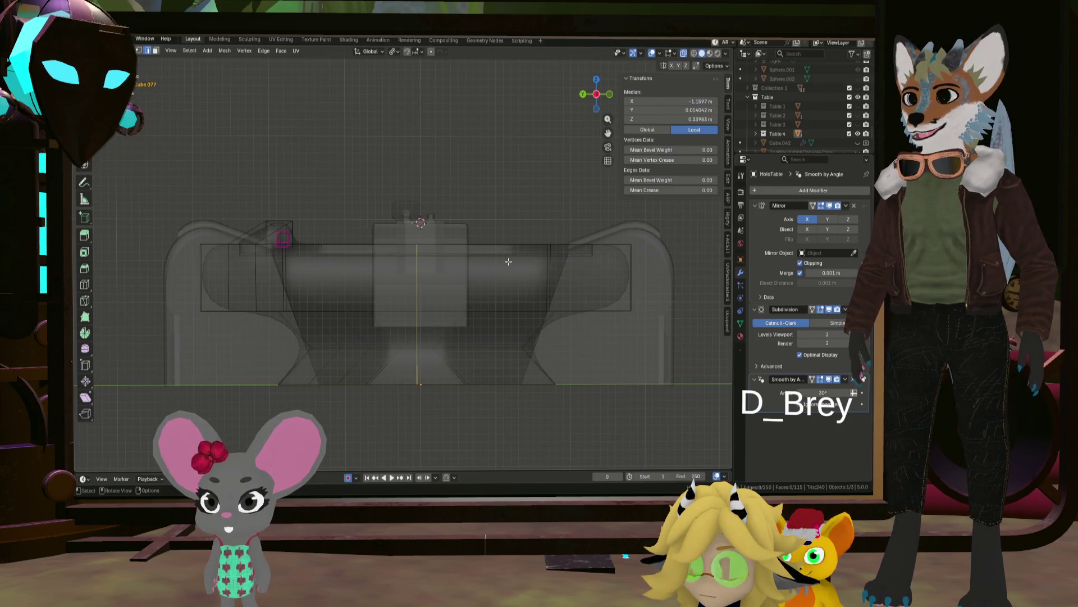
Select the whole mesh, then re-enter Edit Mode on the HoloTable object alone.
key("3")
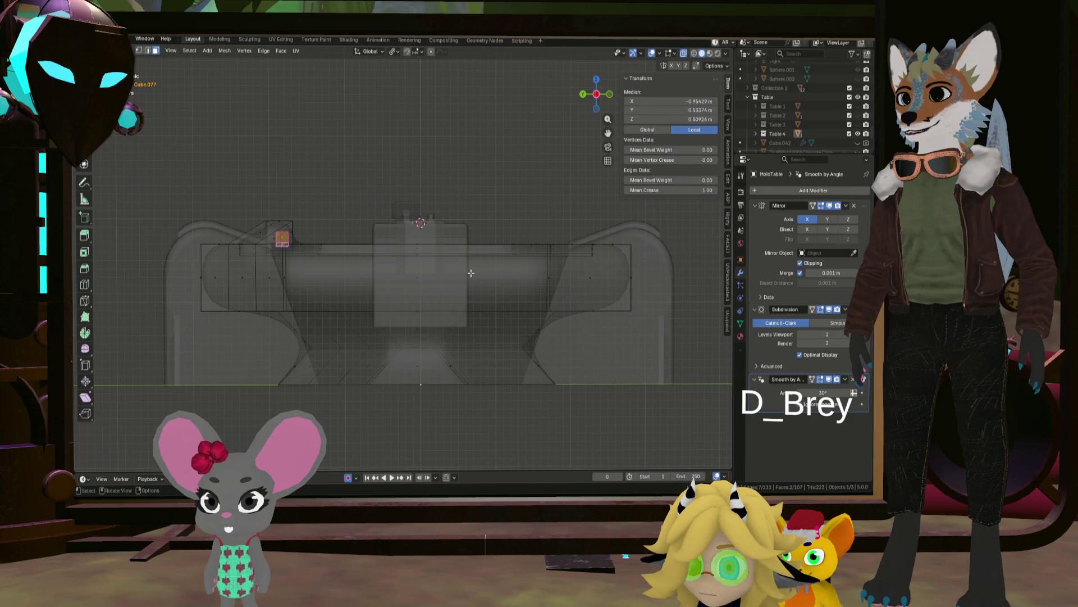
key("a")
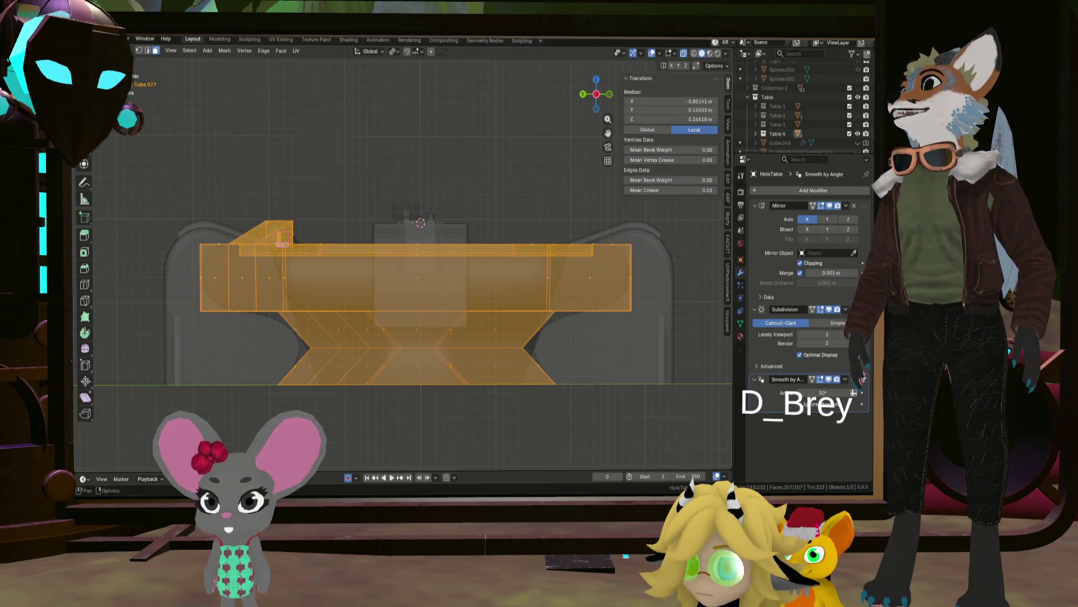
key("Tab")
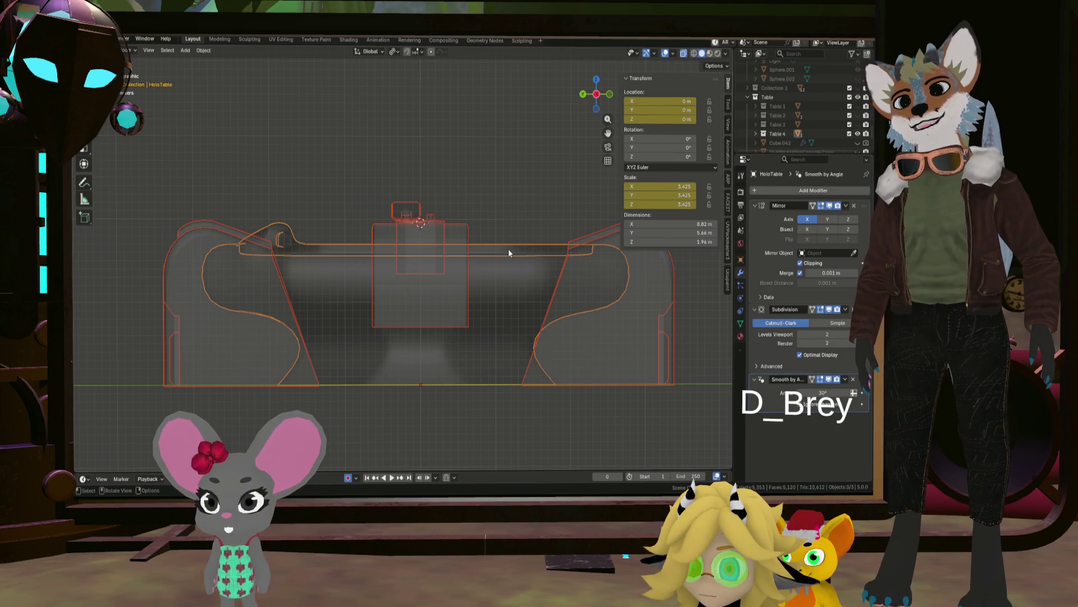
left_click(549, 246)
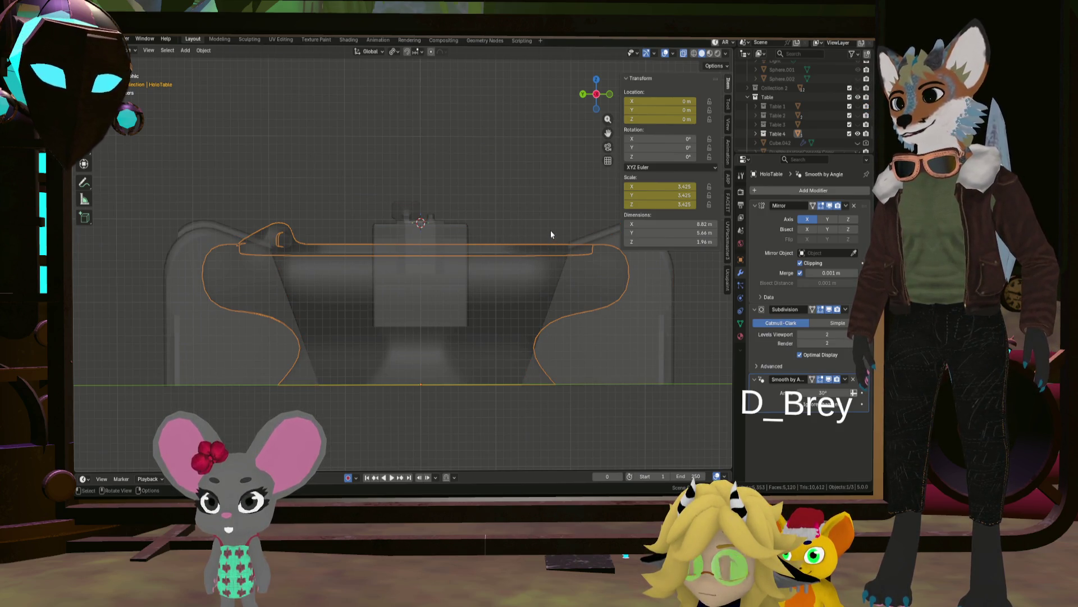
key("Tab")
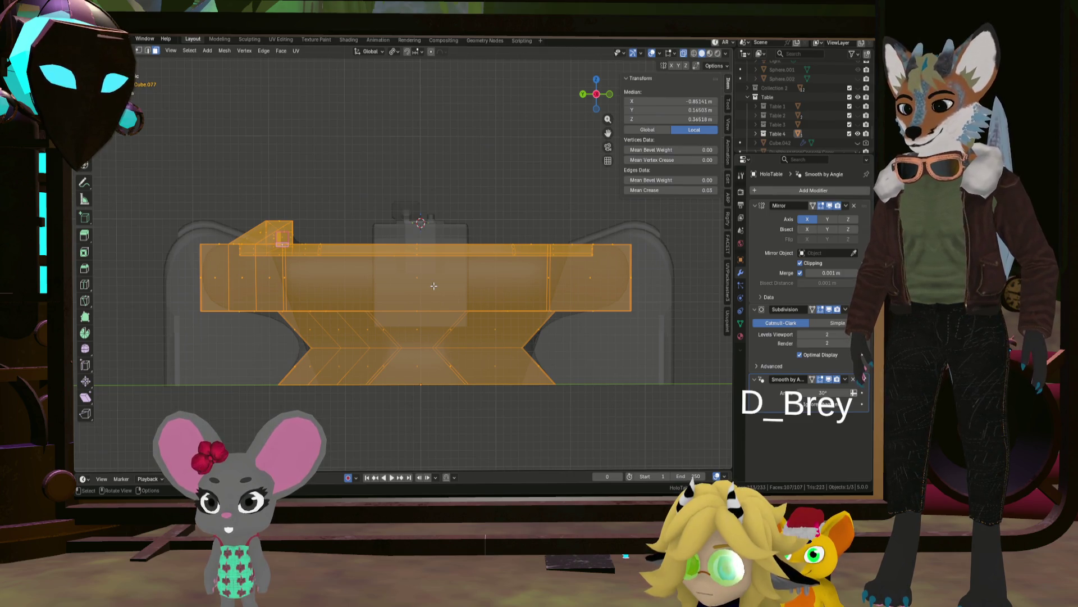
Add a centred edge loop to the rim and cancel an attempted Y move of it.
key("alt+a")
key("ctrl+r")
left_click(433, 285)
right_click(432, 285)
key("KP_Decimal")
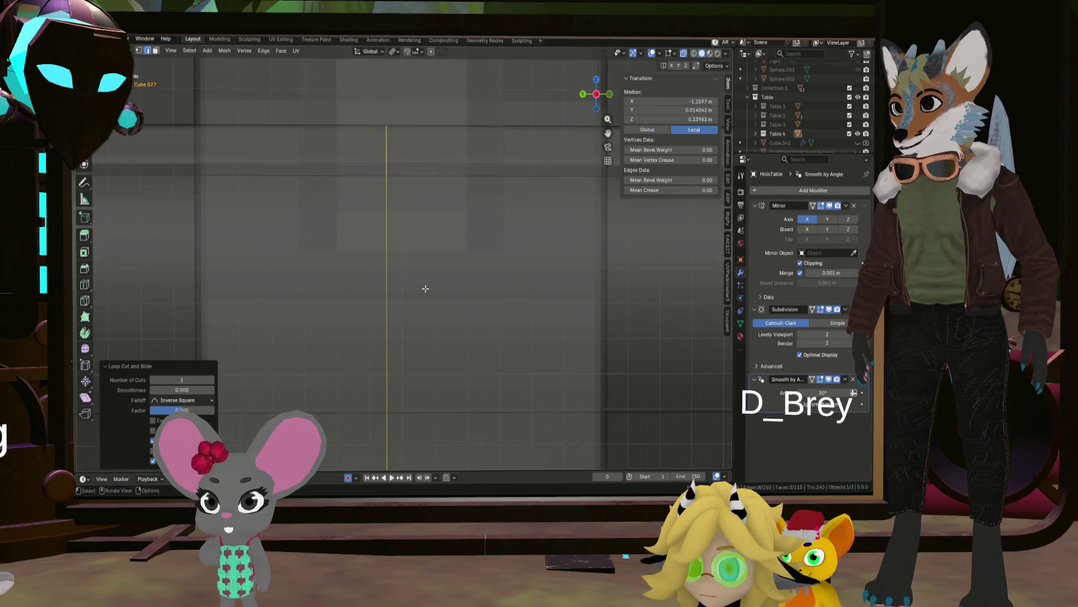
key("g")
key("y")
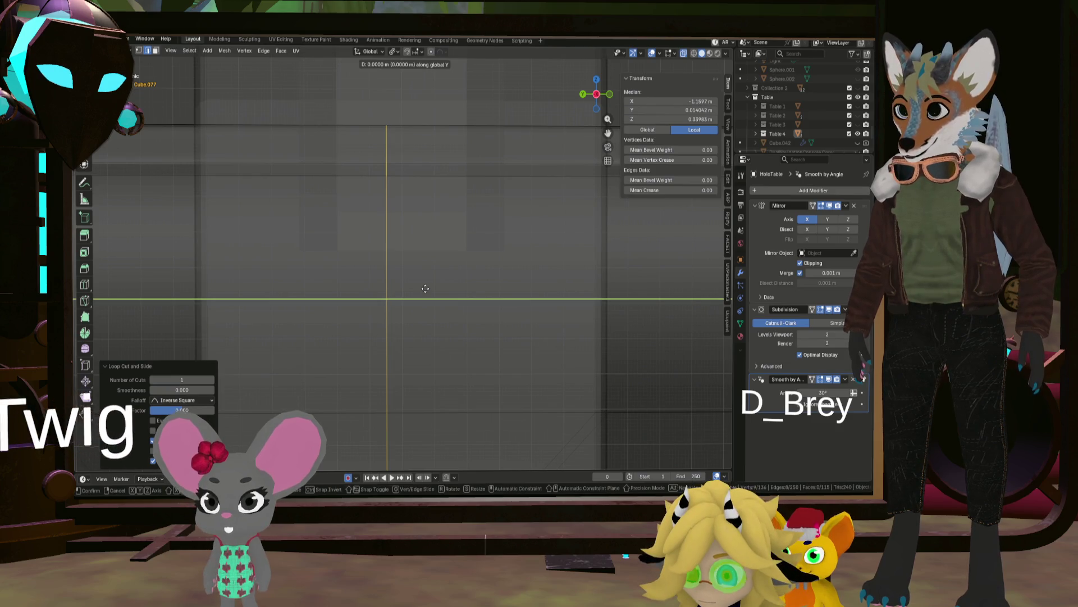
right_click(425, 288)
Select the entire rim mesh and shift it slightly along Y.
scroll(425, 288, "down", 5)
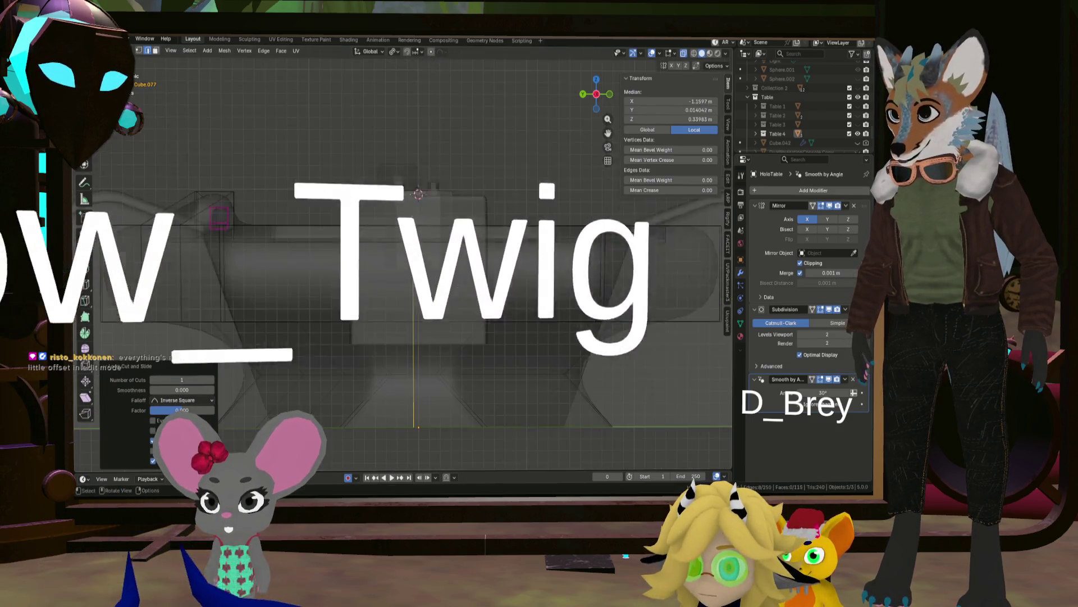
key("a")
scroll(385, 282, "up", 6)
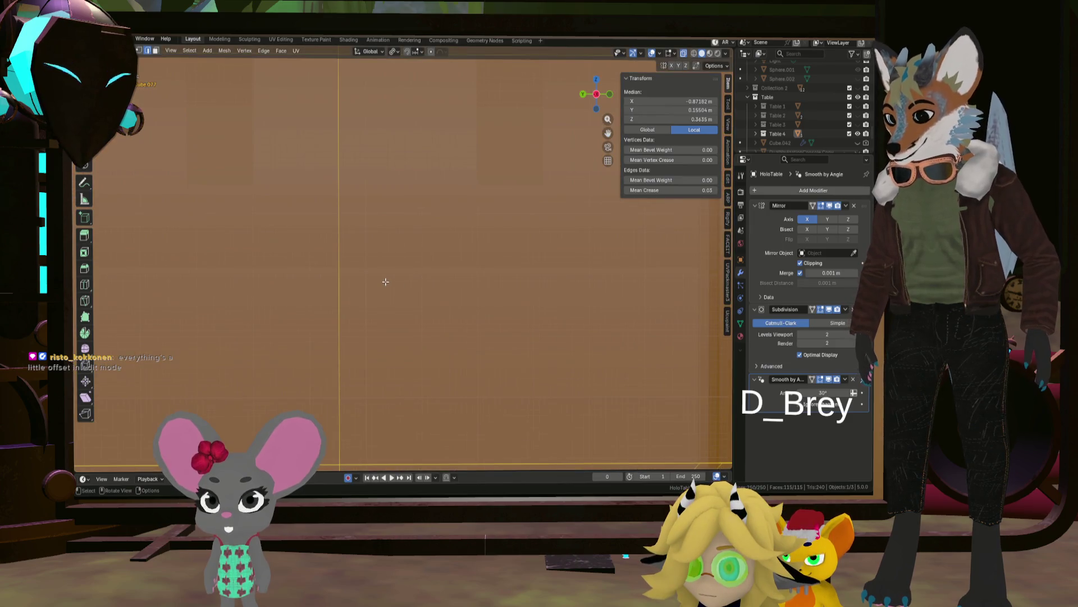
key("g")
key("y")
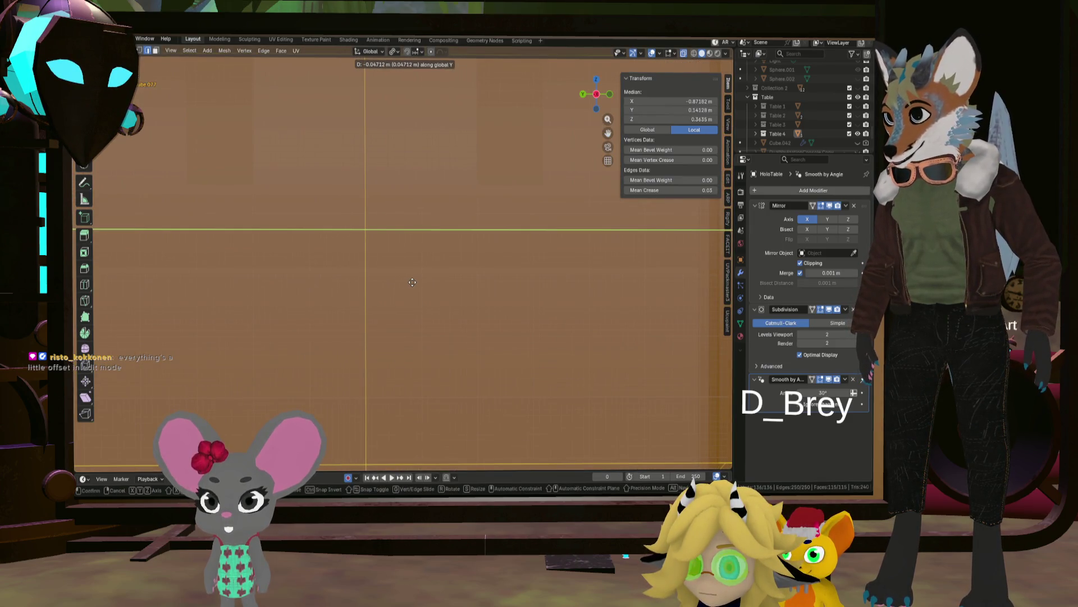
left_click(413, 282)
scroll(418, 281, "down", 6)
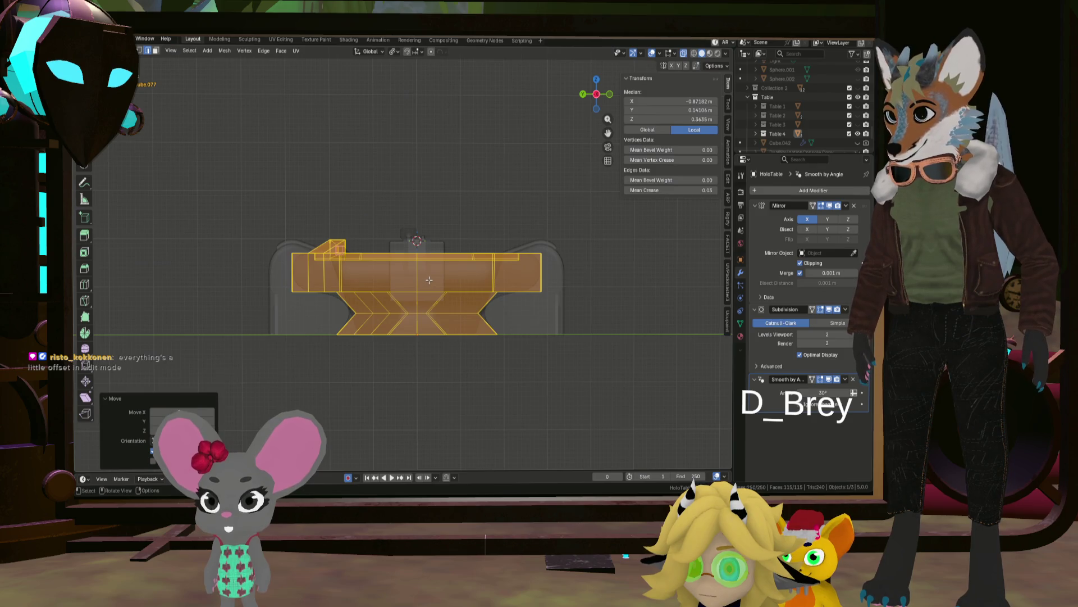
scroll(418, 282, "up", 6)
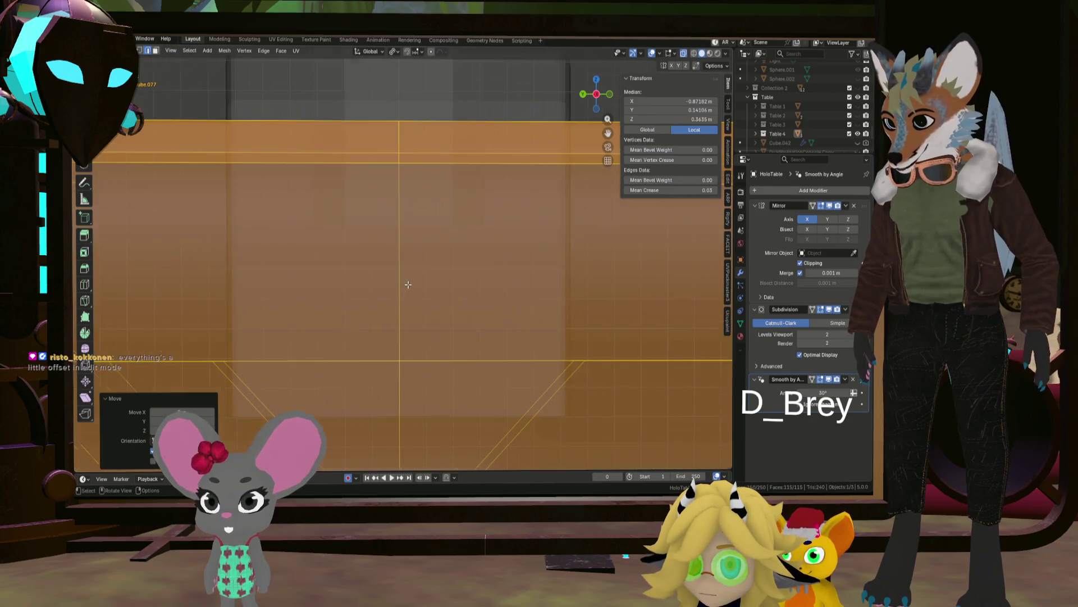
scroll(407, 281, "up", 3)
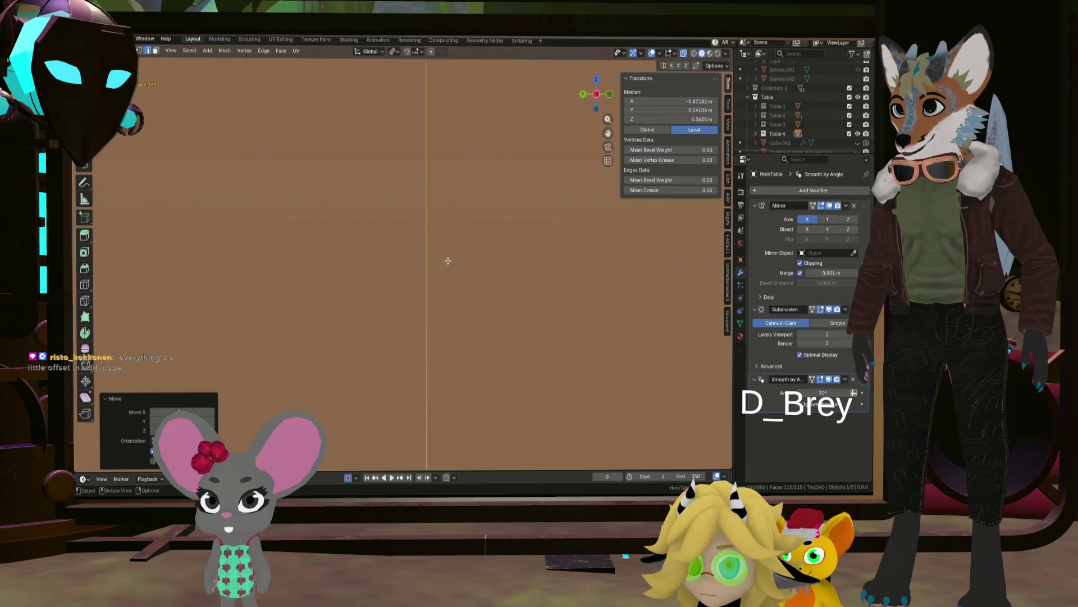
scroll(444, 259, "down", 5)
Try loop cuts on the tilted rim view, cancelling them and clearing the edge selection.
mouse_move(445, 260)
middle_mouse_down()
mouse_move(473, 221)
mouse_move(435, 233)
middle_mouse_up()
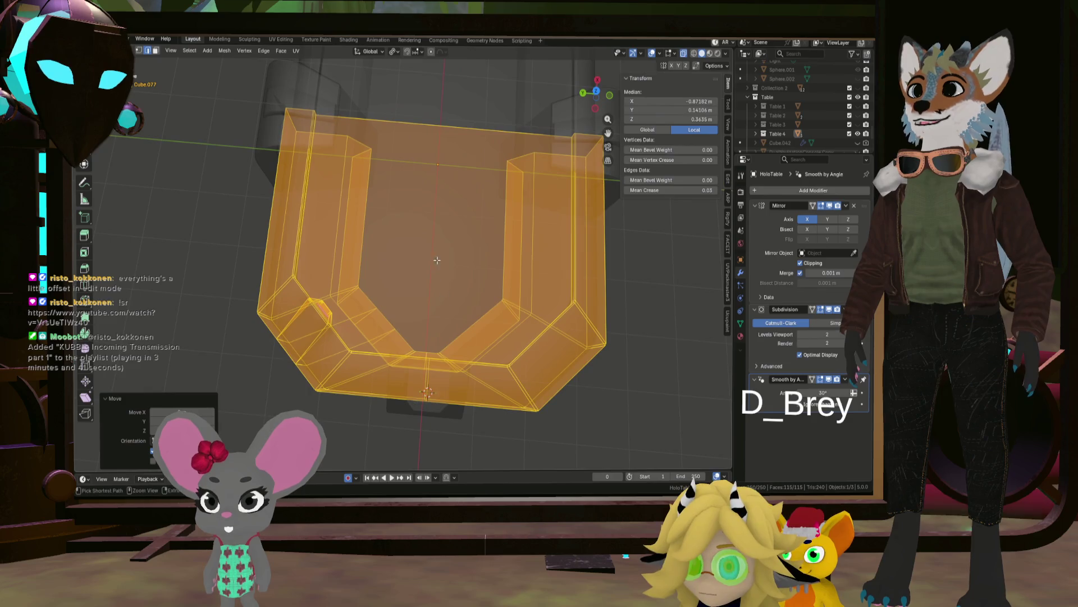
key("ctrl+r")
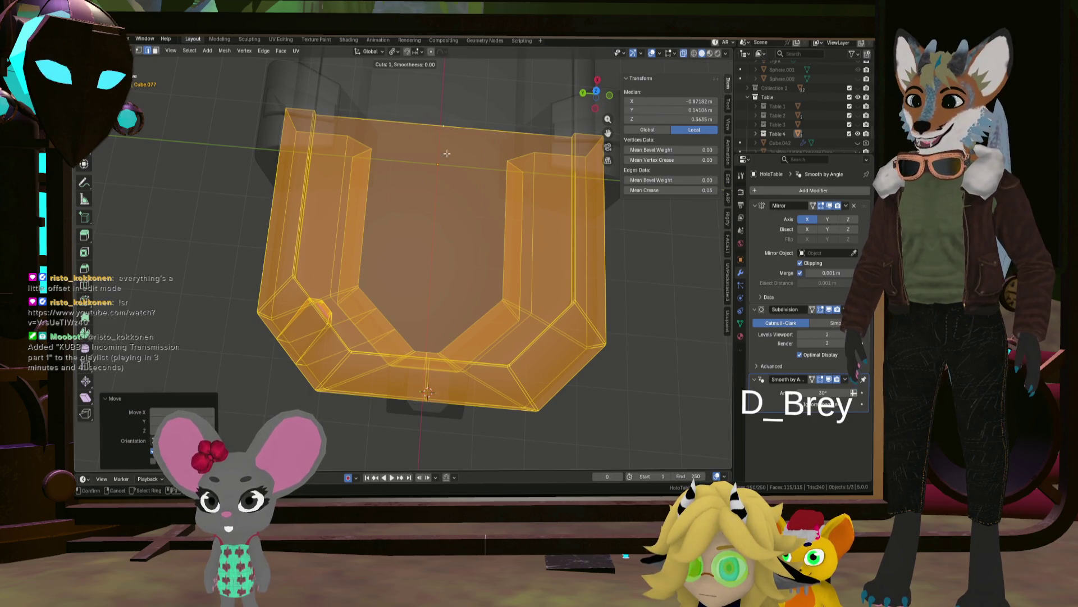
key("Escape")
left_click(447, 128)
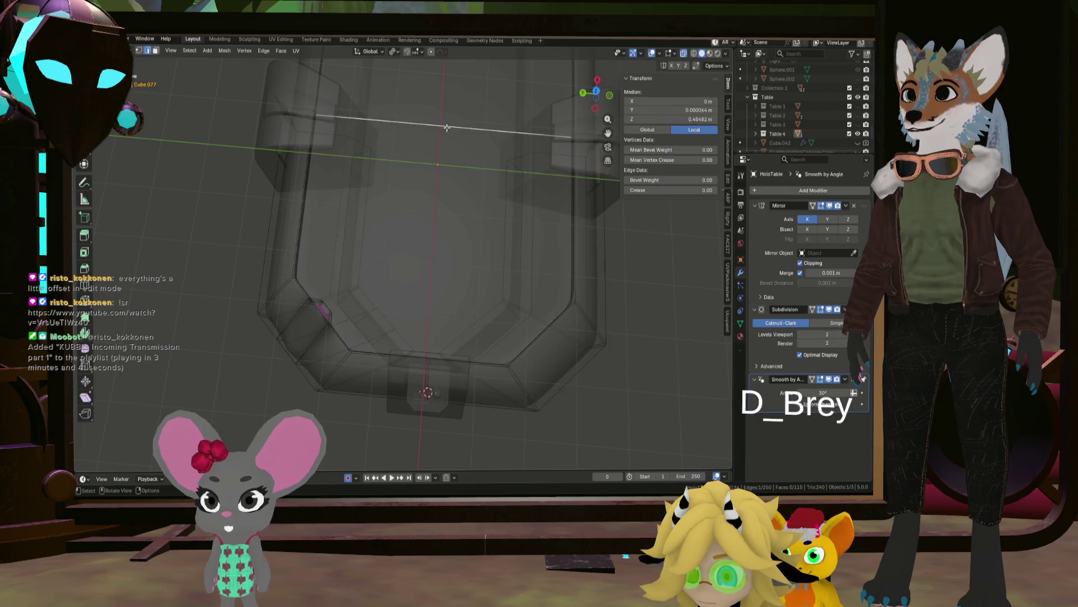
left_click(655, 272)
scroll(504, 166, "down", 2)
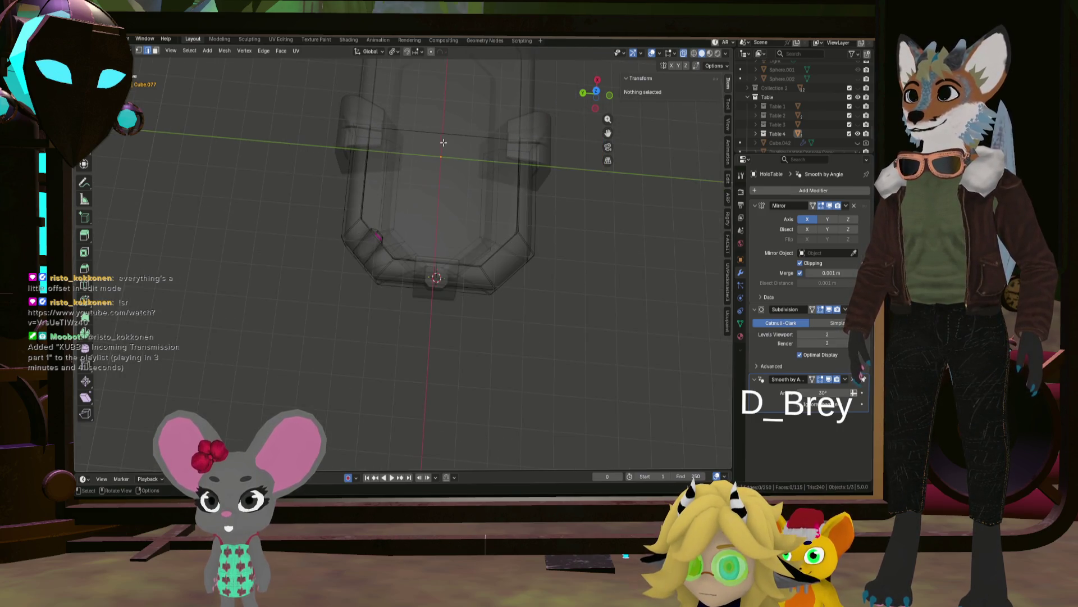
key("ctrl+r")
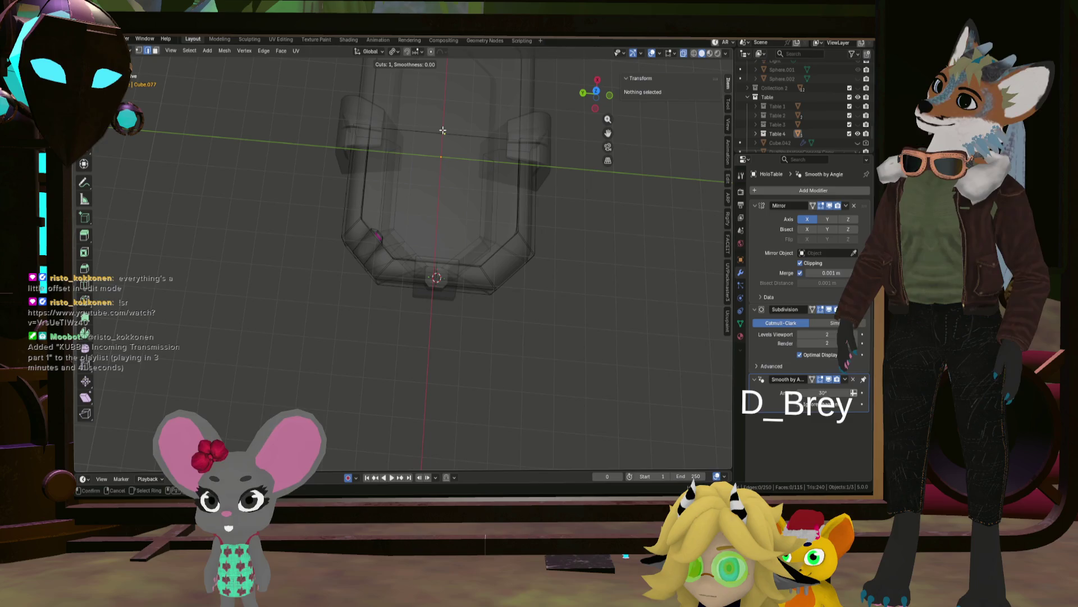
key("Escape")
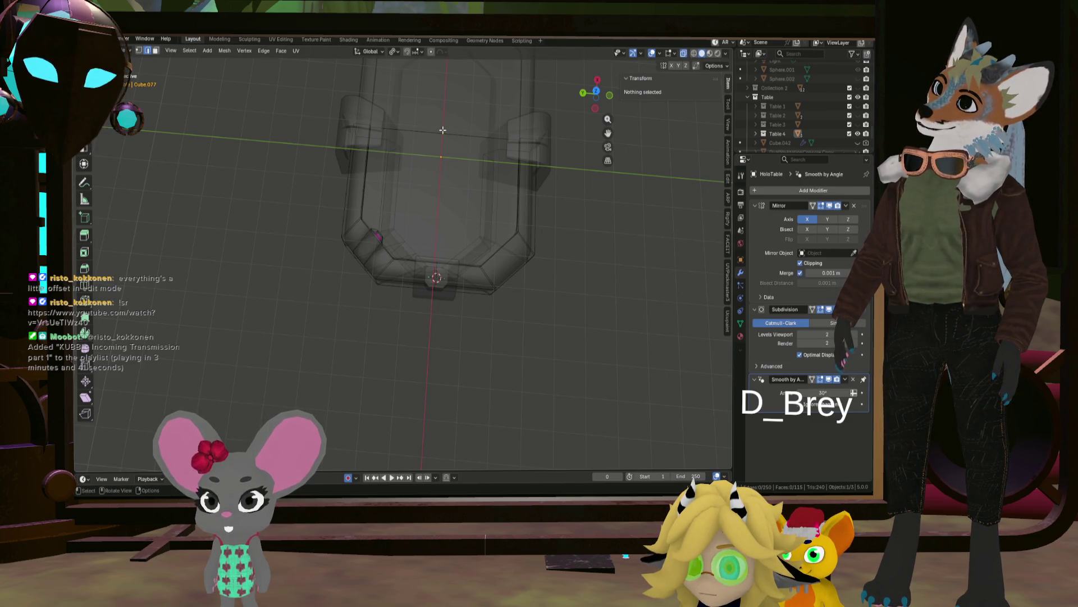
In top view, loop cut across the rim at its centre line.
left_click(598, 92)
scroll(475, 294, "up", 5)
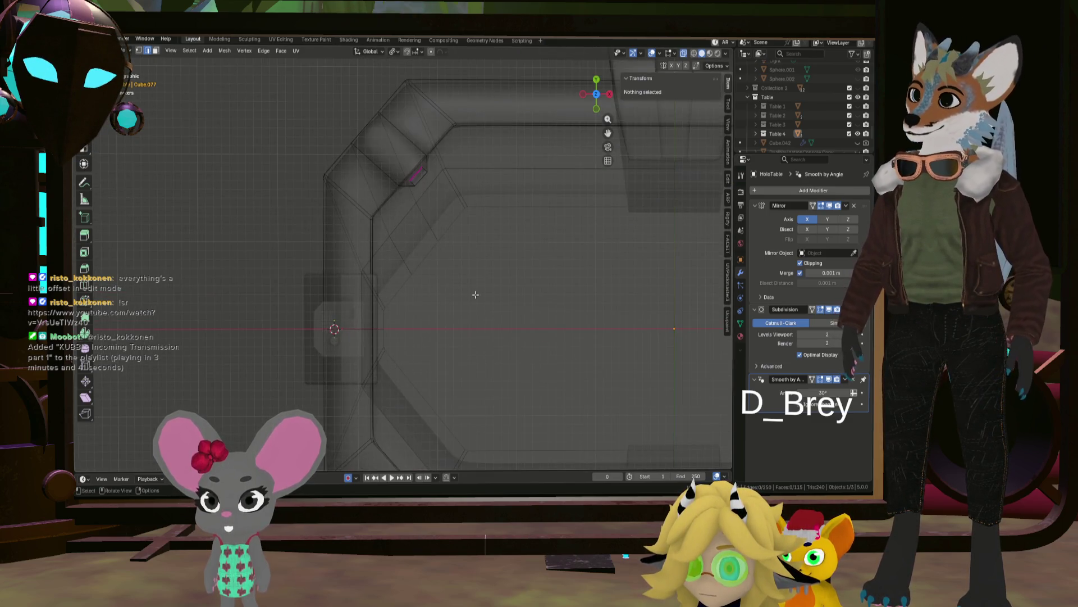
middle_click_drag(579, 325, 551, 305, "shift")
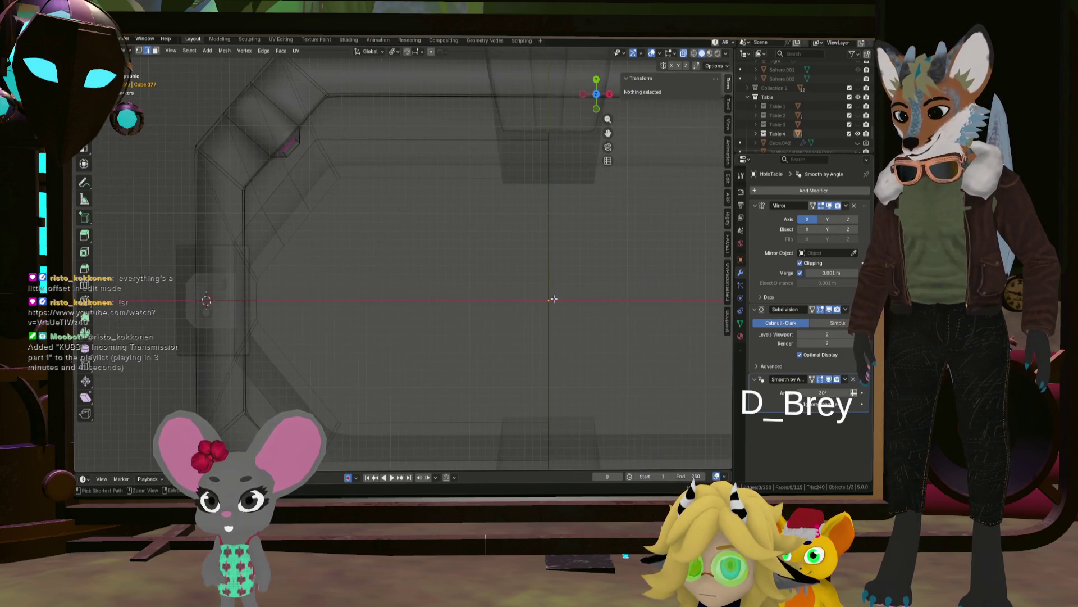
key("ctrl+r")
left_click(556, 273)
right_click(556, 273)
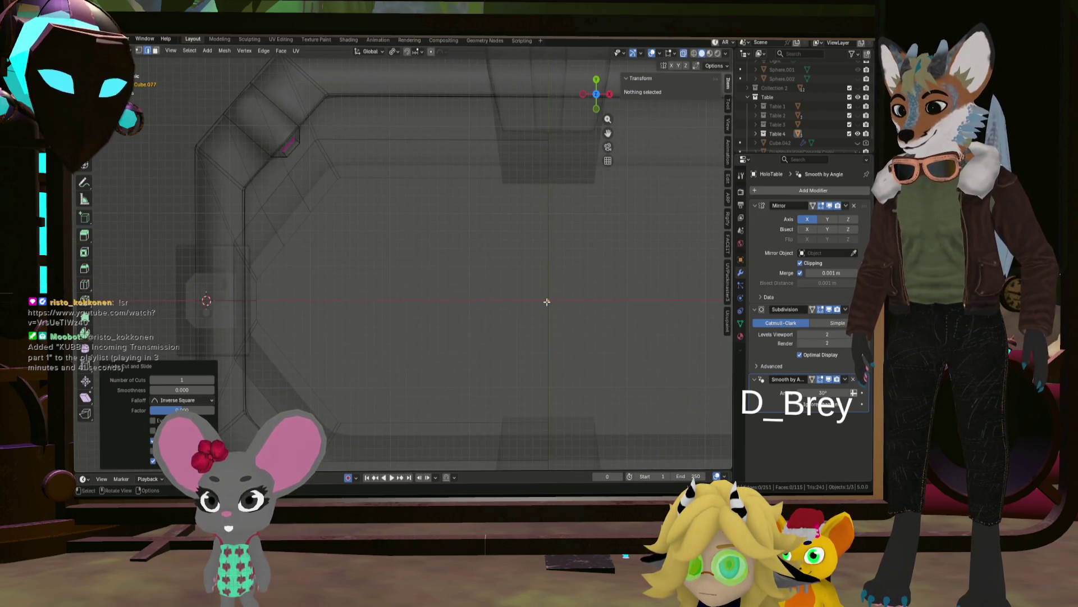
left_click(547, 301)
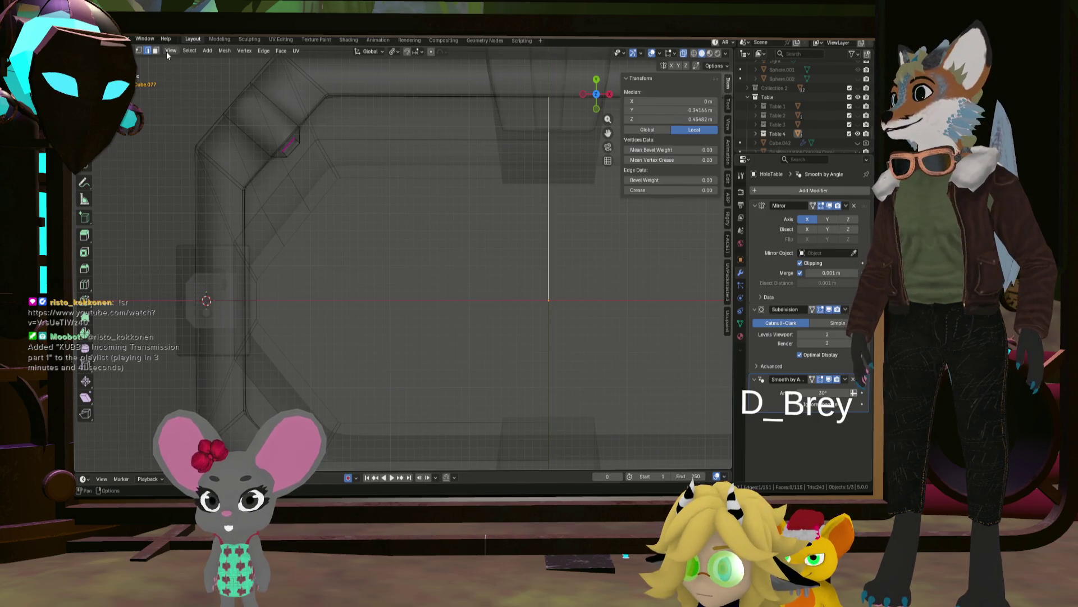
Switch to vertex select and pick two vertices on the centre loop.
left_click(140, 51)
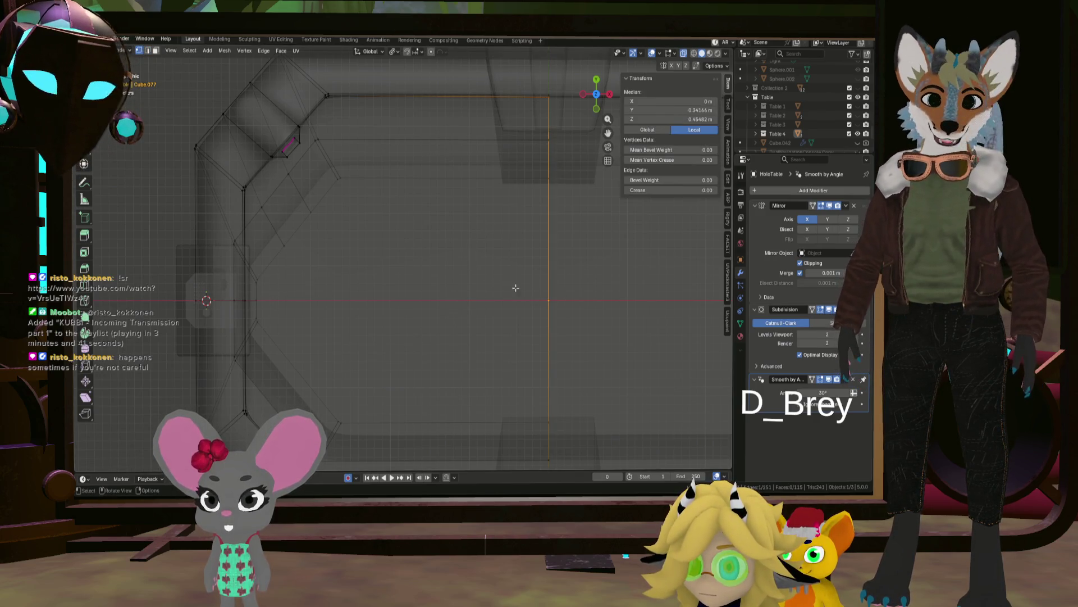
left_click(543, 300)
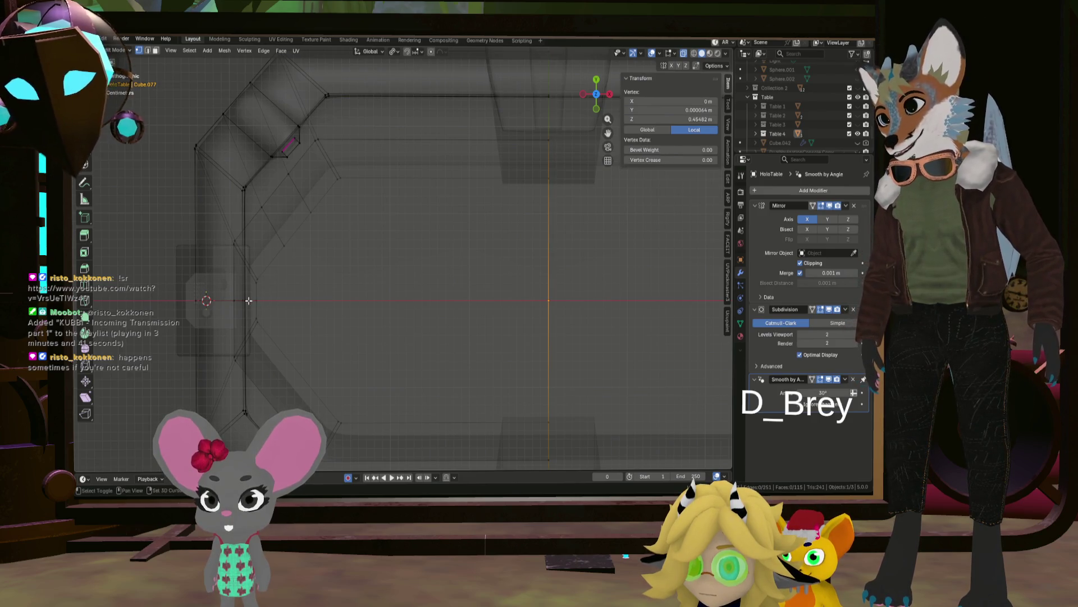
middle_click_drag(249, 300, 256, 235)
left_click(258, 274)
mouse_move(258, 274)
middle_mouse_down()
mouse_move(269, 224)
mouse_move(299, 260)
mouse_move(356, 284)
mouse_move(457, 200)
mouse_move(453, 248)
mouse_move(517, 174)
mouse_move(506, 200)
mouse_move(506, 190)
mouse_move(435, 187)
middle_mouse_up()
scroll(356, 284, "up", 3)
left_click(519, 169, "shift")
Fill the two selected vertices with F, then switch to side view.
key("f")
scroll(436, 188, "down", 5)
middle_click_drag(474, 149, 550, 233)
scroll(550, 232, "up", 2)
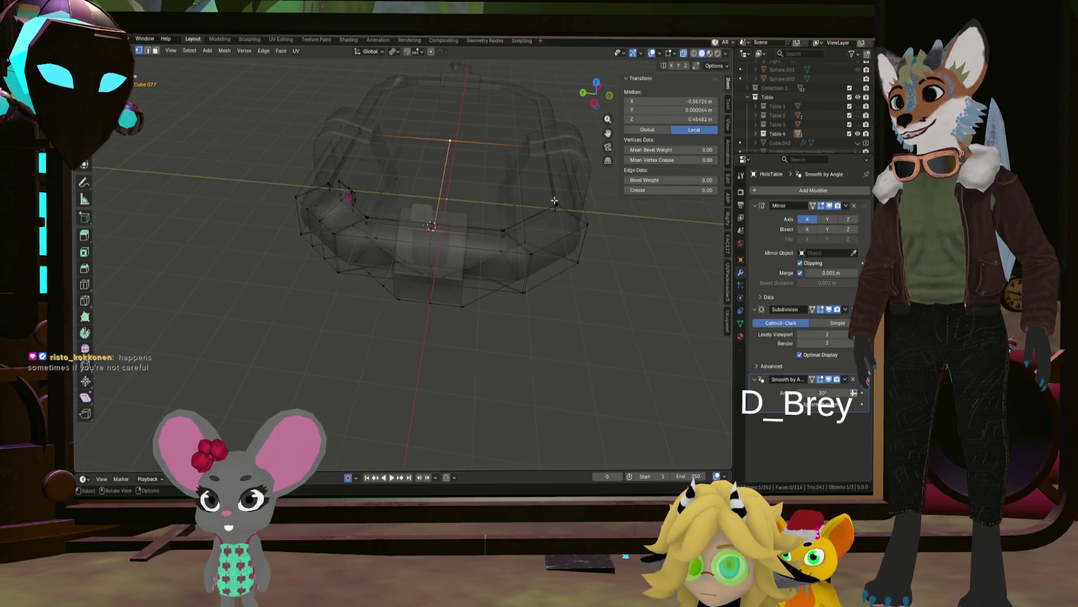
key("KP_3")
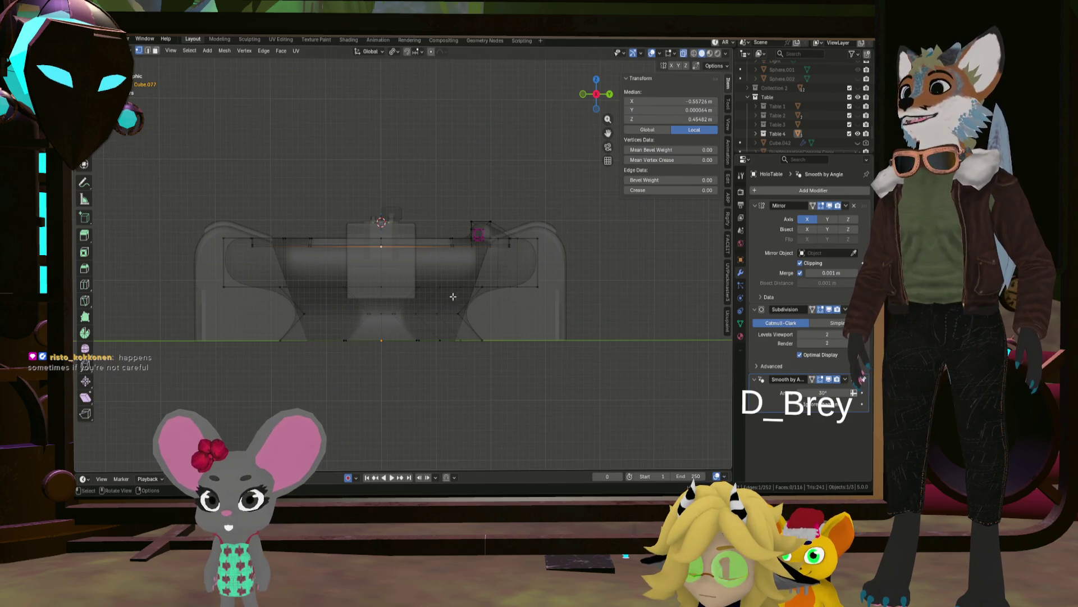
Box-select and delete the right half of the rim's vertices.
left_click_drag(390, 374, 577, 191)
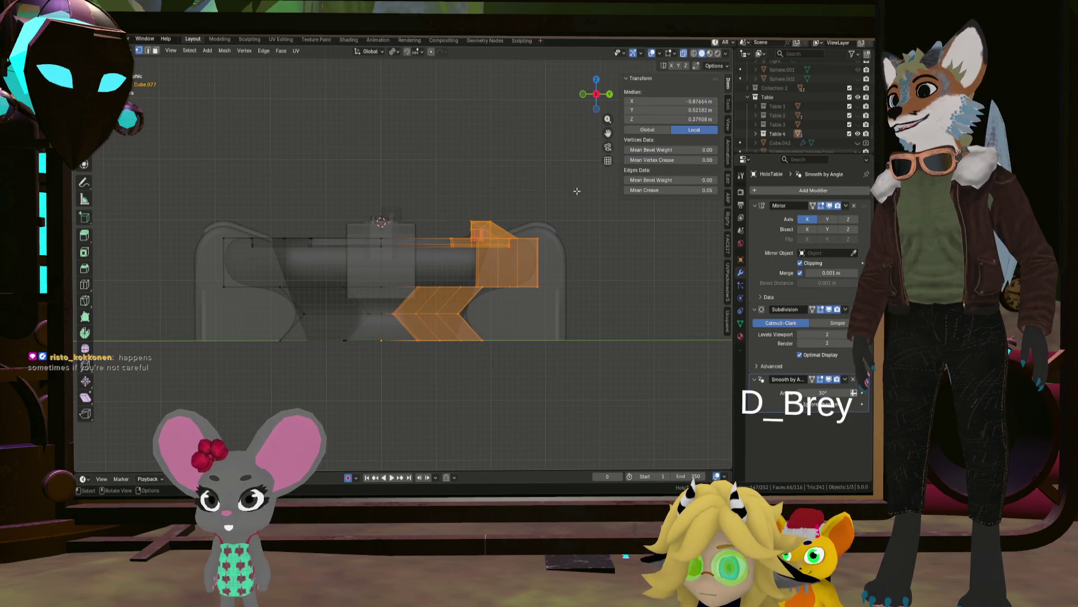
key("x")
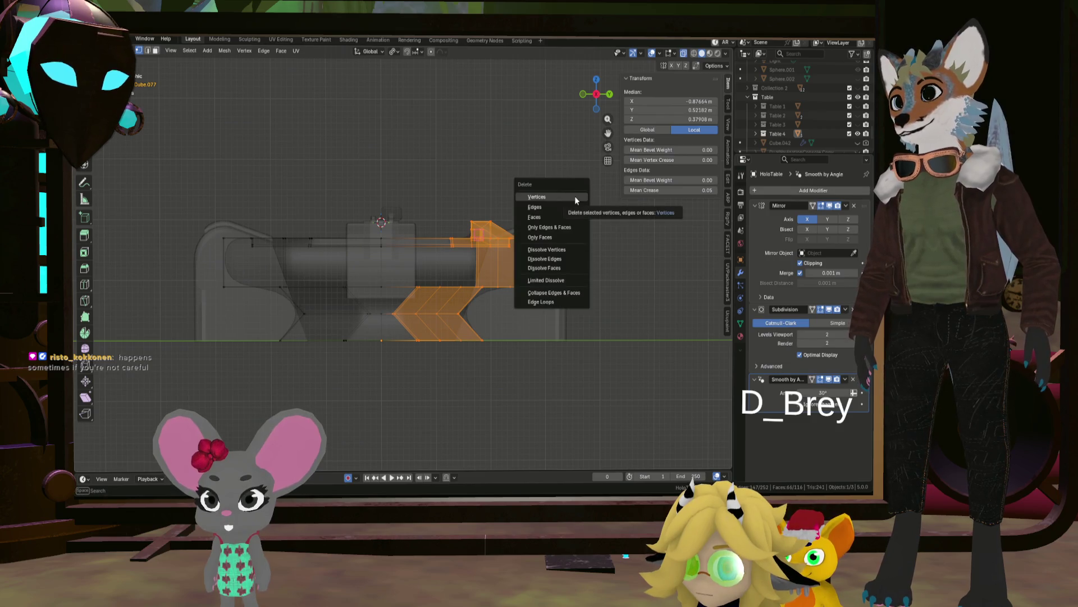
left_click(573, 197)
mouse_move(481, 194)
middle_mouse_down()
mouse_move(465, 250)
mouse_move(391, 336)
middle_mouse_up()
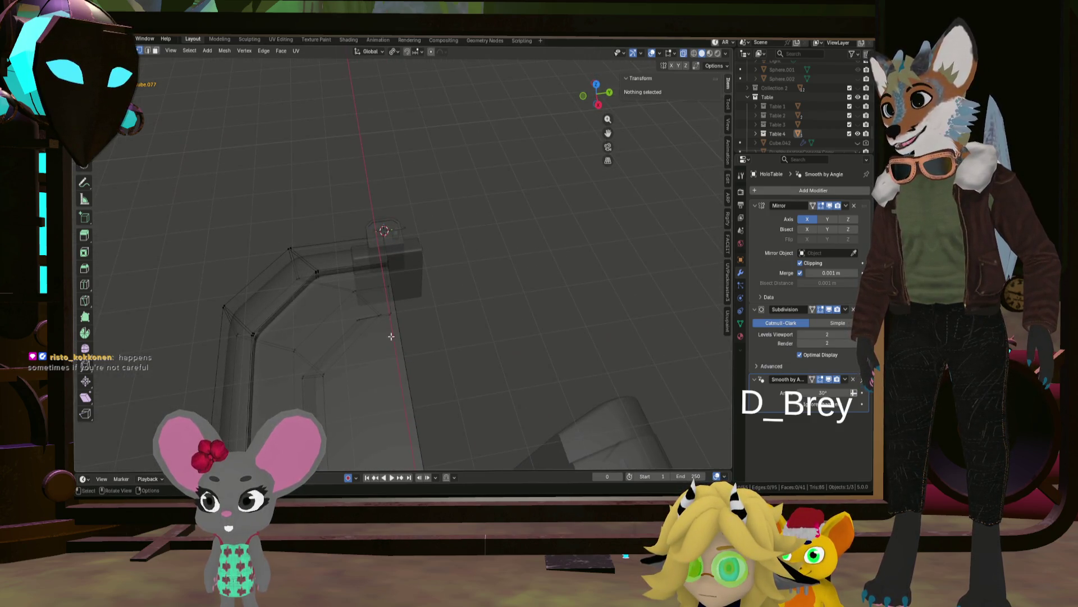
Enable Mirror on Y as well as X and select the overlapping rim section.
left_click(827, 219)
mouse_move(478, 283)
middle_mouse_down()
mouse_move(455, 299)
mouse_move(446, 291)
mouse_move(373, 309)
mouse_move(415, 264)
mouse_move(378, 191)
mouse_move(351, 192)
mouse_move(414, 212)
mouse_move(393, 225)
mouse_move(427, 213)
middle_mouse_up()
key("l")
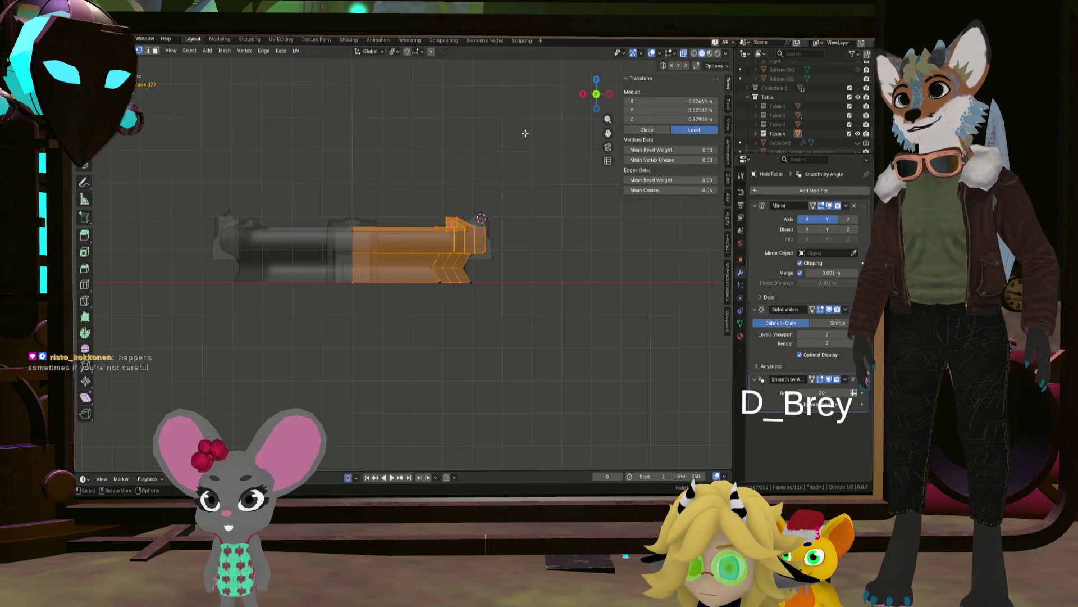
left_click(607, 98)
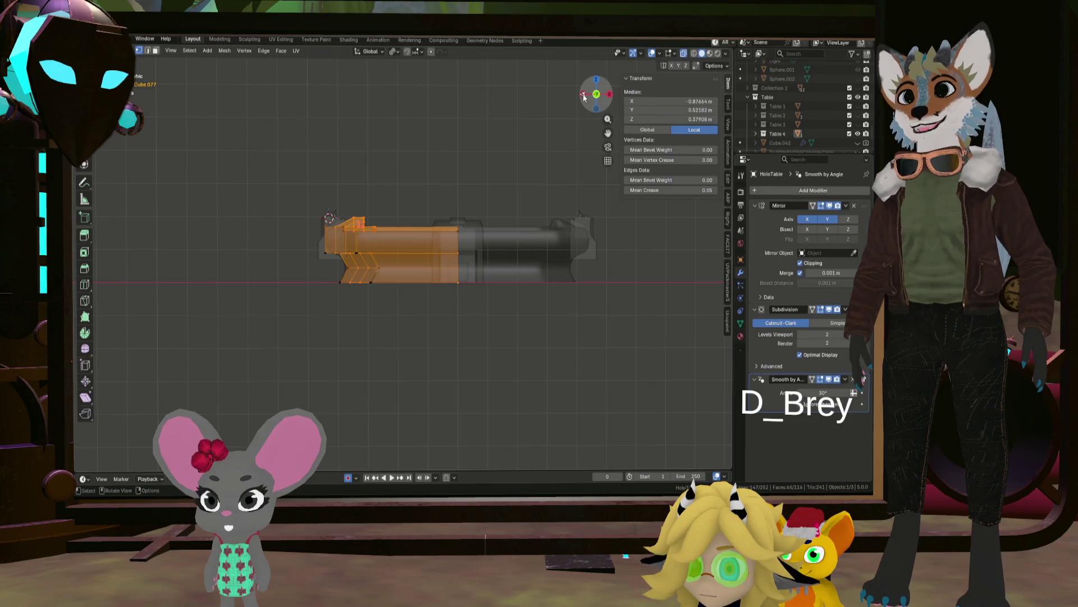
left_click(582, 96)
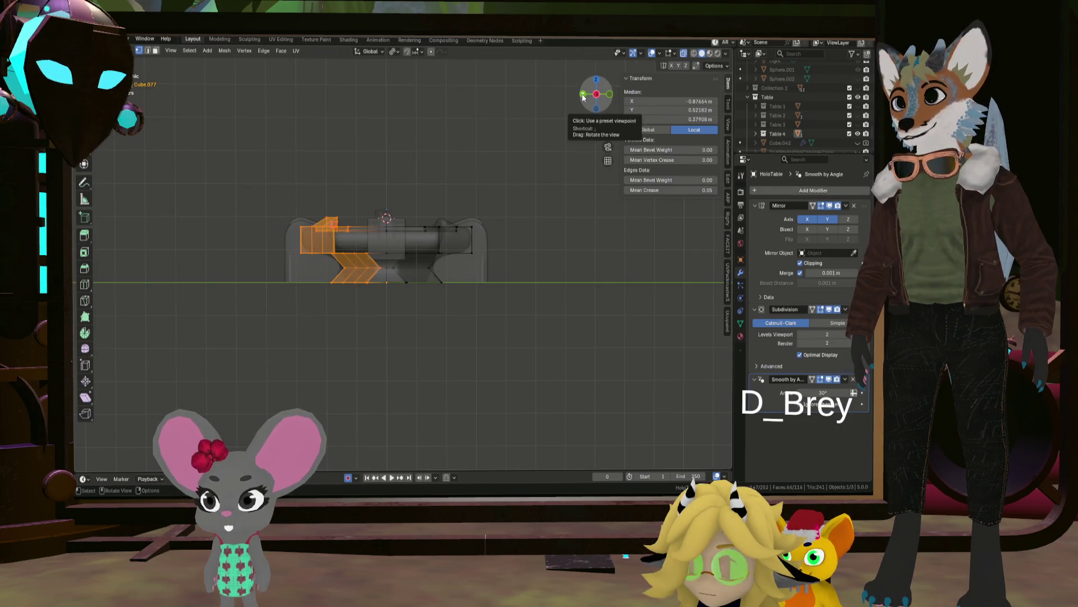
left_click(582, 95)
Delete the overlapping geometry and return to Object Mode.
key("z")
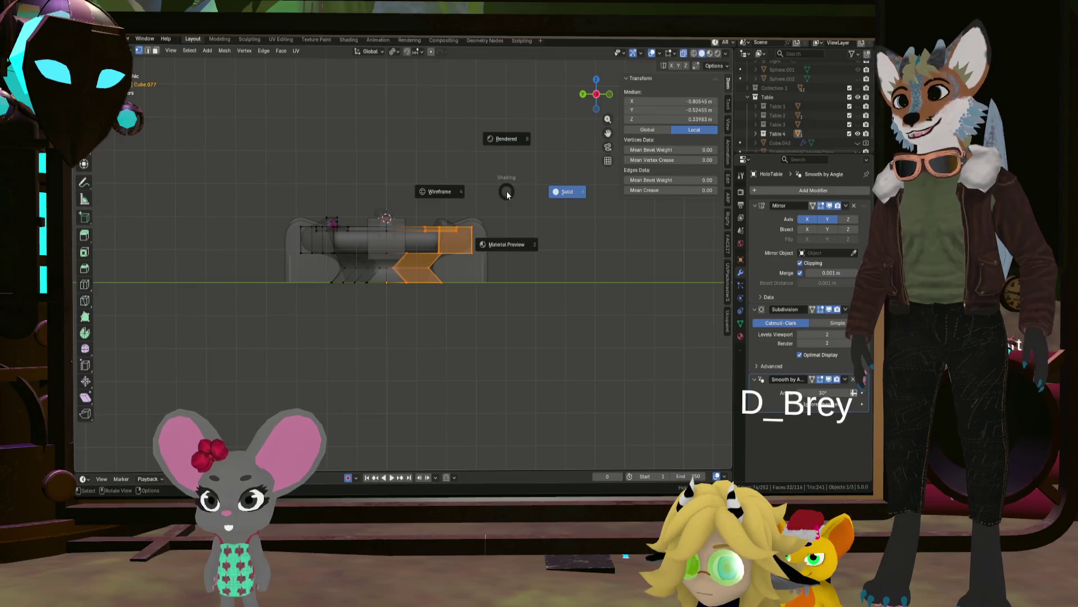
key("Escape")
key("x")
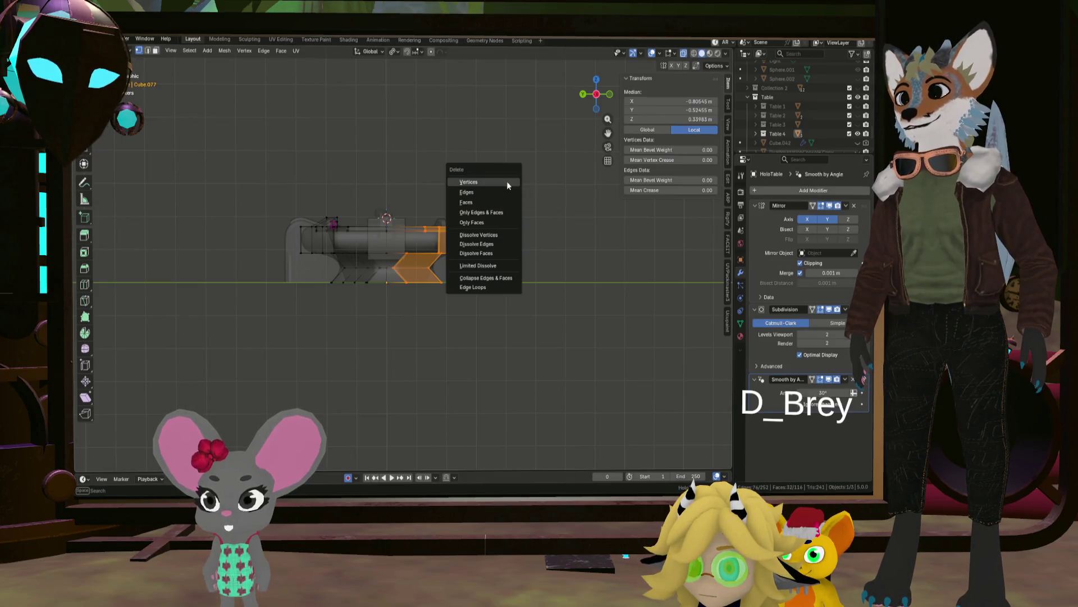
left_click(450, 170)
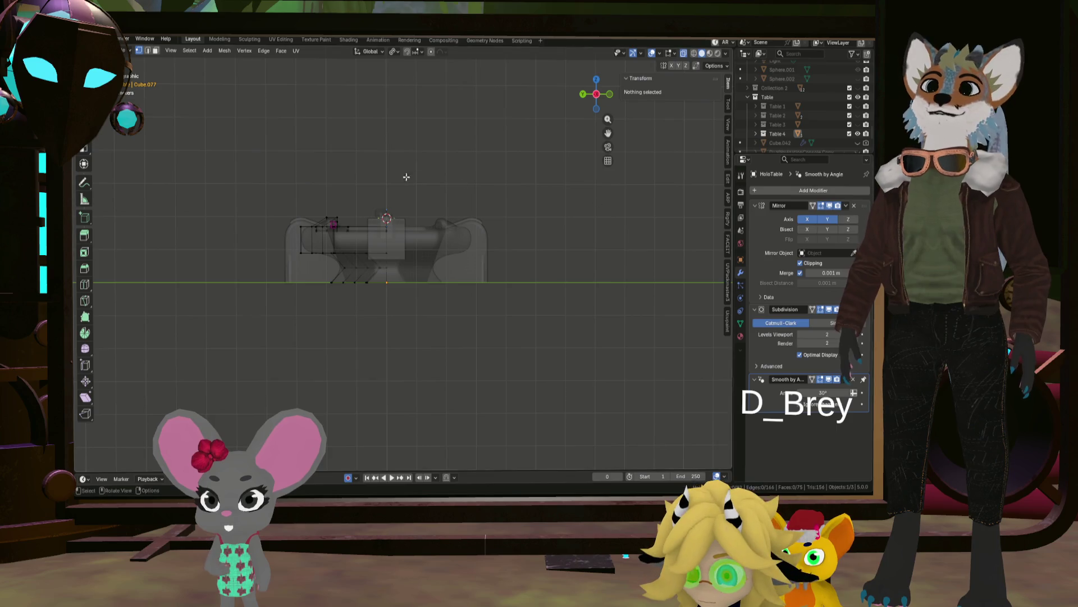
mouse_move(404, 176)
middle_mouse_down()
mouse_move(411, 280)
mouse_move(472, 238)
mouse_move(521, 251)
middle_mouse_up()
key("Tab")
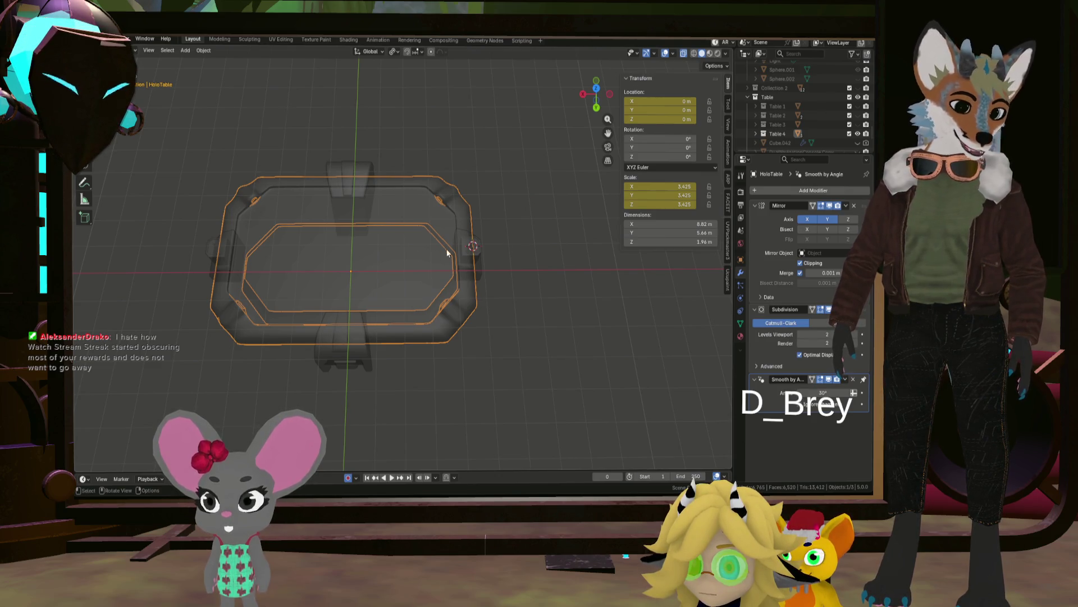
Deselect the HoloTable, turn off X-ray, and save the Greyboxing file with Ctrl+S.
scroll(511, 244, "up", 3)
left_click(570, 156)
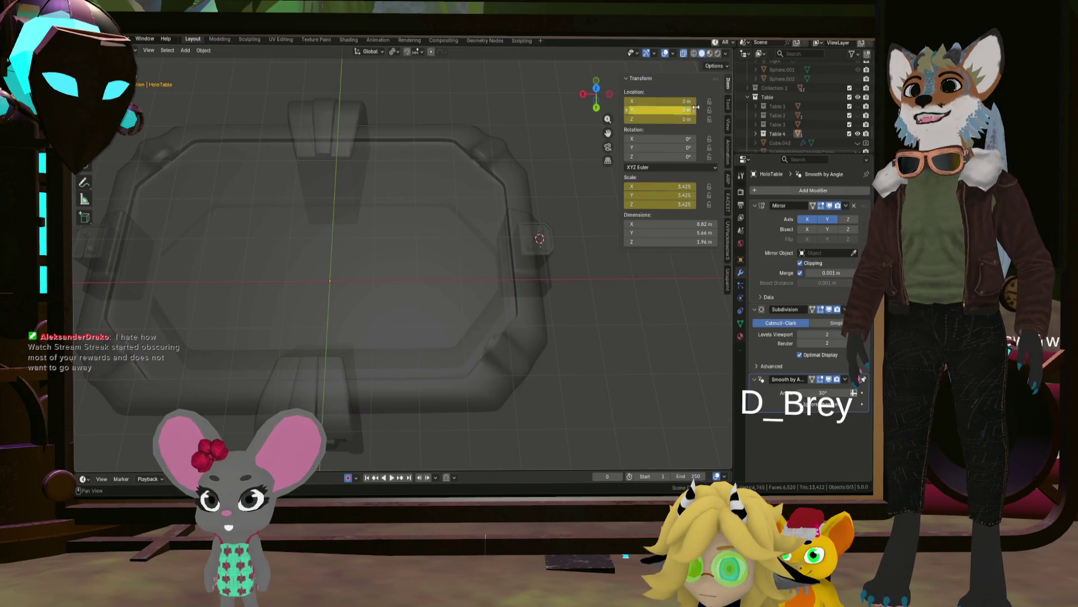
left_click(683, 53)
mouse_move(646, 112)
middle_mouse_down()
mouse_move(524, 189)
mouse_move(424, 197)
mouse_move(520, 205)
mouse_move(583, 244)
mouse_move(436, 195)
mouse_move(508, 187)
mouse_move(386, 159)
mouse_move(360, 200)
mouse_move(370, 191)
middle_mouse_up()
key("ctrl+s")
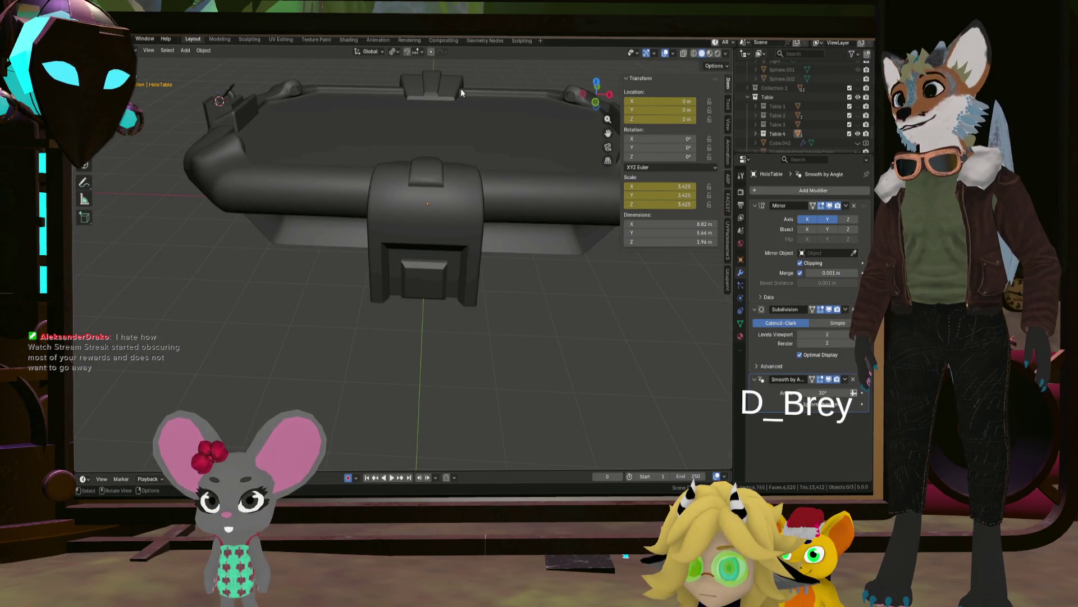
middle_click_drag(533, 120, 424, 145)
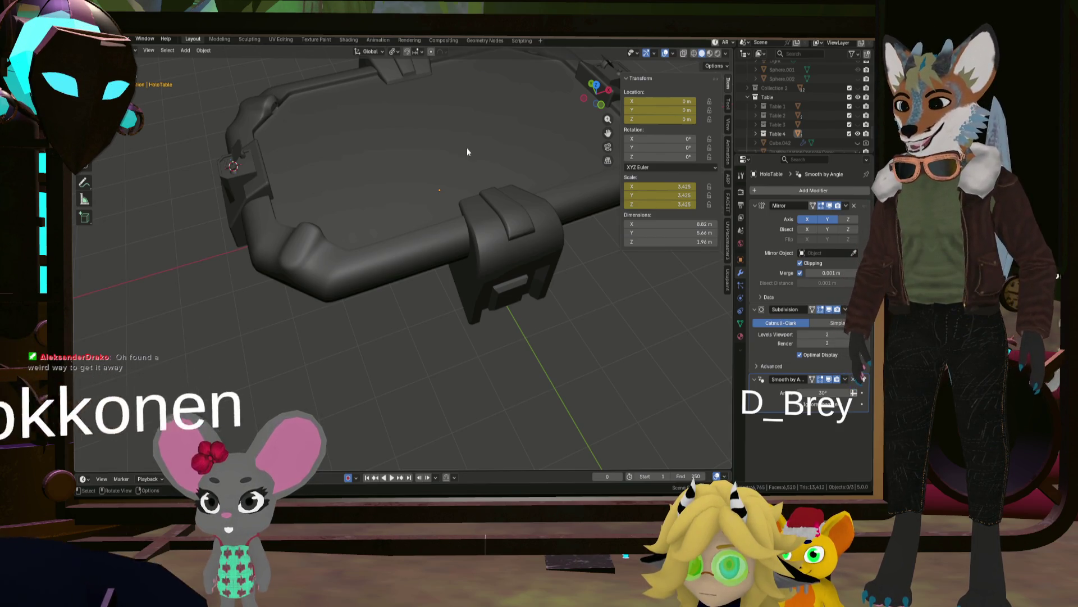
middle_click_drag(467, 151, 476, 164)
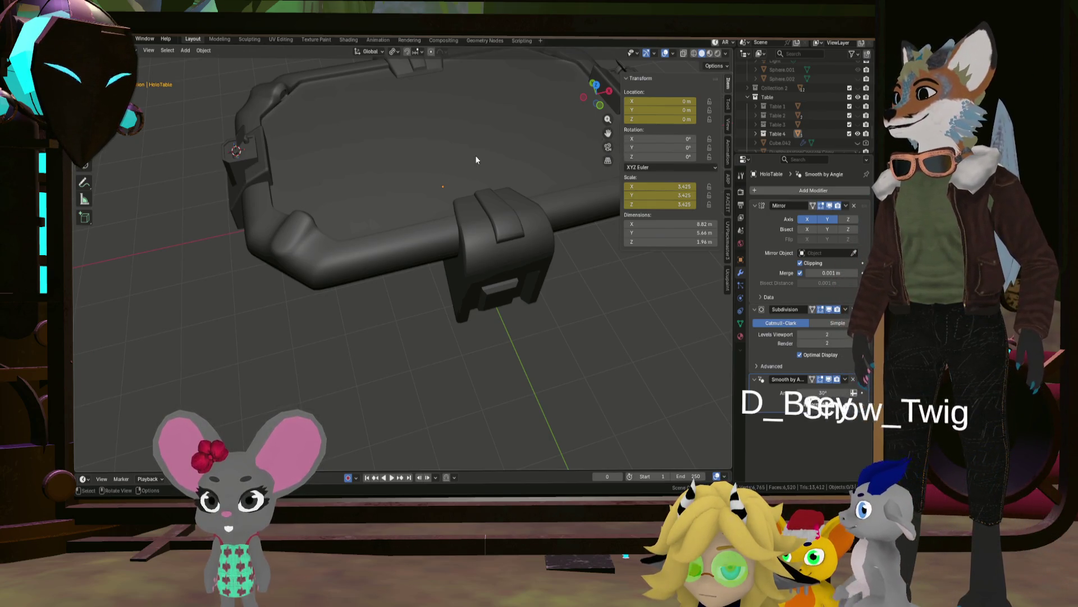
mouse_move(466, 184)
middle_mouse_down()
mouse_move(413, 299)
mouse_move(432, 264)
mouse_move(275, 188)
mouse_move(191, 197)
middle_mouse_up()
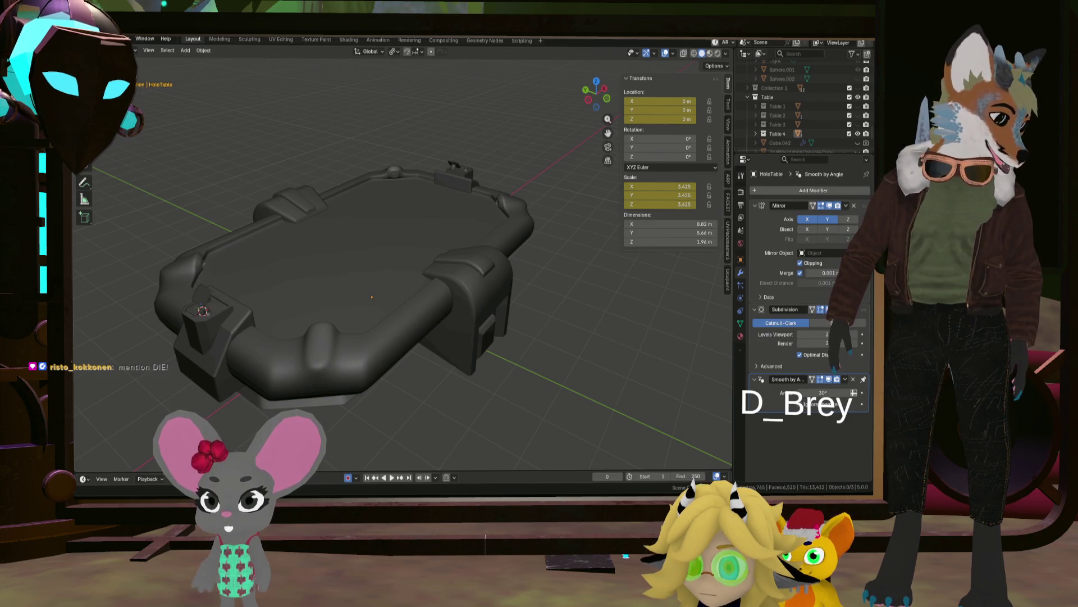
Unhide the surrounding scene collection and orbit to compare the table with it.
scroll(378, 216, "down", 4)
middle_click_drag(378, 215, 426, 224)
scroll(809, 111, "up", 5)
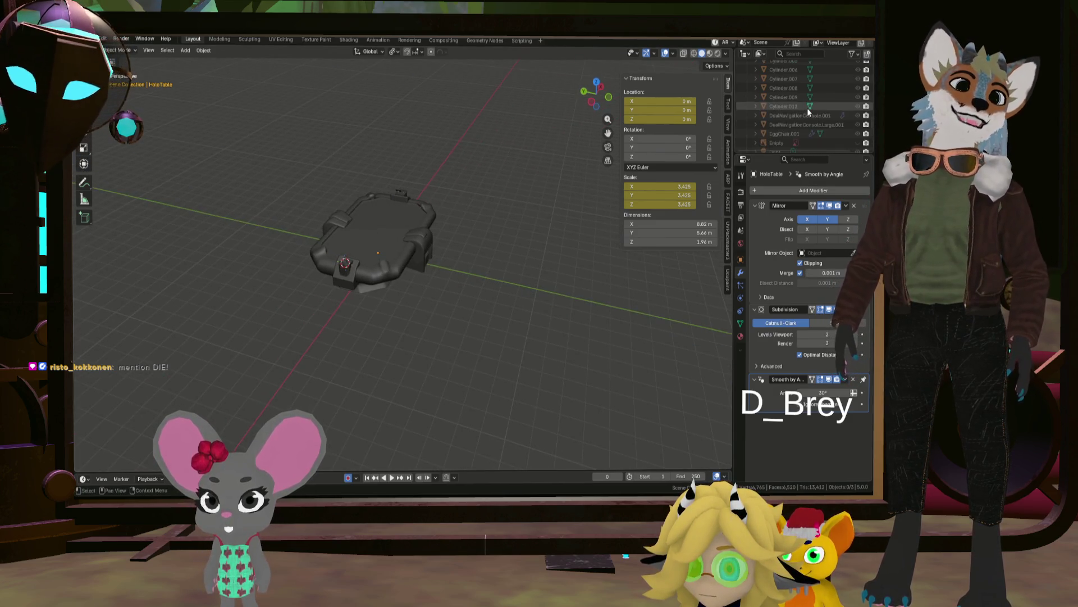
scroll(826, 111, "up", 5)
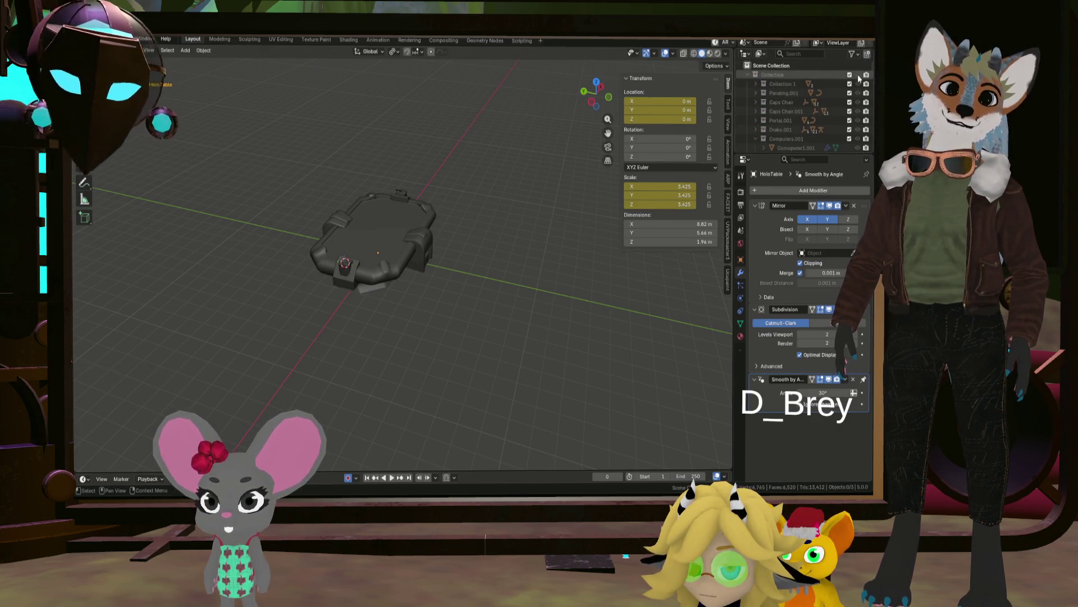
left_click(858, 74)
mouse_move(348, 253)
middle_mouse_down()
mouse_move(480, 208)
mouse_move(510, 210)
mouse_move(369, 287)
mouse_move(470, 191)
mouse_move(394, 207)
mouse_move(462, 210)
mouse_move(430, 221)
mouse_move(460, 205)
mouse_move(447, 276)
mouse_move(419, 233)
mouse_move(397, 269)
mouse_move(440, 339)
mouse_move(413, 311)
mouse_move(413, 271)
mouse_move(532, 271)
mouse_move(457, 361)
mouse_move(386, 329)
mouse_move(293, 326)
mouse_move(369, 386)
mouse_move(409, 363)
mouse_move(478, 376)
mouse_move(561, 332)
middle_mouse_up()
scroll(437, 339, "up", 5)
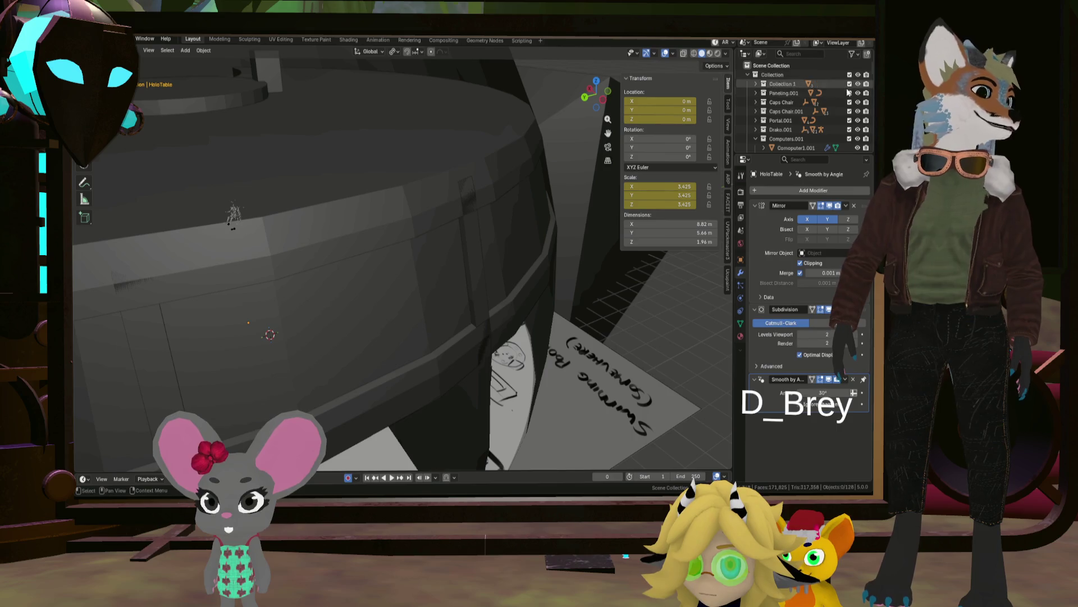
Hide the scene collection again and select the HoloTable.
left_click(858, 75)
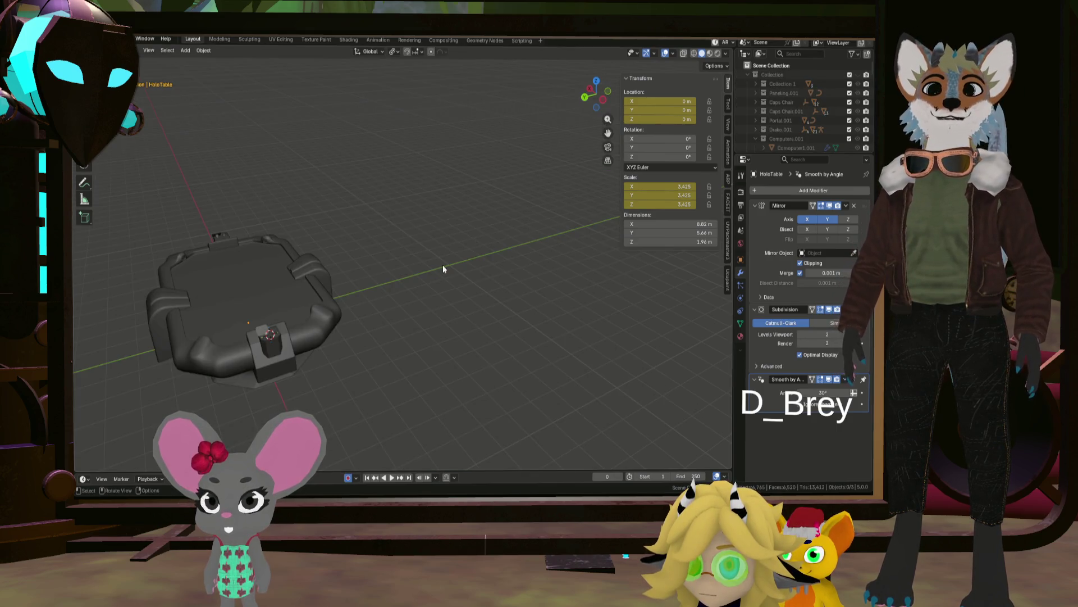
mouse_move(442, 269)
middle_mouse_down()
mouse_move(305, 318)
mouse_move(409, 351)
mouse_move(396, 321)
mouse_move(442, 325)
mouse_move(498, 305)
mouse_move(313, 316)
mouse_move(346, 322)
mouse_move(247, 356)
mouse_move(518, 340)
mouse_move(434, 342)
mouse_move(405, 323)
mouse_move(438, 315)
middle_mouse_up()
scroll(396, 321, "up", 3)
left_click(380, 342)
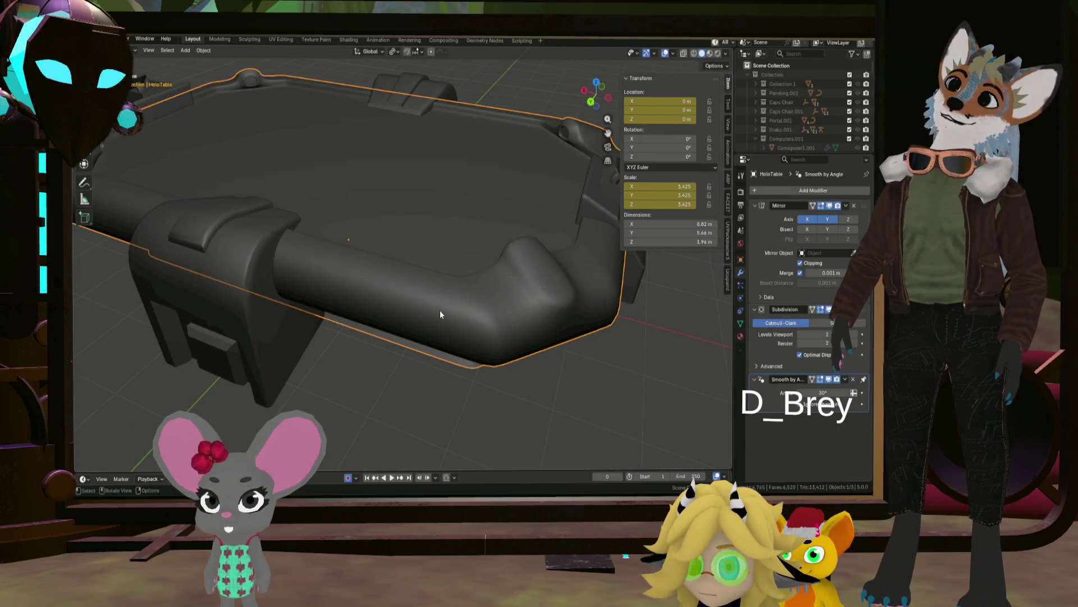
In Edit Mode, loop cut across the rim's straight tube and start a Ctrl+B bevel on it.
key("Tab")
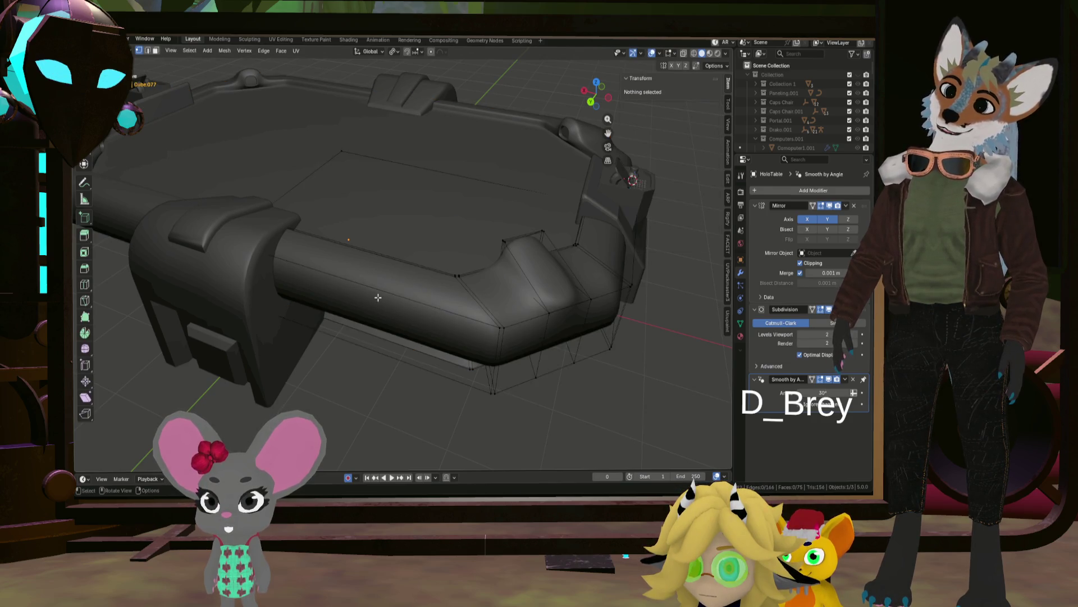
middle_click_drag(378, 297, 390, 296)
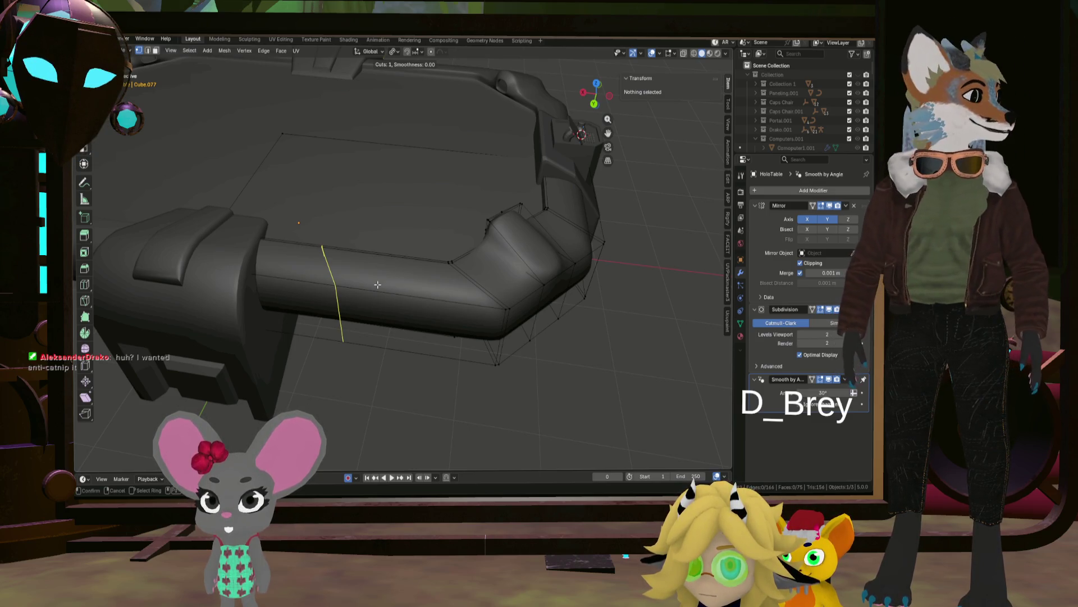
left_click(378, 284)
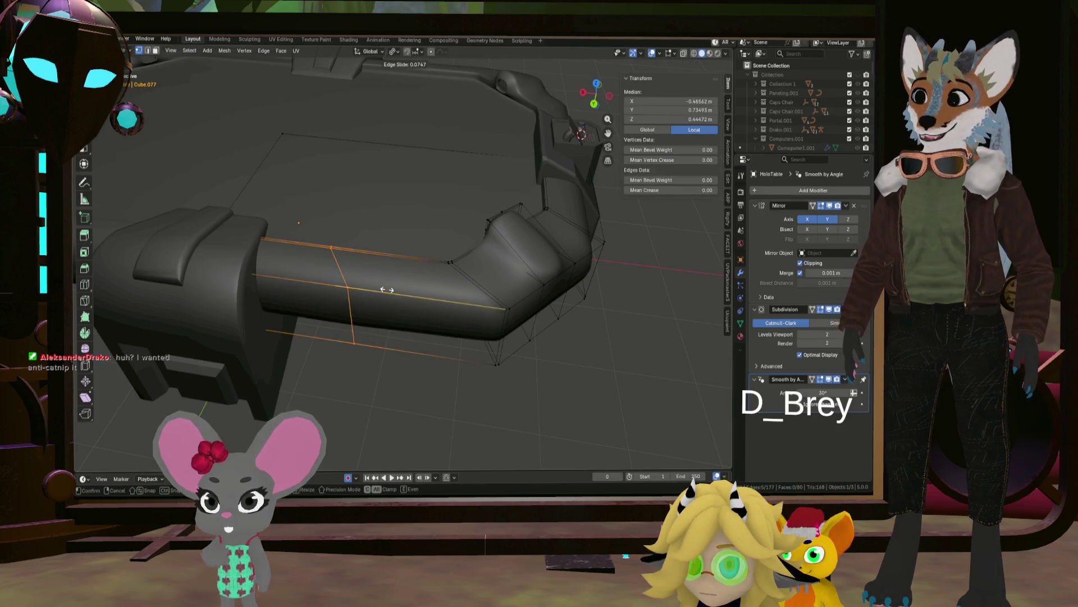
right_click(387, 289)
mouse_move(387, 290)
middle_mouse_down()
mouse_move(309, 272)
mouse_move(404, 288)
middle_mouse_up()
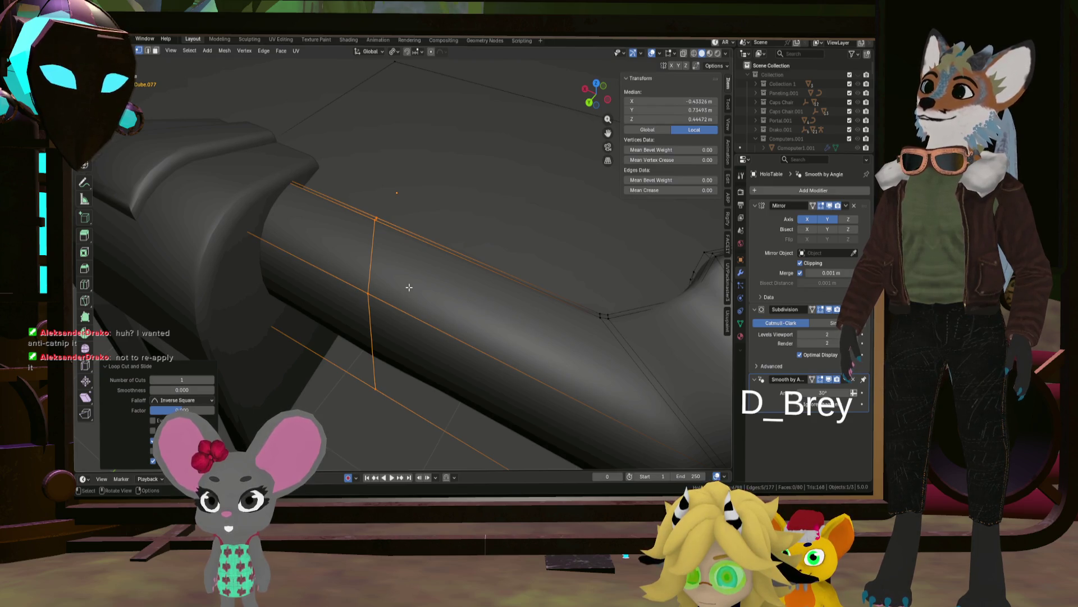
key("ctrl+b")
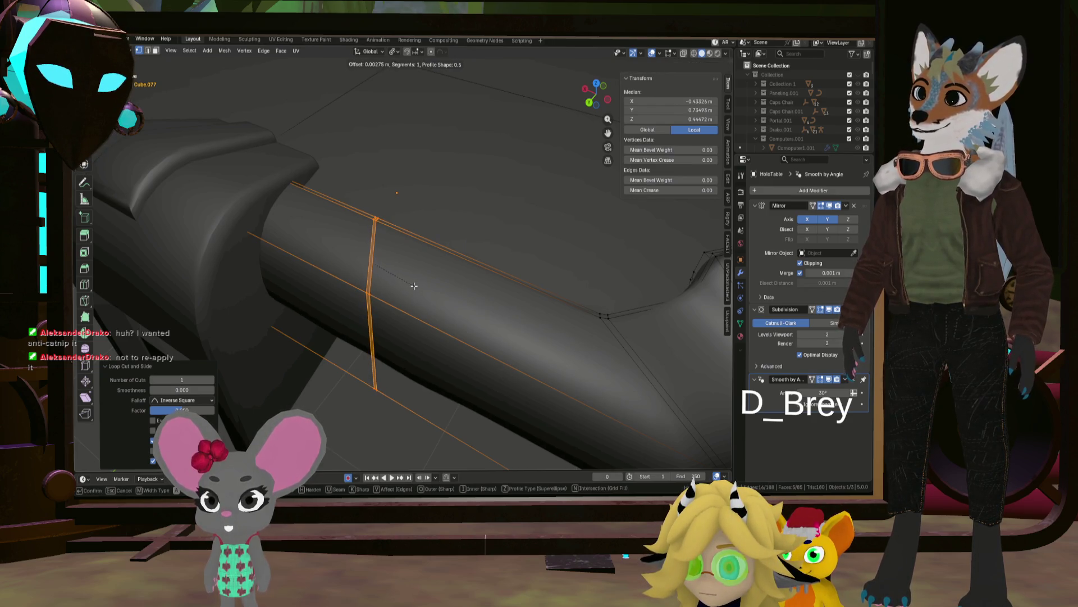
Confirm the bevel and bridge the band's edge loops with LoopTools Bridge.
left_click(414, 285)
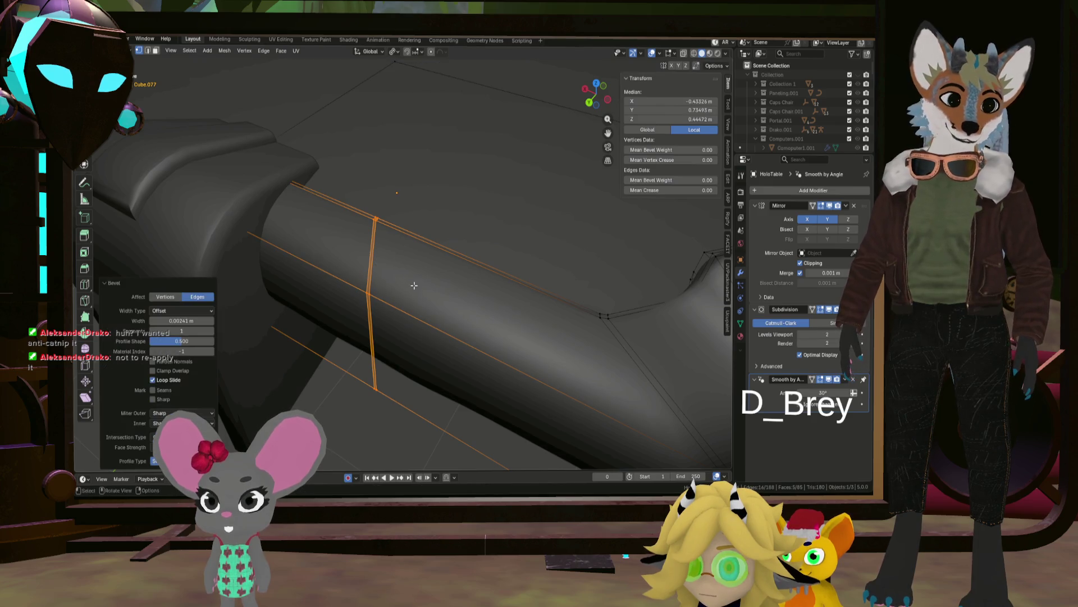
middle_click_drag(414, 285, 371, 292)
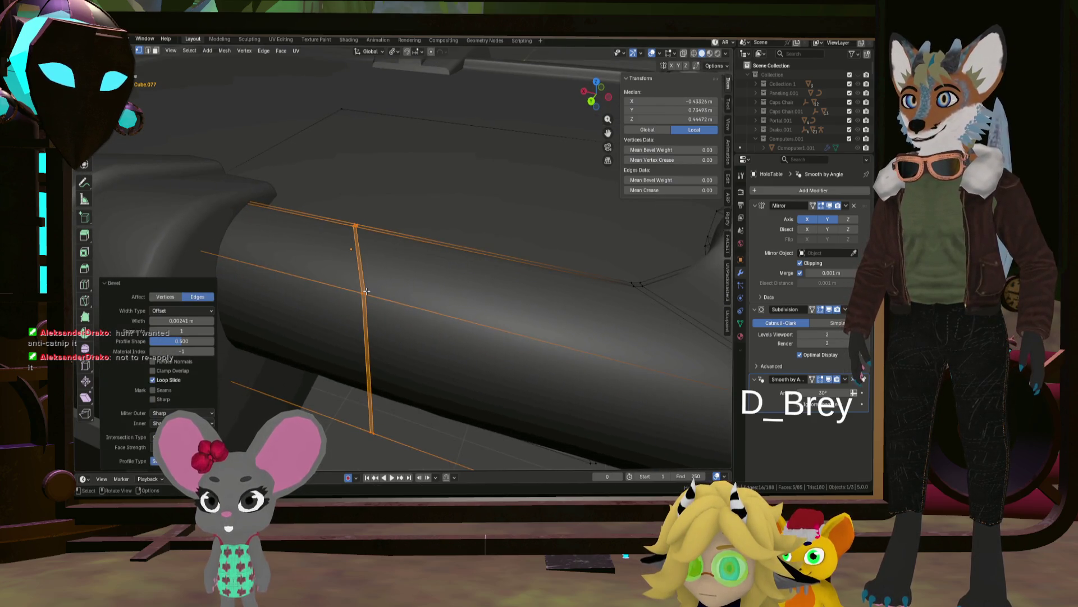
right_click(366, 291)
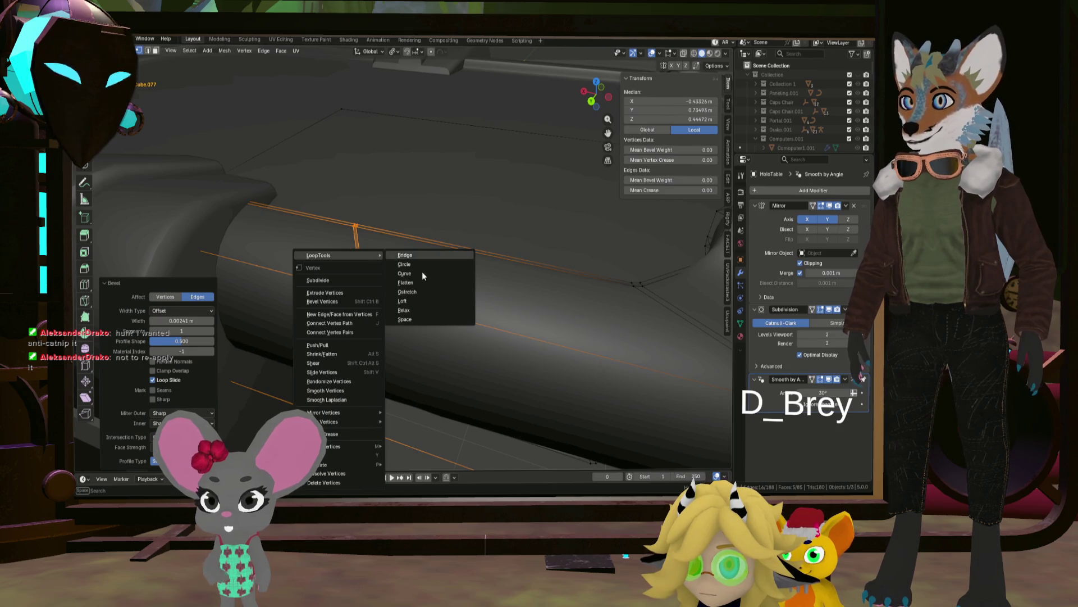
left_click(410, 255)
mouse_move(488, 292)
middle_mouse_down()
mouse_move(438, 315)
mouse_move(443, 325)
mouse_move(472, 293)
mouse_move(363, 315)
middle_mouse_up()
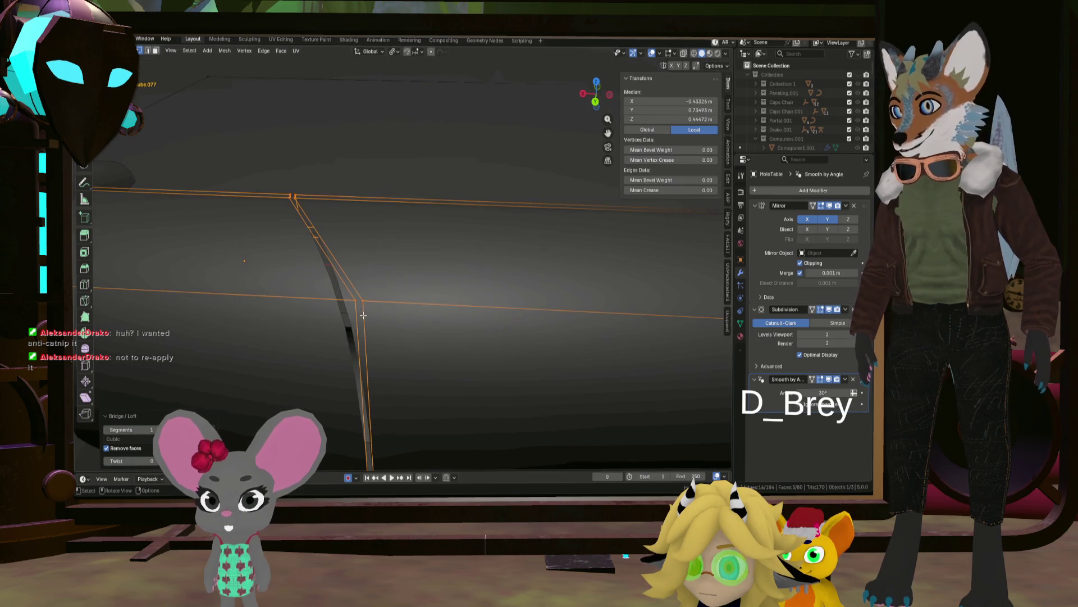
Adjust the band's edge selection, revert the bridge edits, and review the whole rim ring.
left_click(364, 311, "shift")
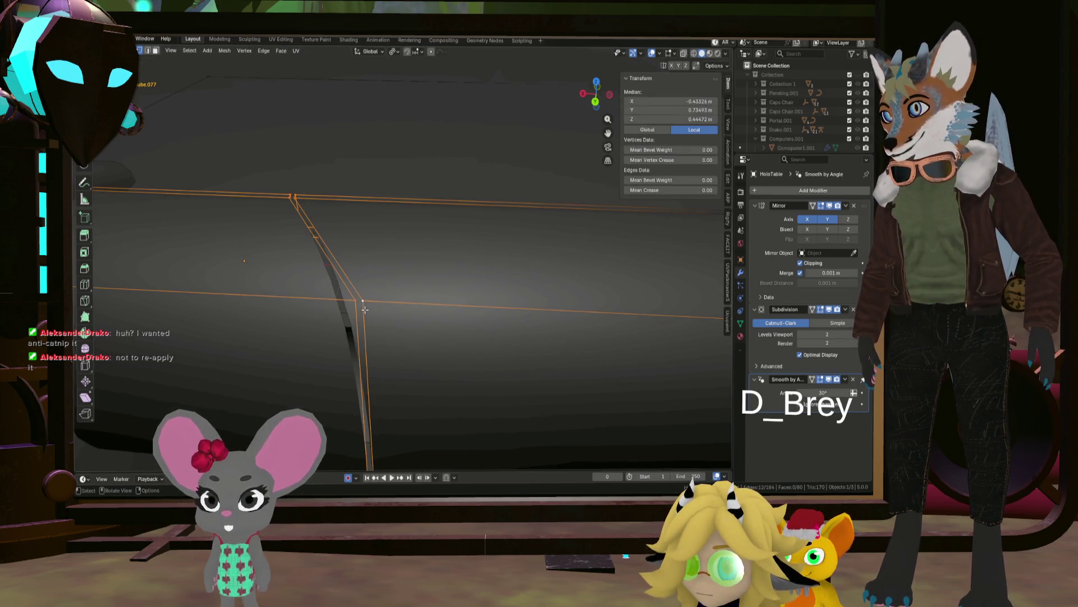
key("alt+a")
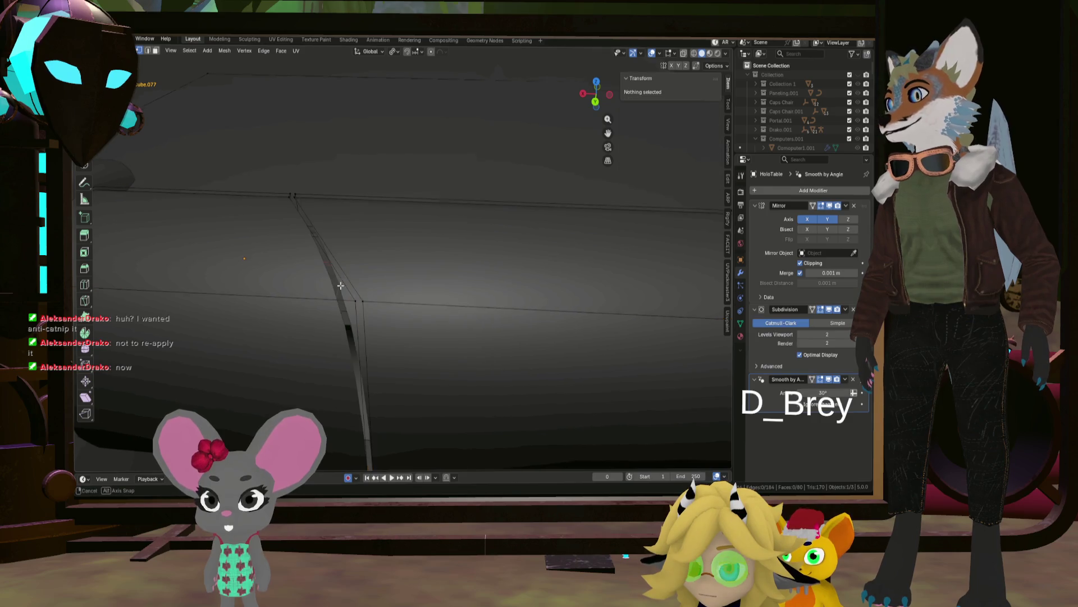
mouse_move(337, 291)
middle_mouse_down()
mouse_move(342, 254)
mouse_move(352, 320)
mouse_move(414, 320)
mouse_move(440, 361)
mouse_move(378, 287)
middle_mouse_up()
left_click(360, 308, "alt")
key("alt+a")
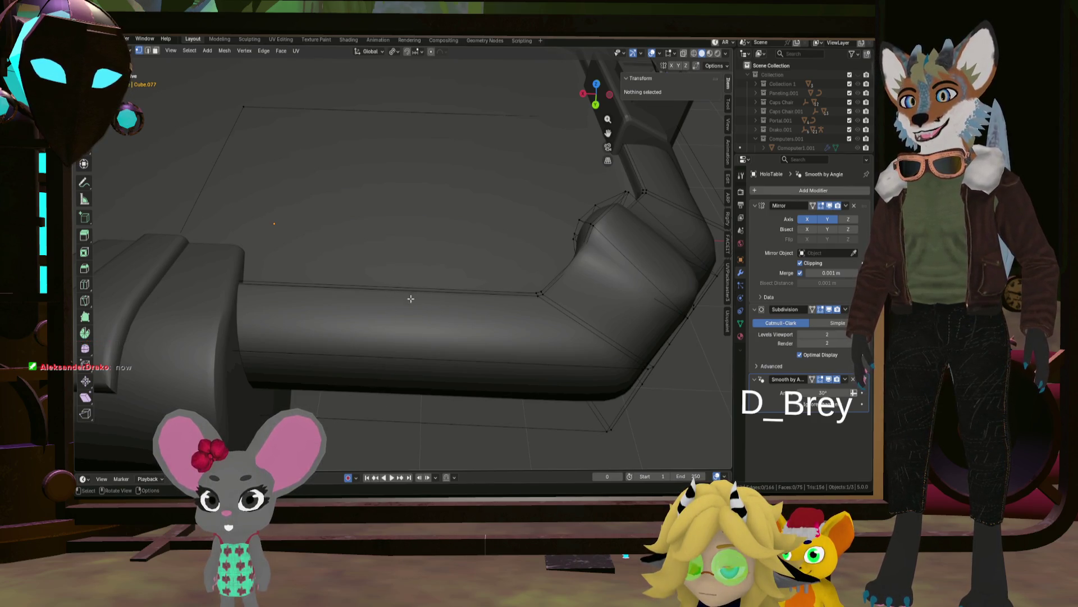
scroll(381, 298, "down", 10)
middle_click_drag(381, 298, 332, 302)
scroll(272, 275, "up", 4)
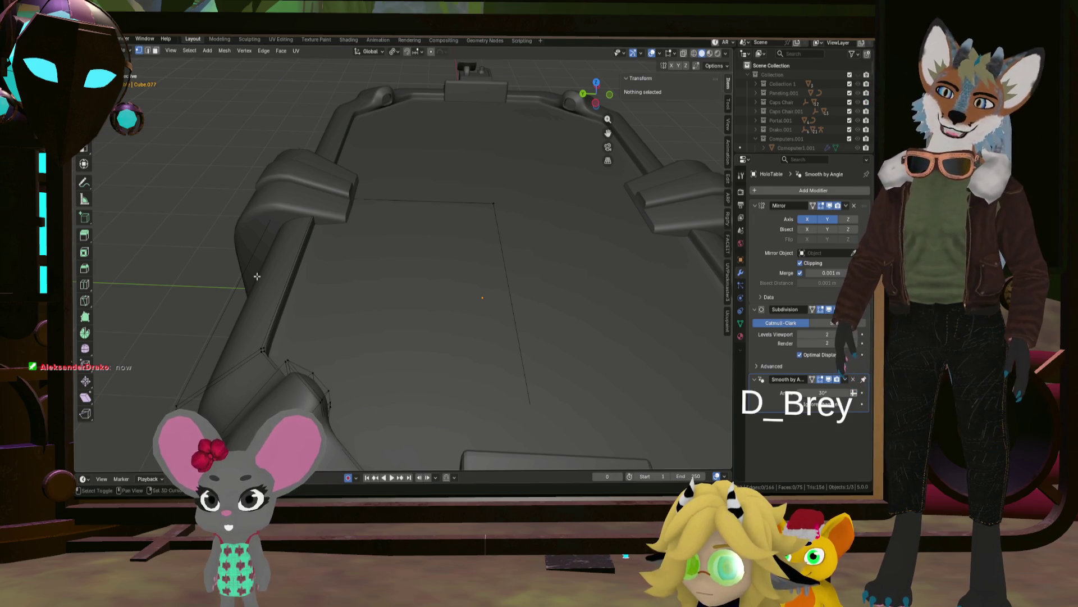
middle_click_drag(257, 276, 417, 309)
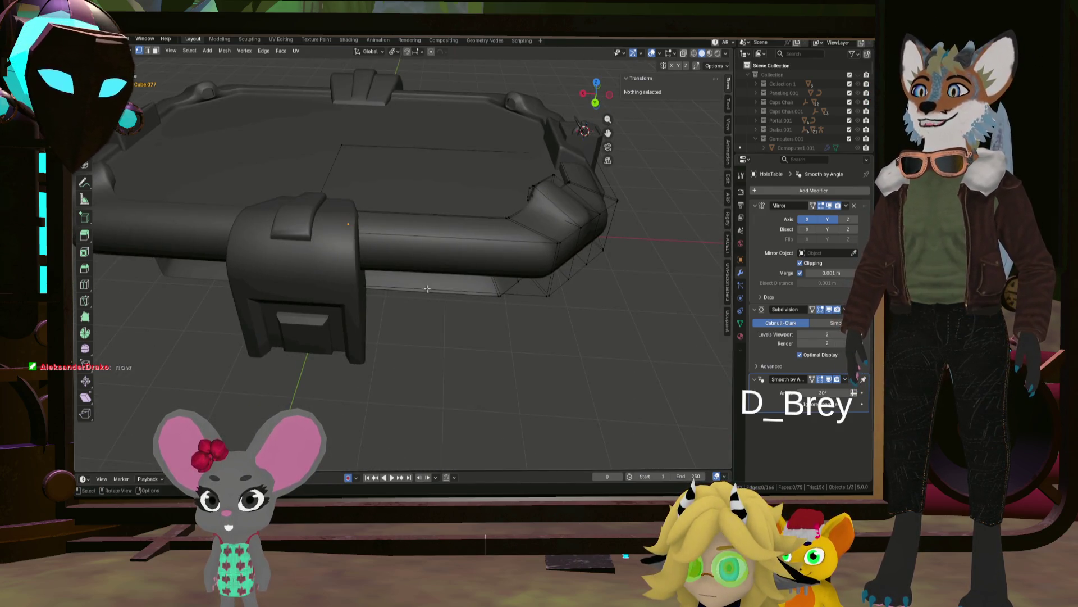
scroll(426, 288, "up", 6)
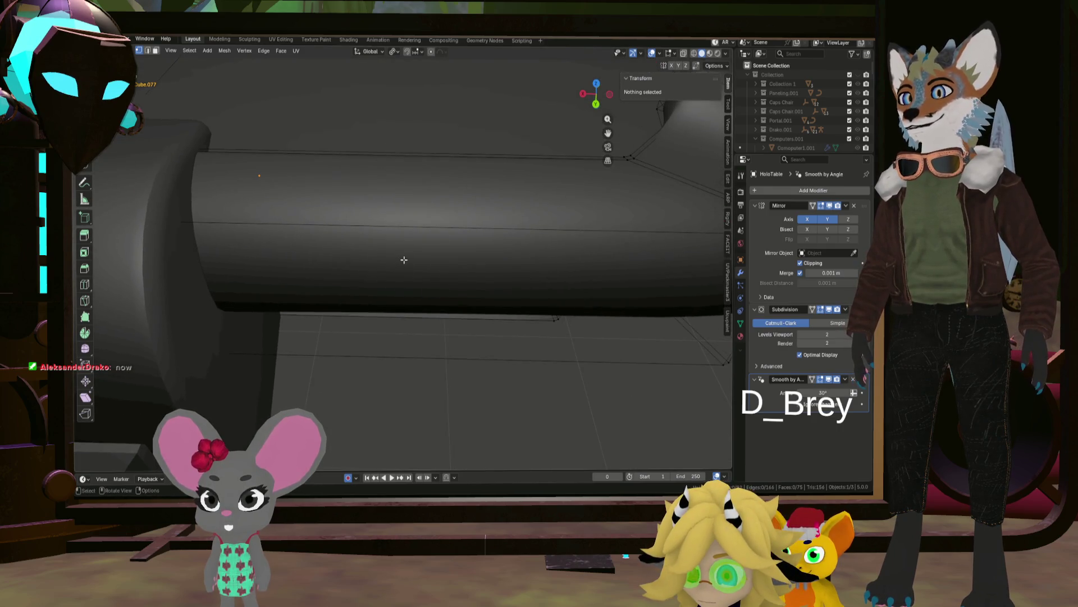
right_click(400, 228)
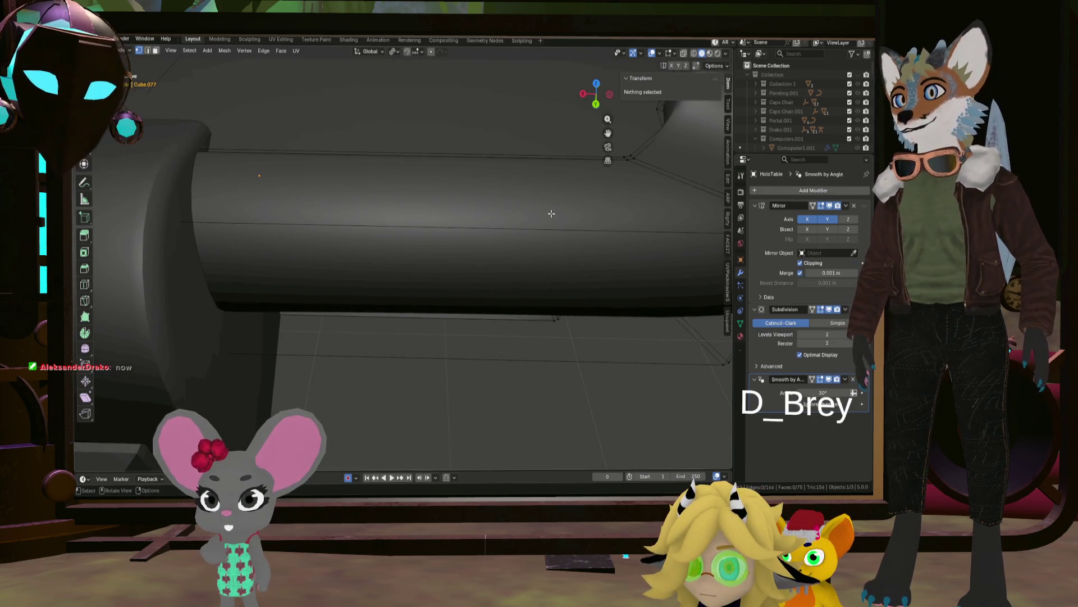
Select the horizontal edge loop on the barrel section and resize it.
left_click(413, 234)
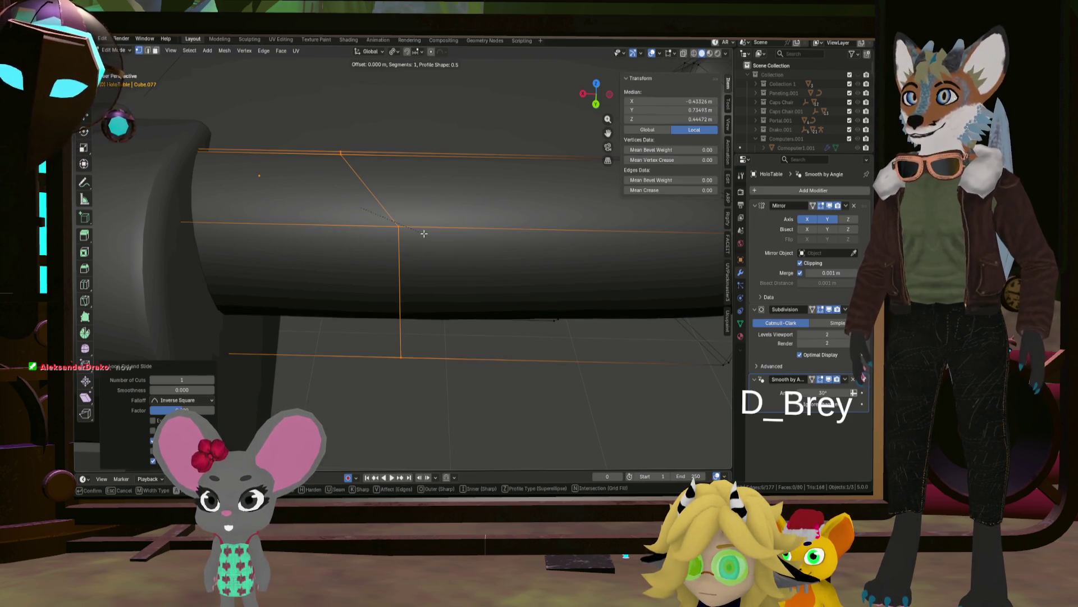
left_click(402, 261)
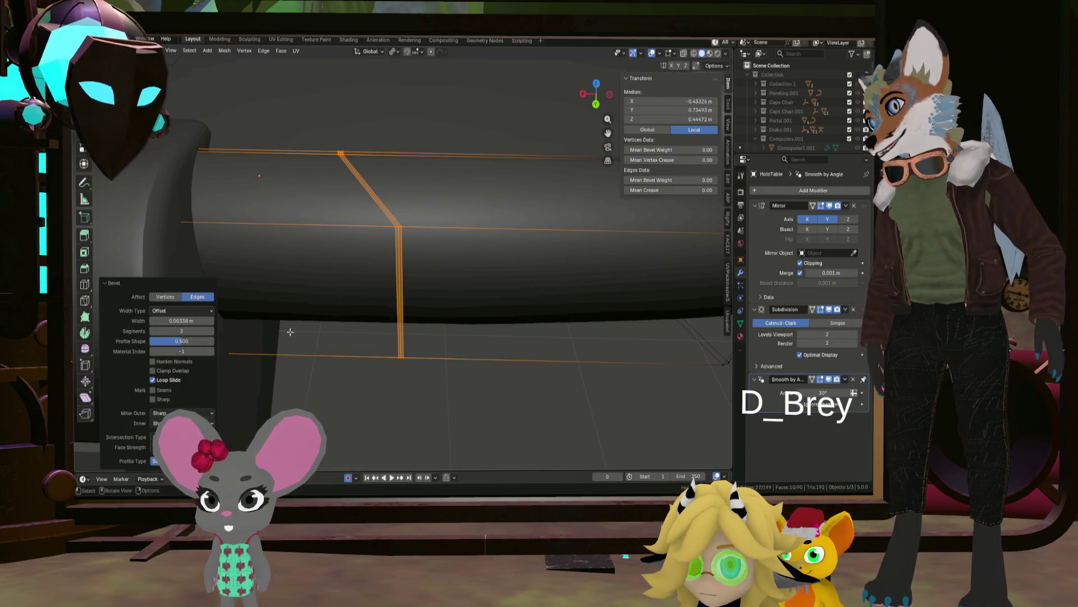
left_click(397, 250)
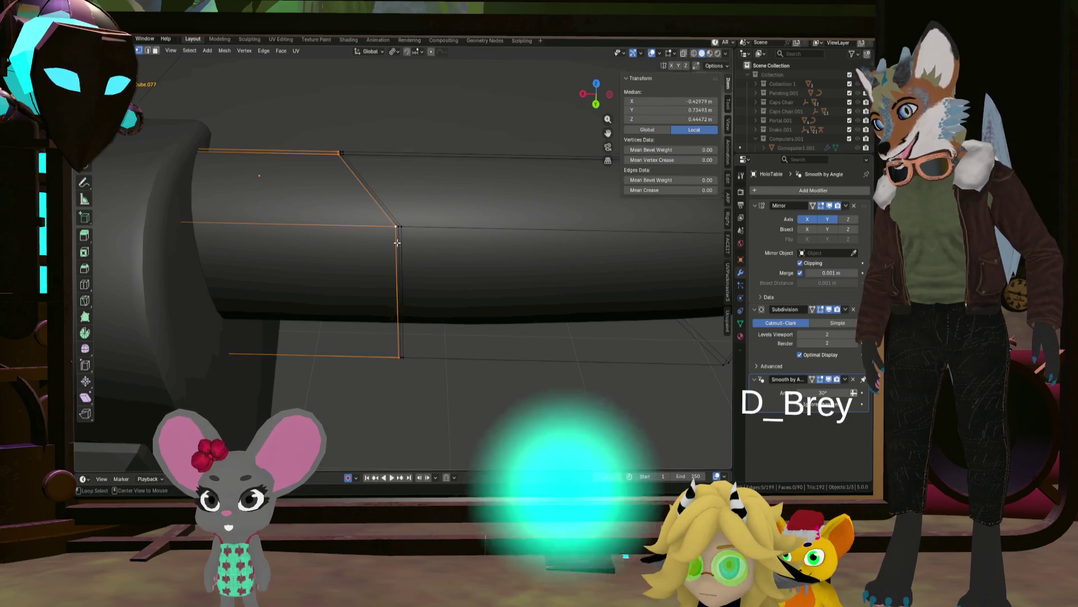
left_click(398, 226, "alt")
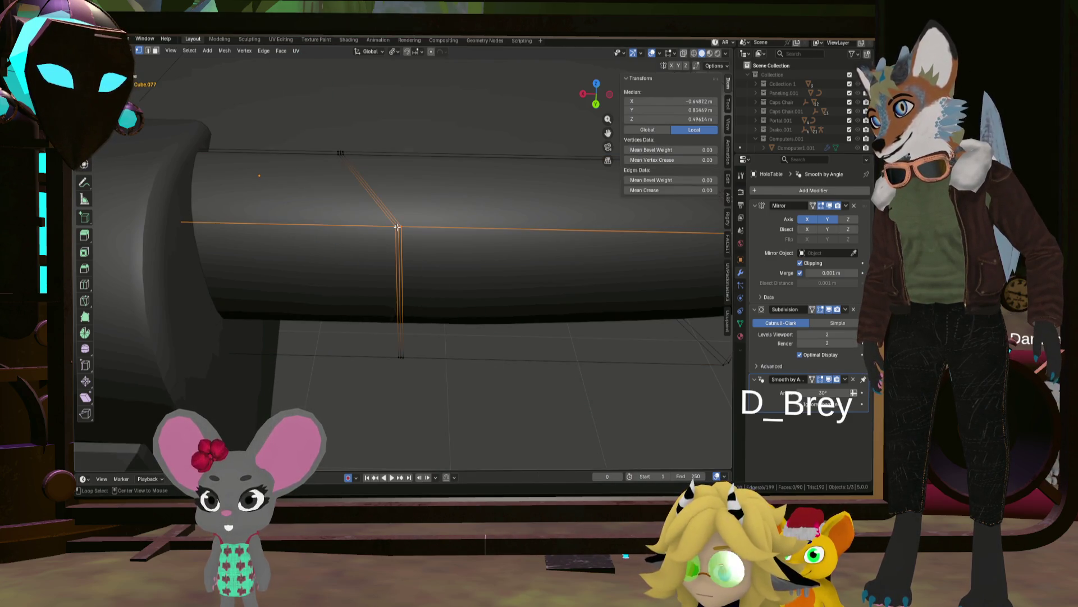
left_click(397, 225)
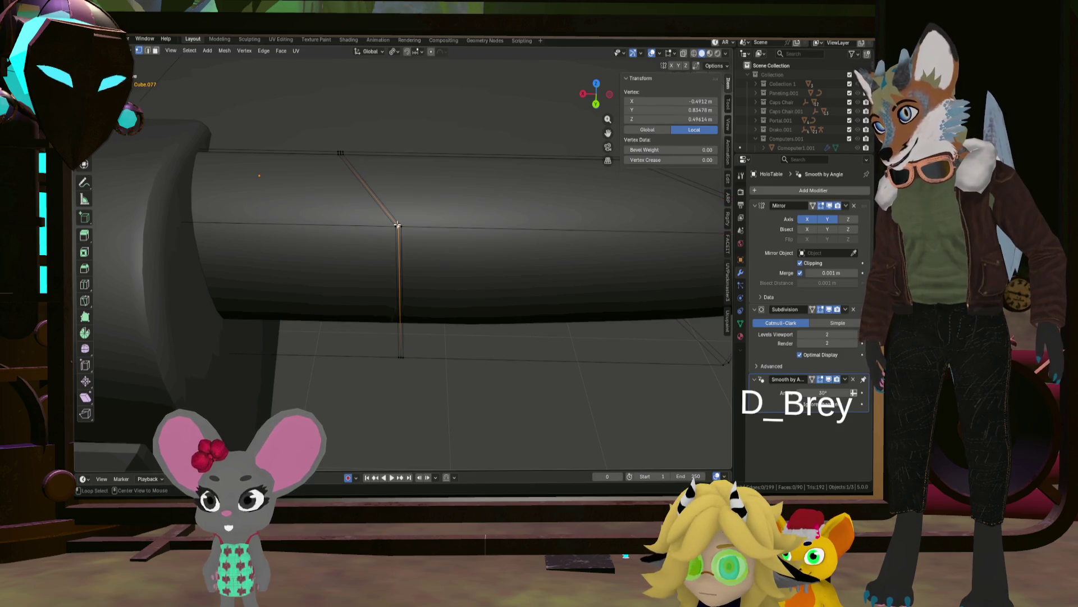
middle_click_drag(511, 272, 535, 262)
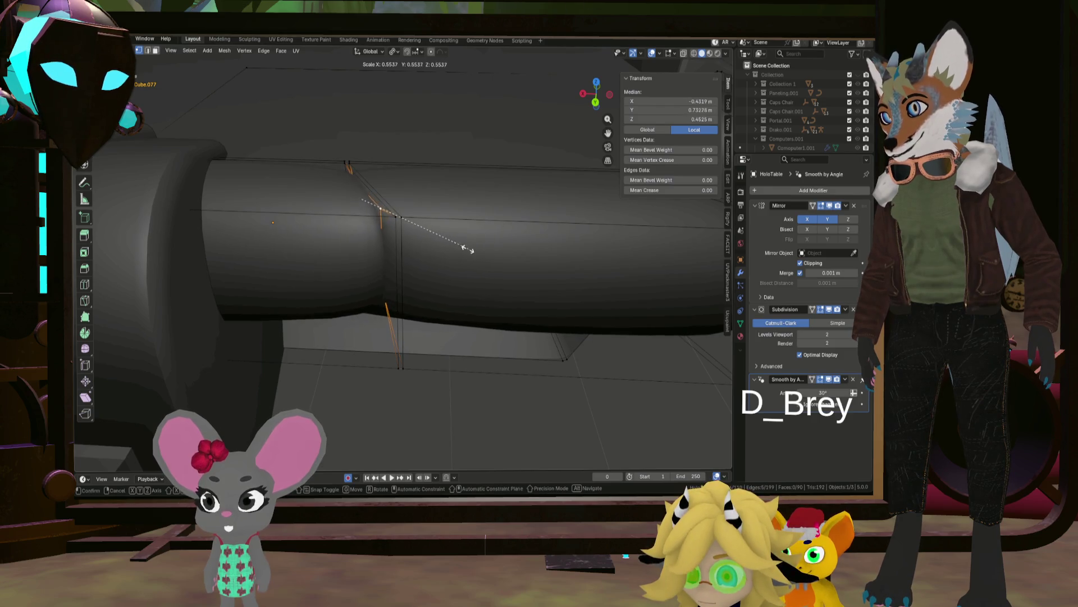
left_click(515, 262)
mouse_move(516, 262)
middle_mouse_down()
mouse_move(419, 261)
mouse_move(400, 232)
mouse_move(356, 255)
mouse_move(379, 269)
mouse_move(308, 258)
mouse_move(251, 285)
mouse_move(136, 202)
mouse_move(725, 247)
mouse_move(731, 257)
mouse_move(640, 289)
mouse_move(538, 300)
middle_mouse_up()
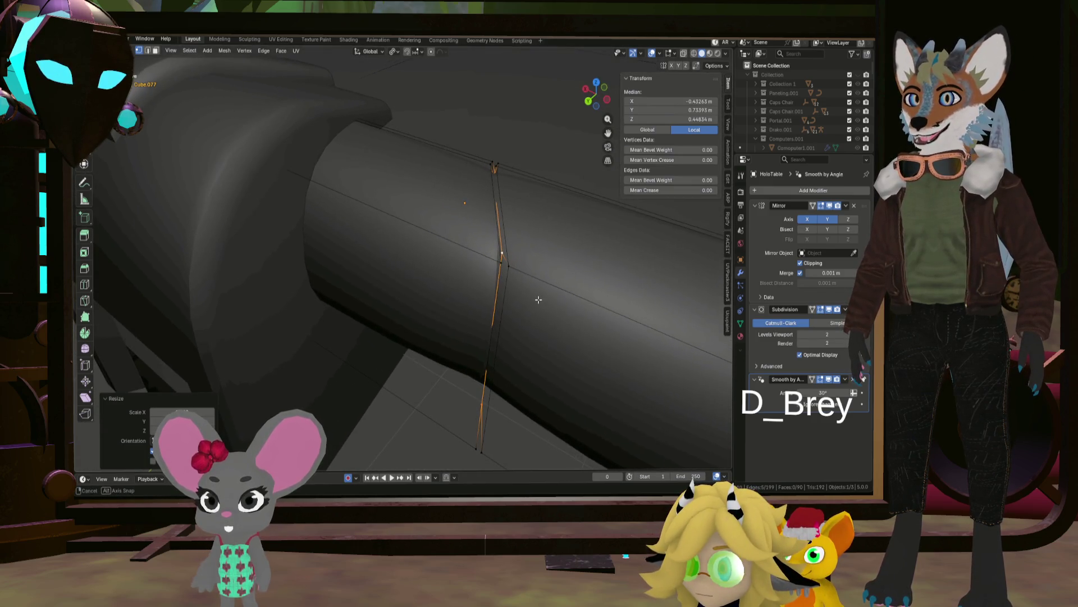
Delete the selected edge loop from the barrel section.
key("x")
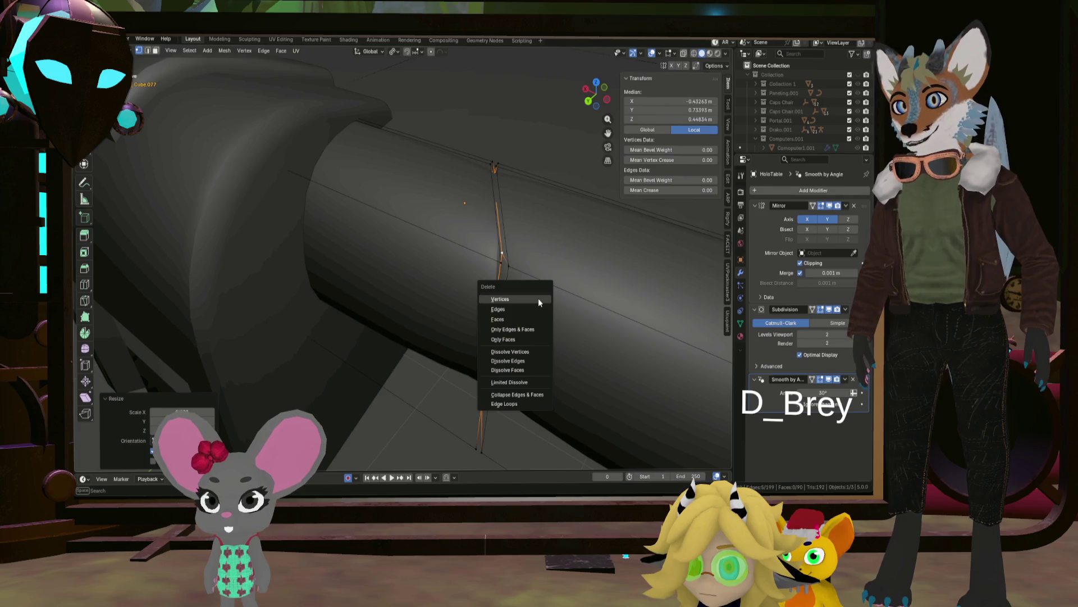
left_click(538, 298)
mouse_move(538, 298)
middle_mouse_down()
mouse_move(513, 298)
mouse_move(530, 284)
mouse_move(525, 306)
mouse_move(576, 196)
mouse_move(536, 337)
middle_mouse_up()
left_click(535, 337, "alt")
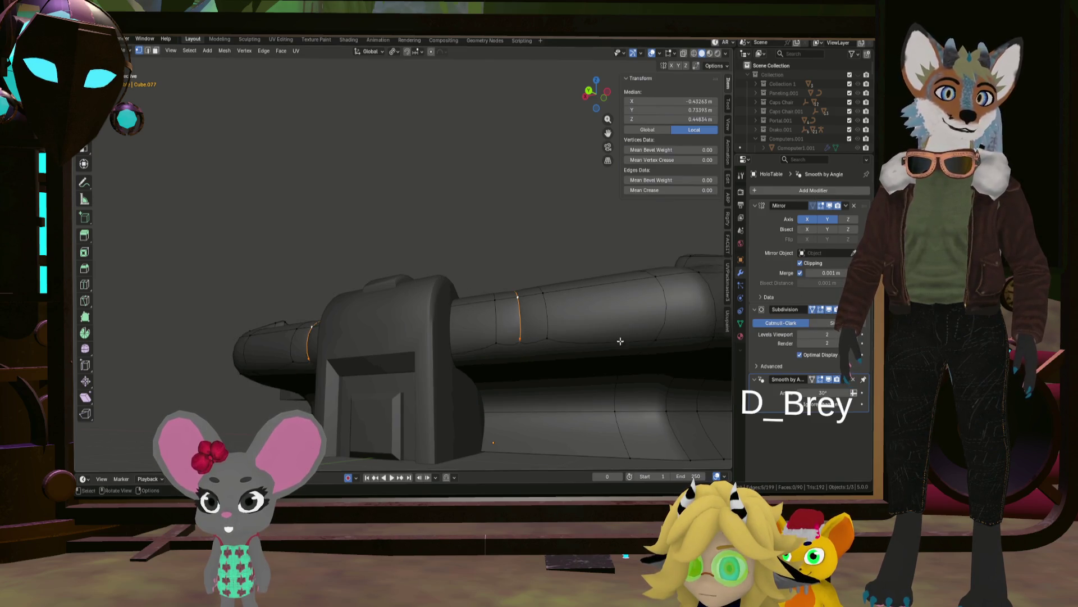
Deselect everything and add one centred edge loop across the straight rim tube.
mouse_move(620, 341)
middle_mouse_down()
mouse_move(576, 287)
mouse_move(588, 351)
middle_mouse_up()
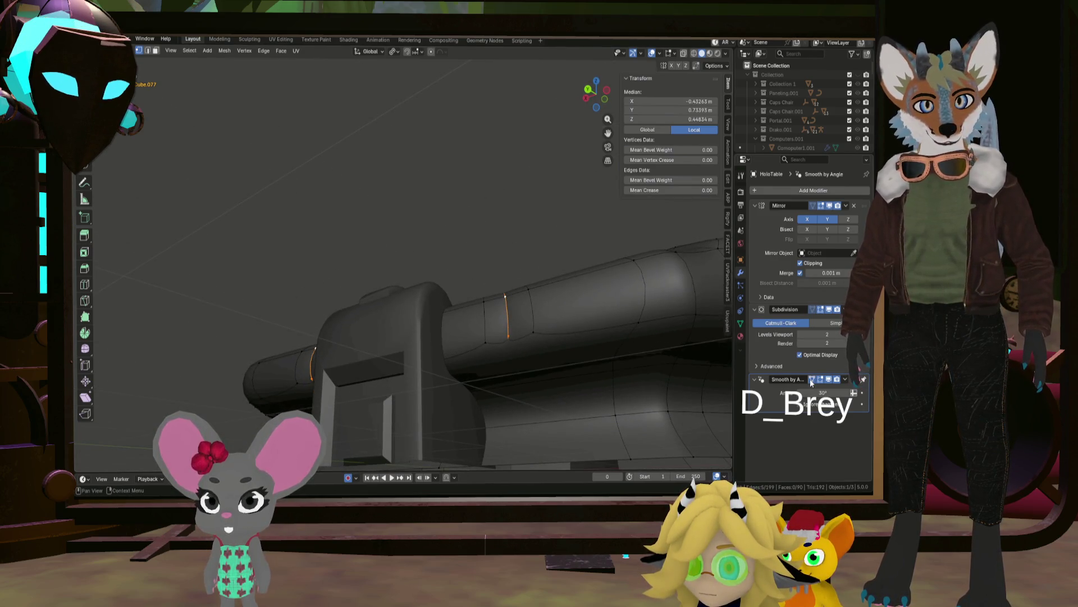
middle_click_drag(528, 315, 518, 333)
mouse_move(526, 388)
middle_mouse_down()
mouse_move(517, 290)
mouse_move(496, 244)
middle_mouse_up()
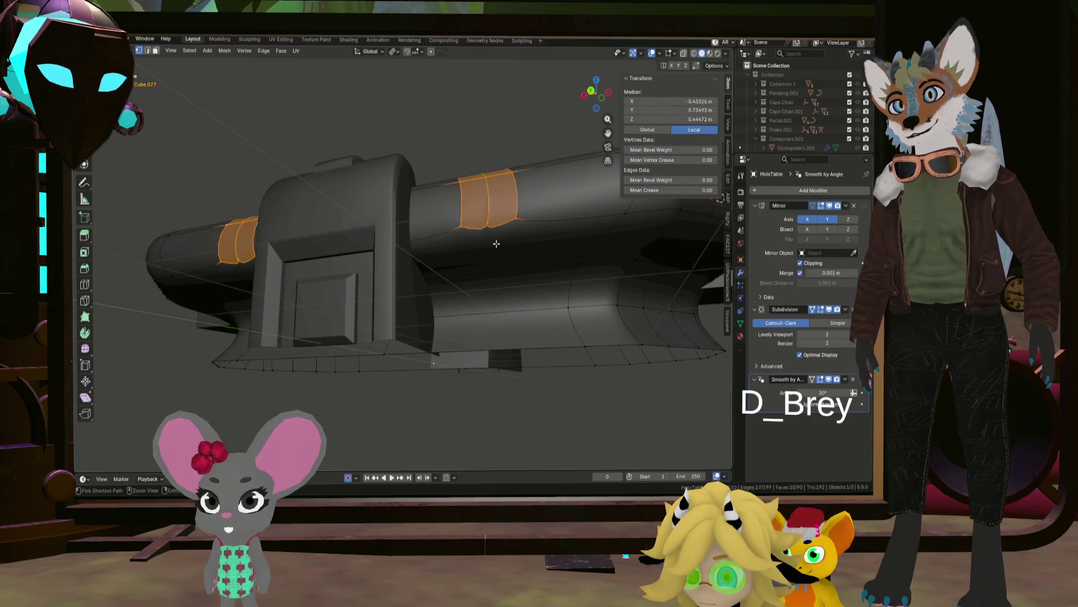
key("alt+a")
middle_click_drag(496, 243, 506, 248)
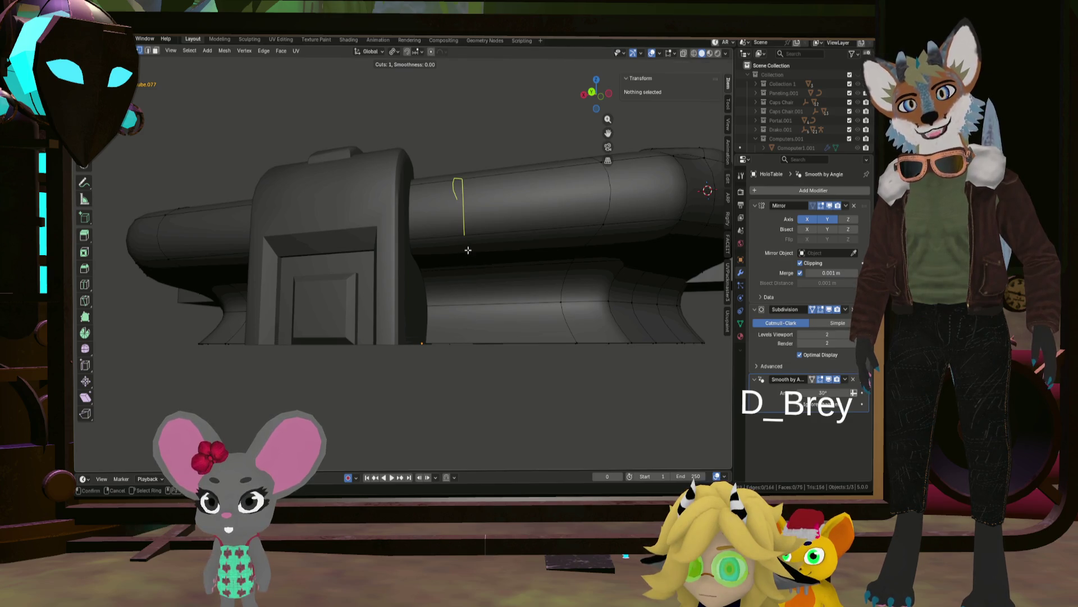
left_click(468, 250)
right_click(468, 250)
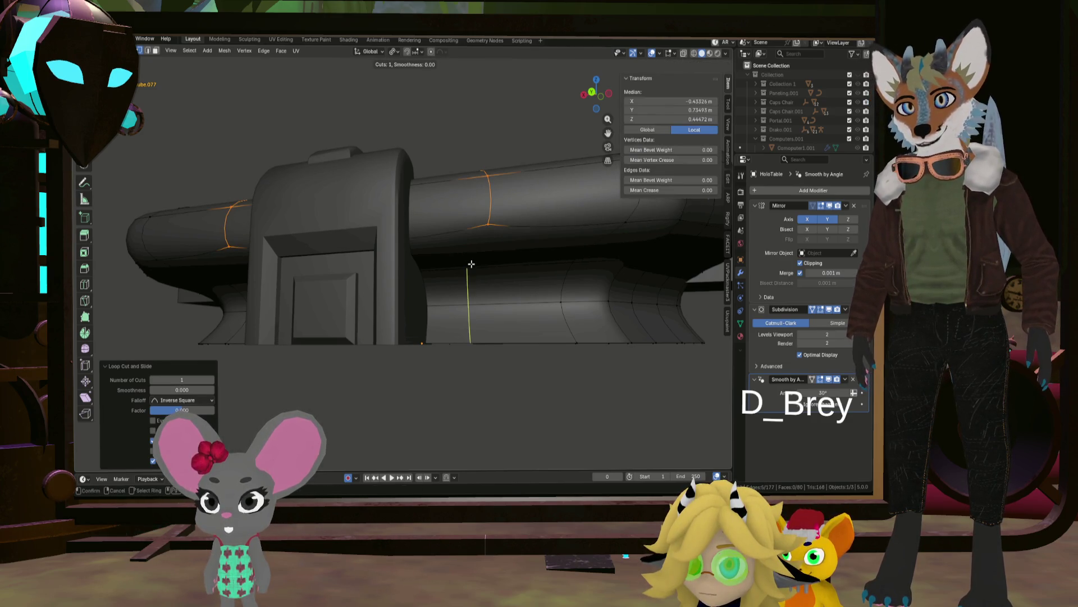
left_click(481, 267)
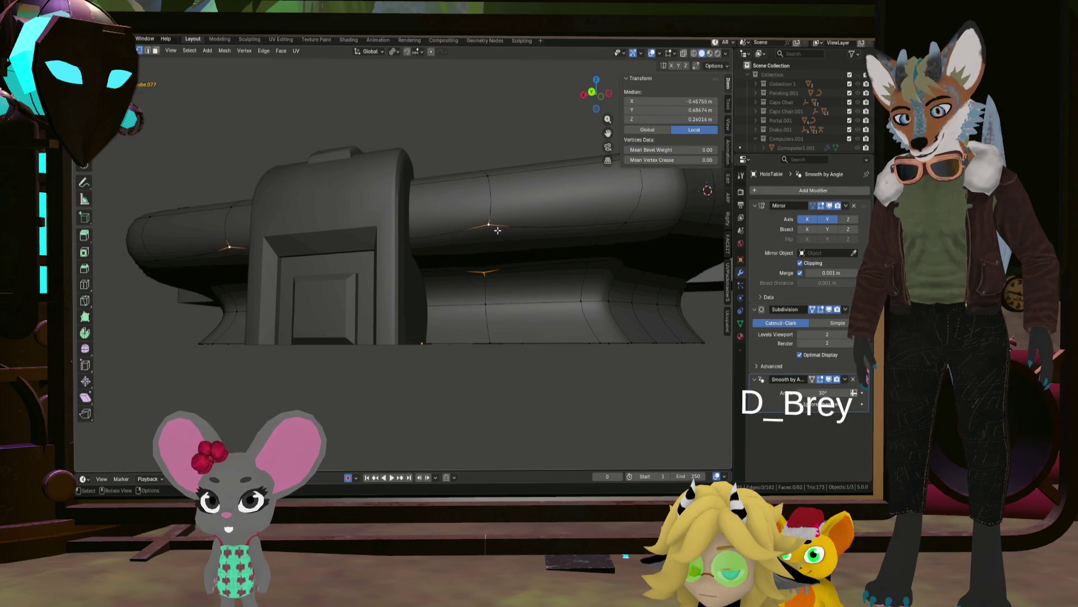
mouse_move(512, 242)
middle_mouse_down()
mouse_move(471, 219)
mouse_move(546, 285)
mouse_move(531, 279)
mouse_move(519, 356)
mouse_move(494, 379)
mouse_move(602, 373)
mouse_move(578, 349)
middle_mouse_up()
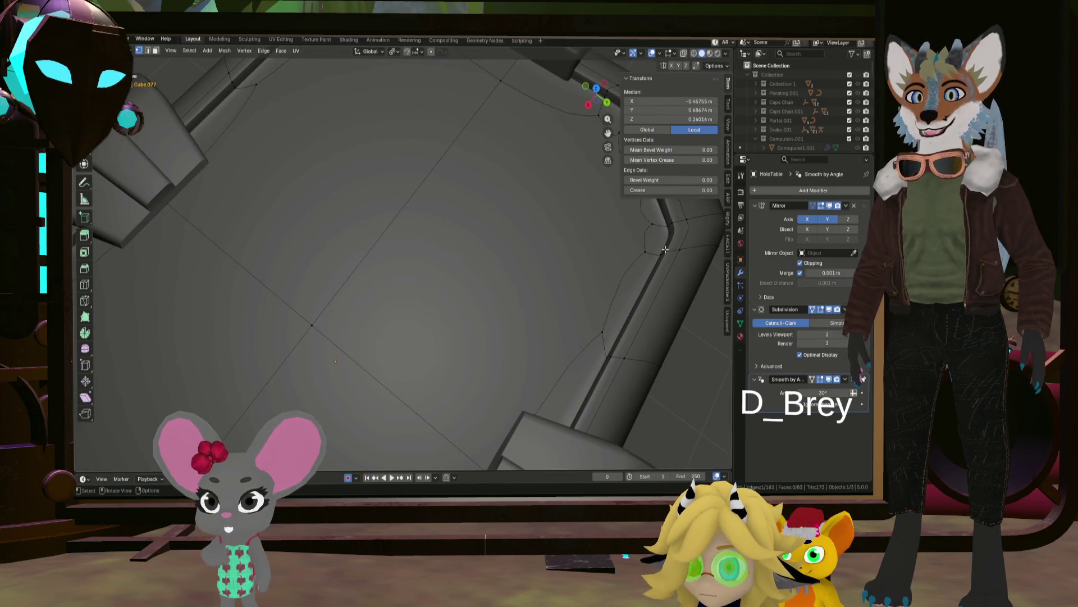
From a near top-down view, pick two corner vertices on the rim pipe.
mouse_move(664, 249)
middle_mouse_down()
mouse_move(577, 300)
mouse_move(435, 319)
middle_mouse_up()
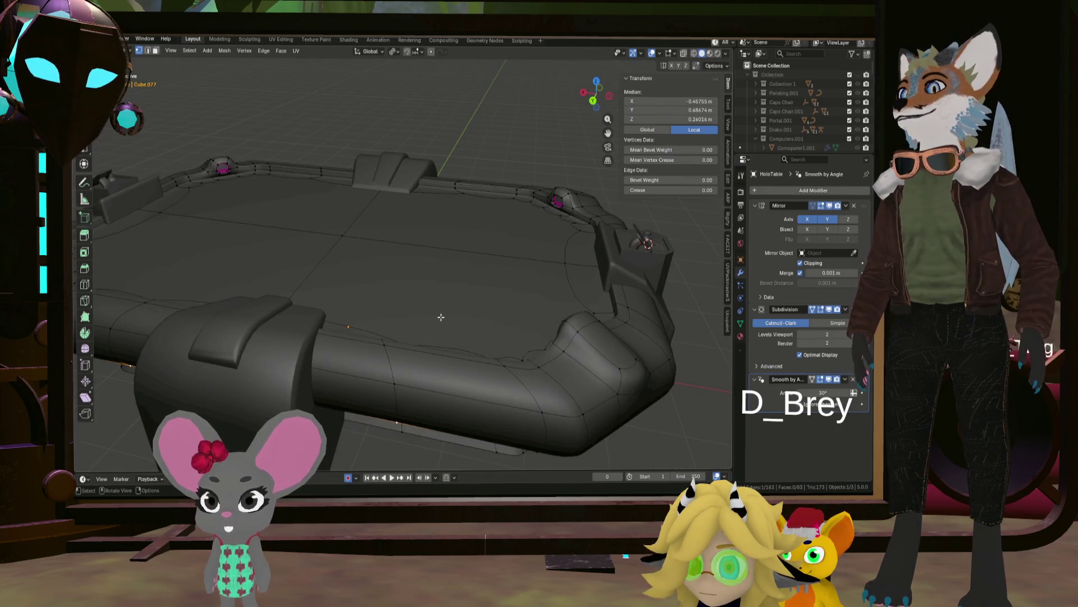
scroll(455, 315, "down", 3)
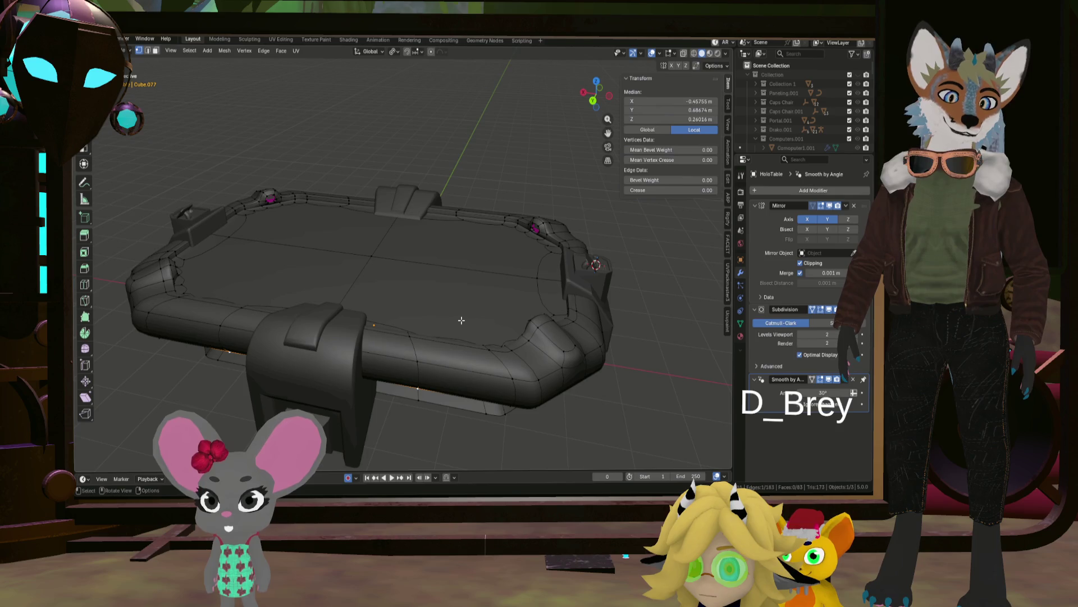
middle_click_drag(462, 321, 715, 368)
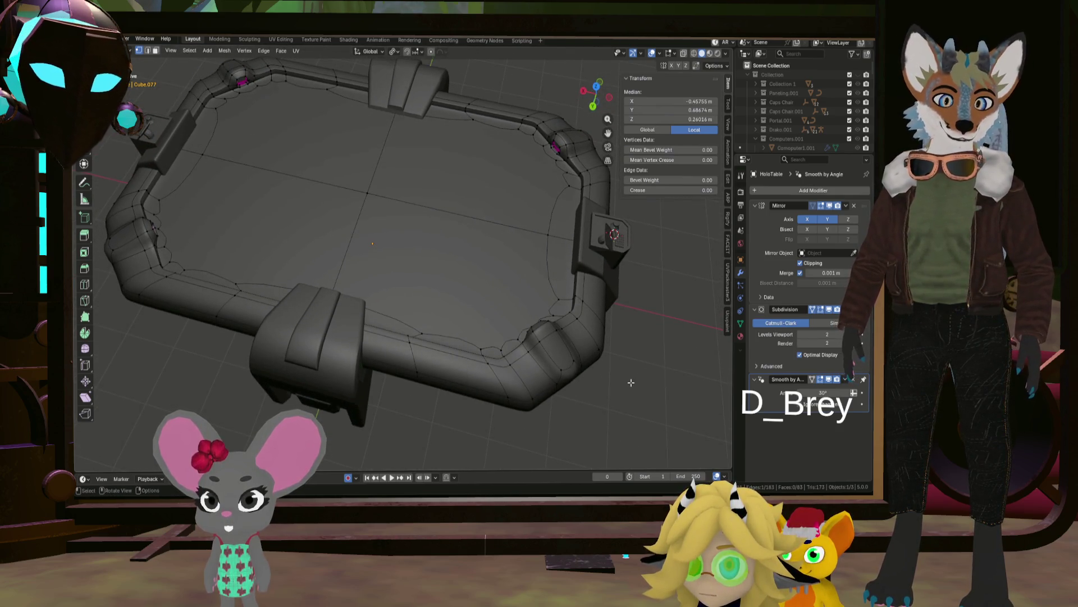
left_click(631, 383)
left_click(535, 344)
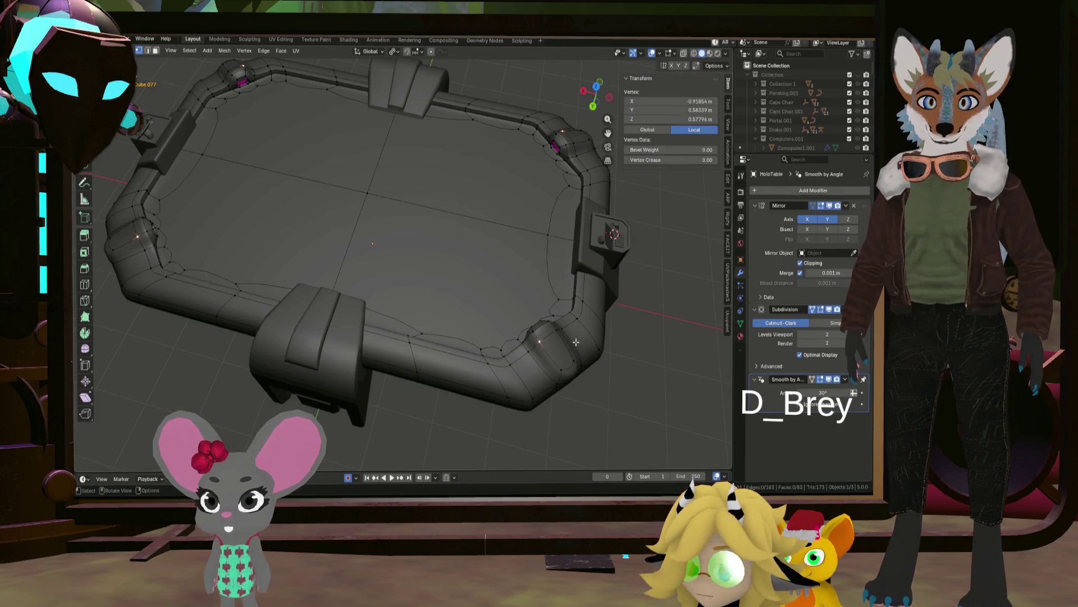
Select the shortest edge path along the pipe, extended by one more edge.
mouse_move(575, 342)
middle_mouse_down()
mouse_move(538, 301)
mouse_move(508, 339)
mouse_move(477, 336)
mouse_move(534, 328)
mouse_move(533, 338)
middle_mouse_up()
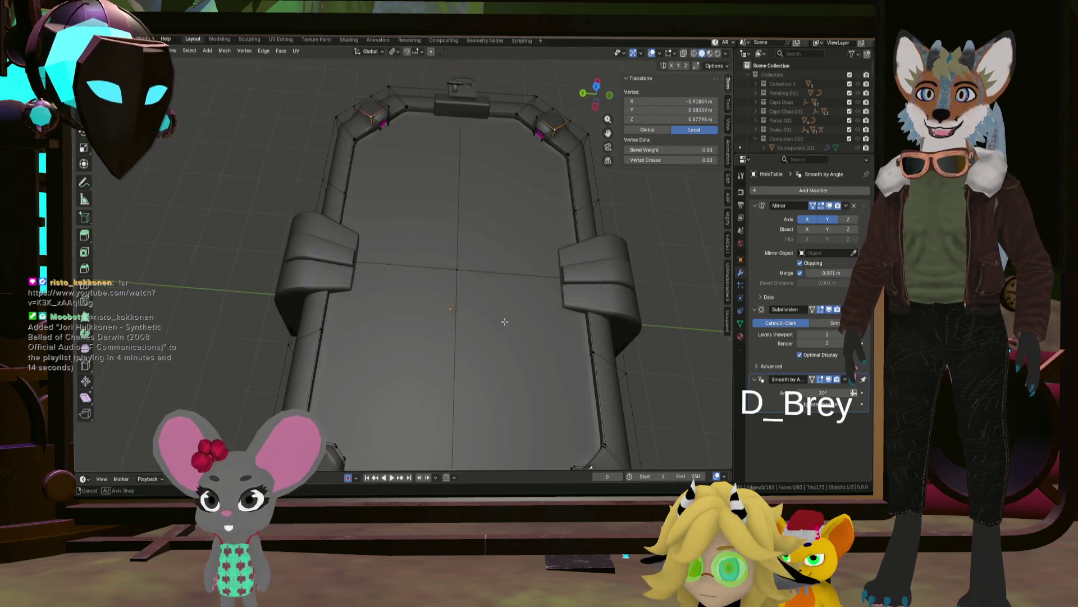
mouse_move(506, 314)
middle_mouse_down()
mouse_move(469, 292)
mouse_move(457, 234)
mouse_move(466, 311)
middle_mouse_up()
middle_click_drag(392, 318, 435, 289)
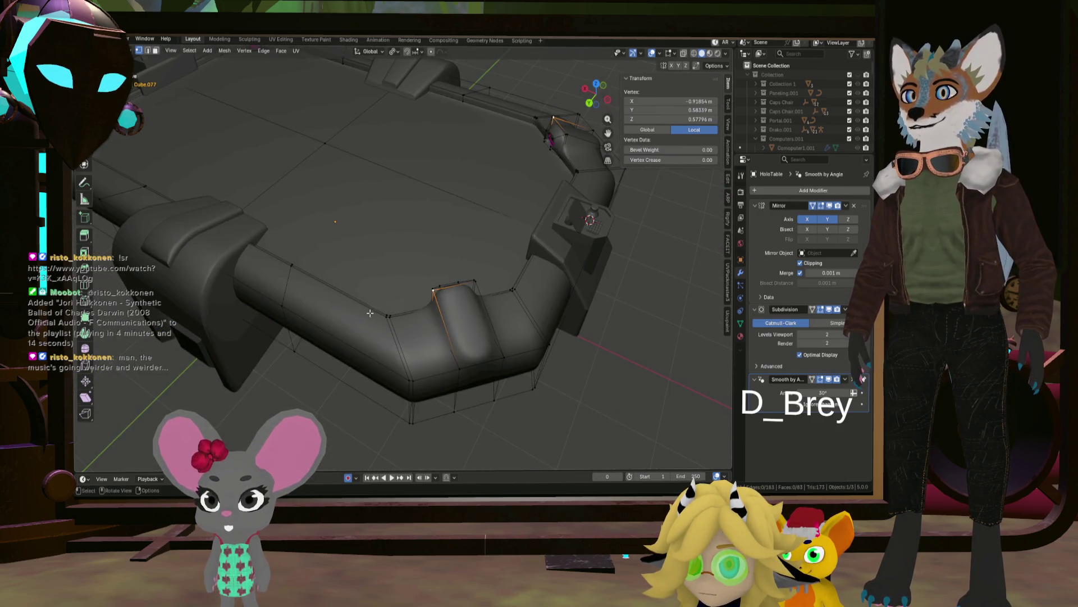
middle_click_drag(305, 298, 358, 299)
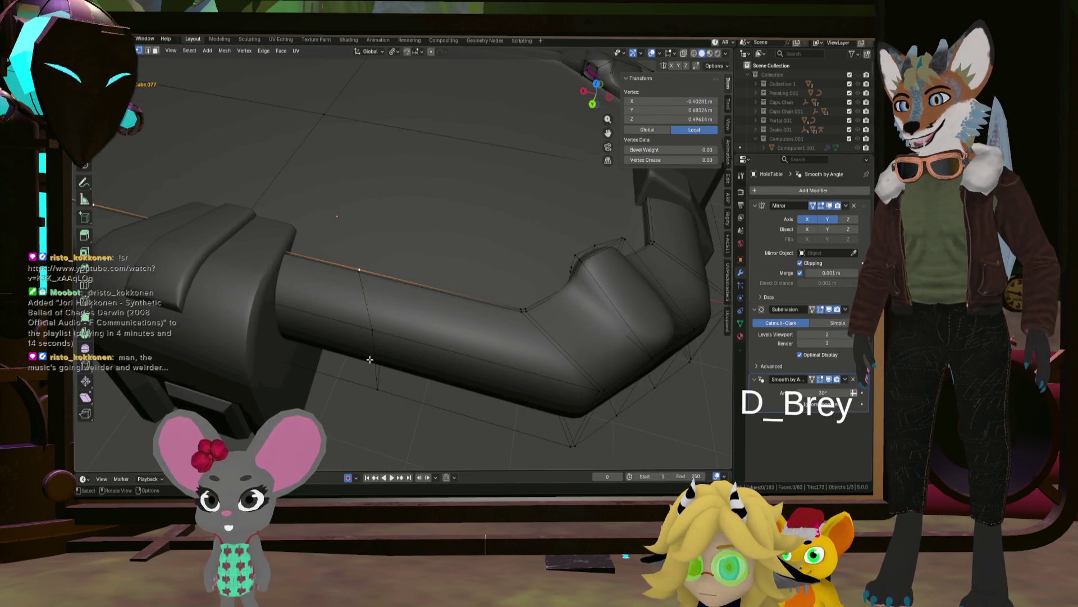
mouse_move(370, 360)
middle_mouse_down()
mouse_move(383, 393)
mouse_move(517, 325)
mouse_move(541, 368)
mouse_move(495, 404)
mouse_move(507, 405)
mouse_move(484, 342)
mouse_move(536, 386)
mouse_move(459, 319)
middle_mouse_up()
left_click(382, 394, "ctrl")
left_click(525, 380, "ctrl")
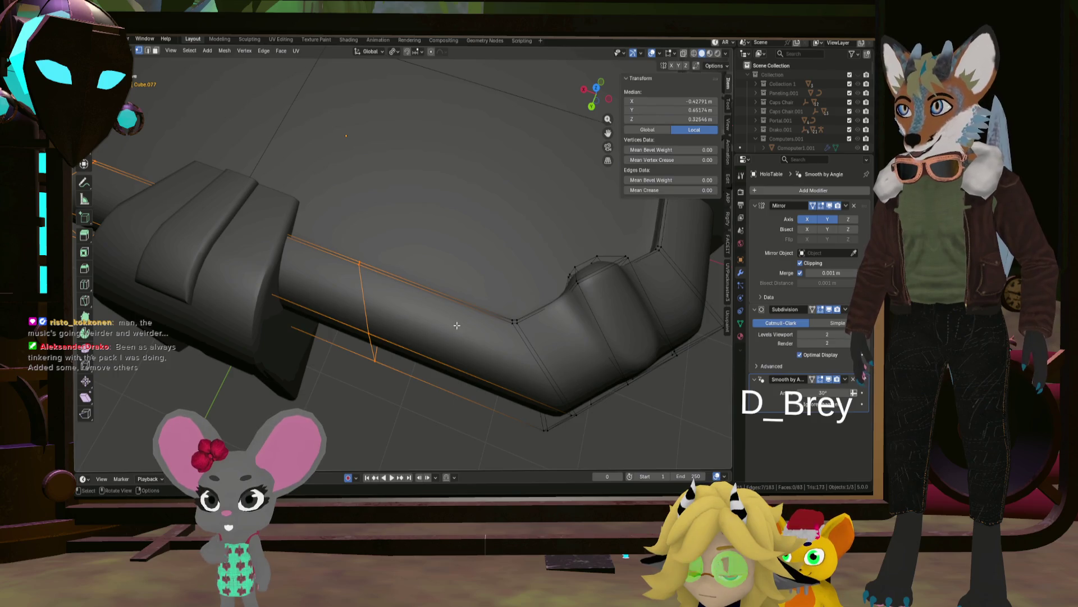
Confirm the bevel width, then undo a first, unwanted extrude along normals.
left_click(520, 336)
middle_click_drag(519, 336, 461, 300)
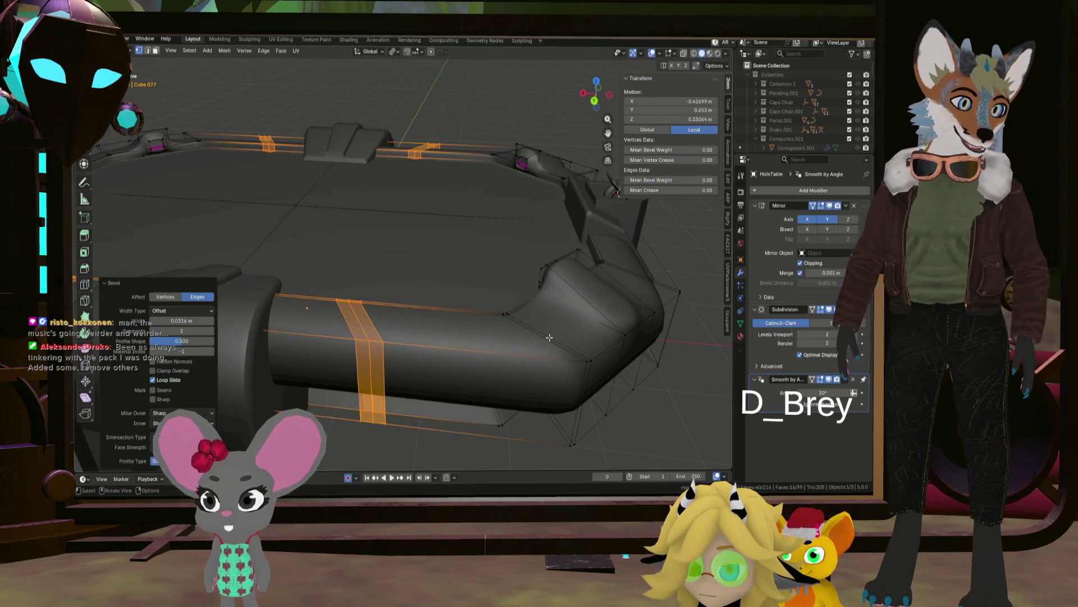
key("alt+e")
left_click(495, 337)
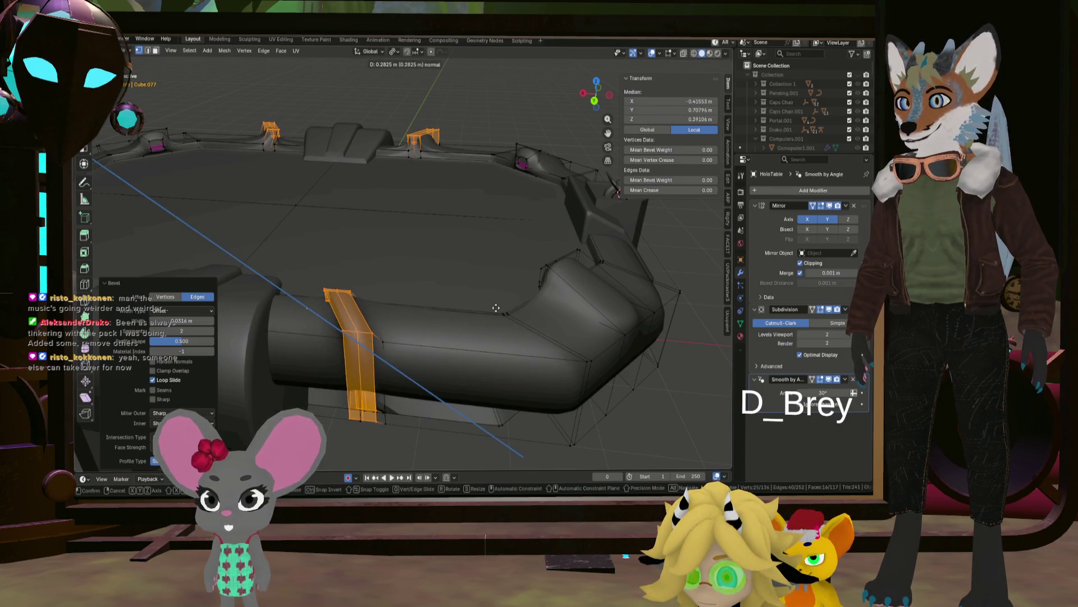
right_click(478, 317)
key("ctrl+z")
Extrude the beveled band faces outward along normals to form raised ribs.
key("F3")
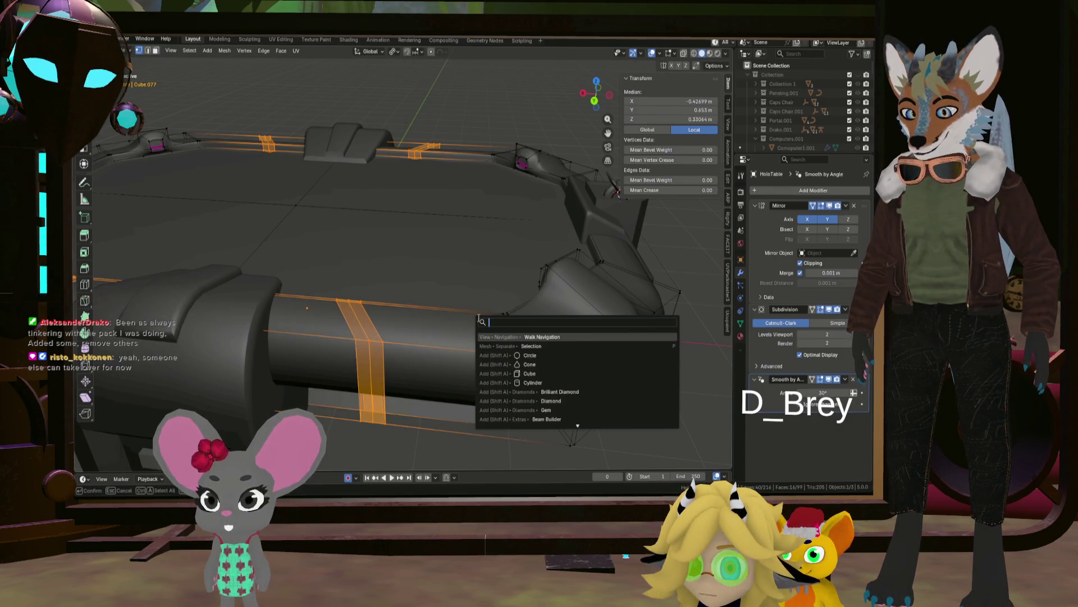
key("Escape")
key("alt+e")
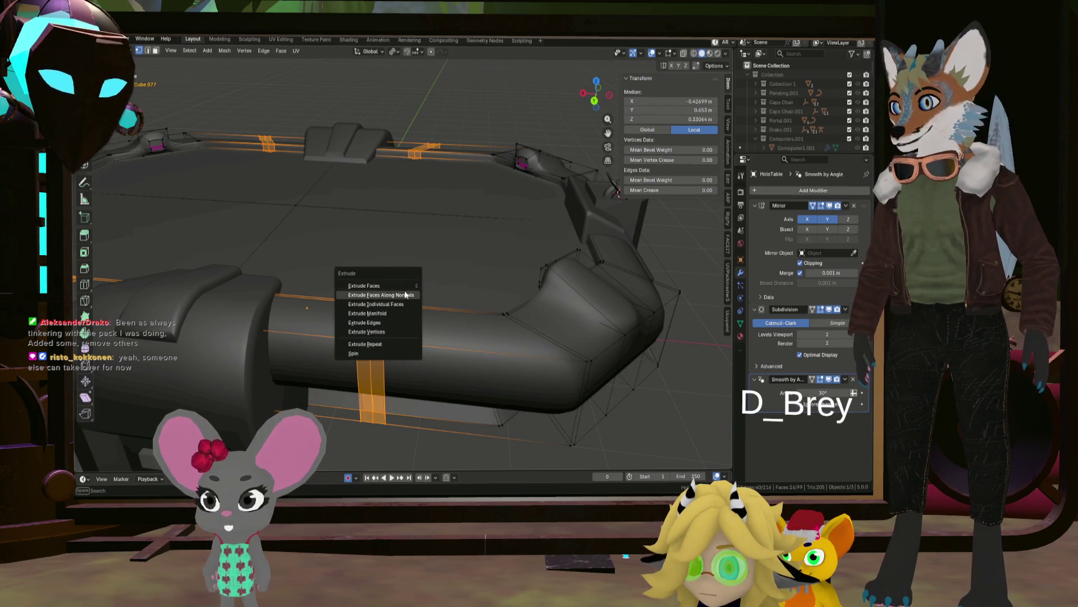
left_click(404, 285)
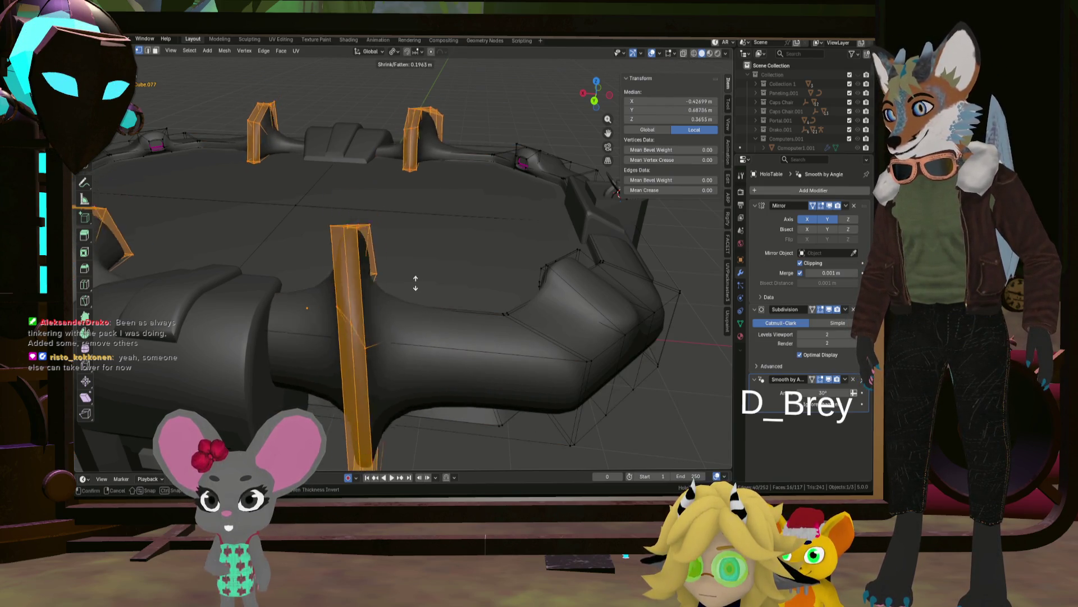
left_click(415, 288)
mouse_move(415, 287)
middle_mouse_down()
mouse_move(389, 334)
mouse_move(351, 295)
mouse_move(372, 306)
mouse_move(299, 294)
mouse_move(383, 277)
mouse_move(426, 278)
mouse_move(427, 291)
mouse_move(385, 289)
mouse_move(439, 243)
mouse_move(414, 366)
mouse_move(426, 319)
middle_mouse_up()
scroll(365, 303, "down", 5)
scroll(378, 307, "up", 6)
Cancel the rib scaling and select the edge loop around one rib.
right_click(478, 294)
scroll(478, 293, "up", 3)
left_click(384, 290)
left_click(384, 289, "alt")
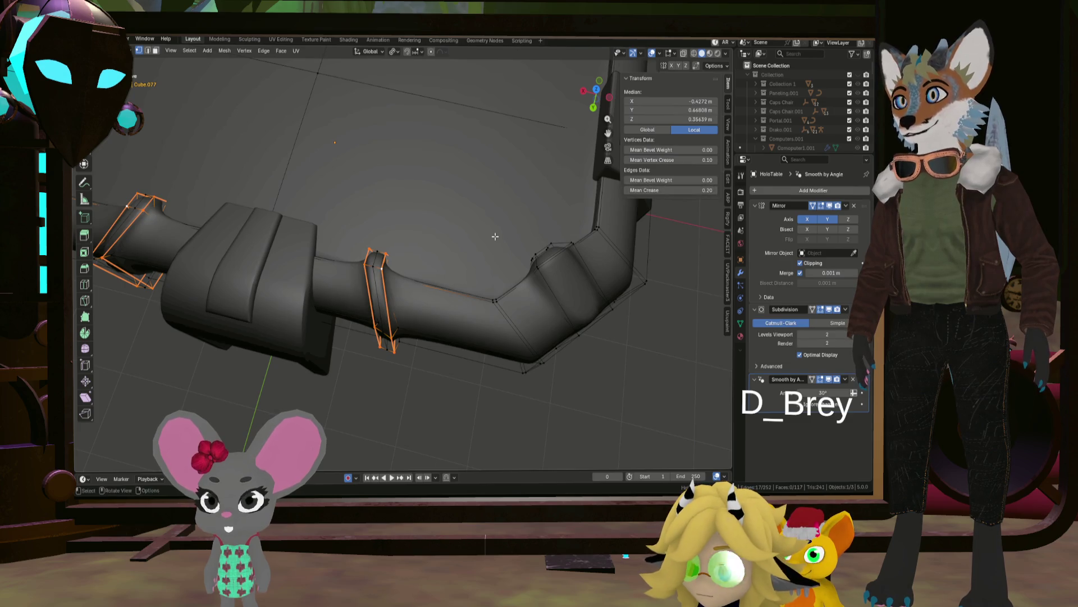
Leave Edit Mode and return the HoloTable to Object Mode.
middle_click_drag(495, 236, 366, 248)
scroll(366, 248, "down", 3)
left_click(368, 249)
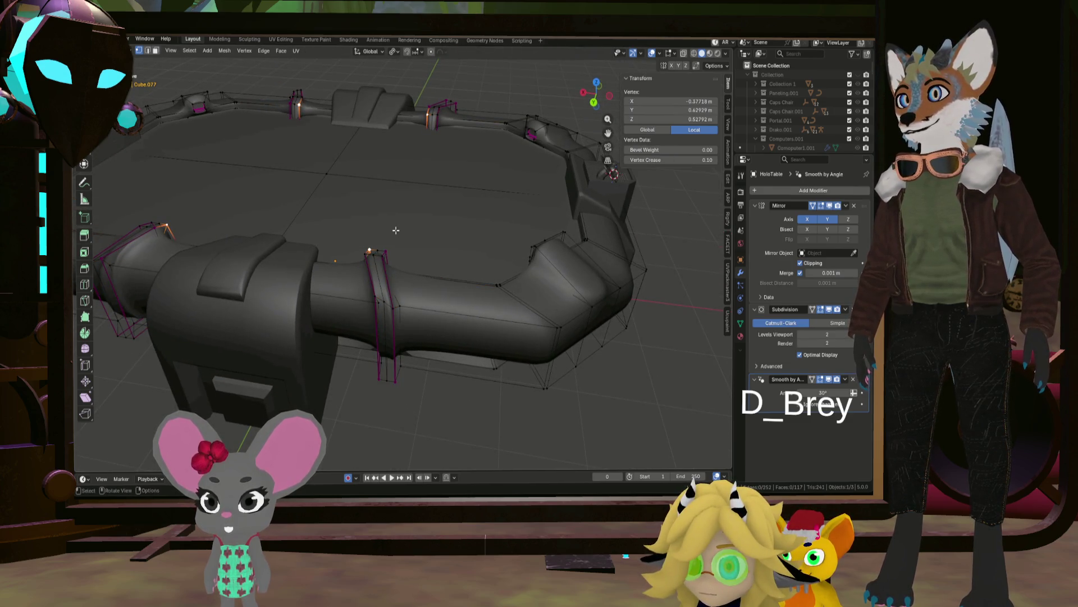
key("Tab")
mouse_move(429, 238)
middle_mouse_down()
mouse_move(423, 252)
mouse_move(382, 254)
mouse_move(501, 256)
mouse_move(455, 331)
mouse_move(366, 319)
mouse_move(347, 294)
mouse_move(353, 247)
mouse_move(483, 280)
mouse_move(558, 269)
mouse_move(440, 406)
mouse_move(383, 389)
mouse_move(457, 376)
mouse_move(326, 398)
mouse_move(472, 390)
mouse_move(365, 408)
mouse_move(426, 416)
mouse_move(382, 424)
mouse_move(466, 376)
middle_mouse_up()
scroll(466, 377, "up", 5)
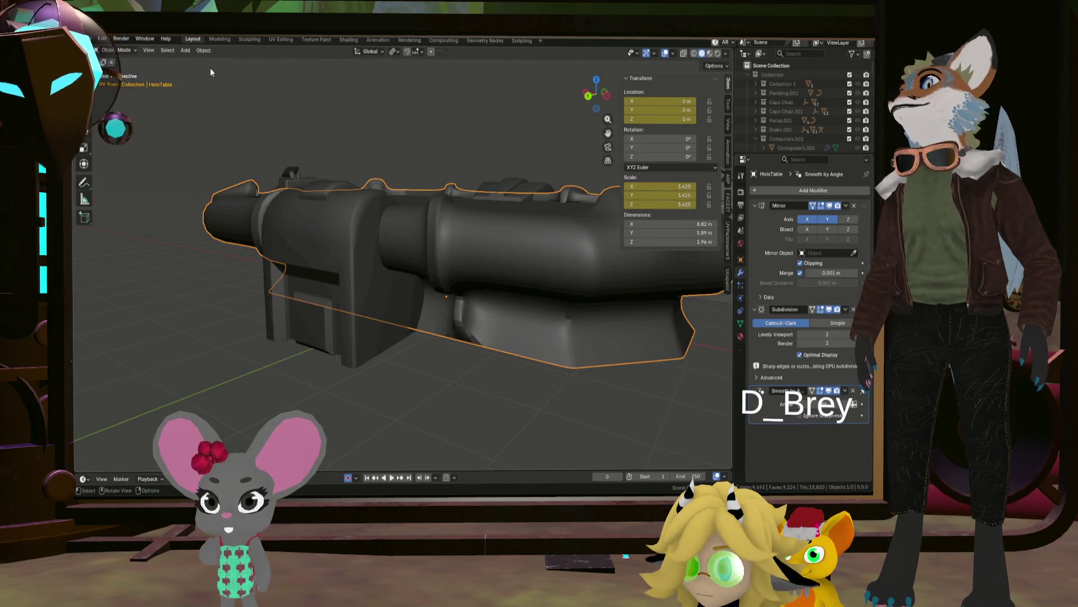
Apply Object > Shade Smooth to the HoloTable and inspect it from above.
left_click(205, 49)
left_click(225, 263)
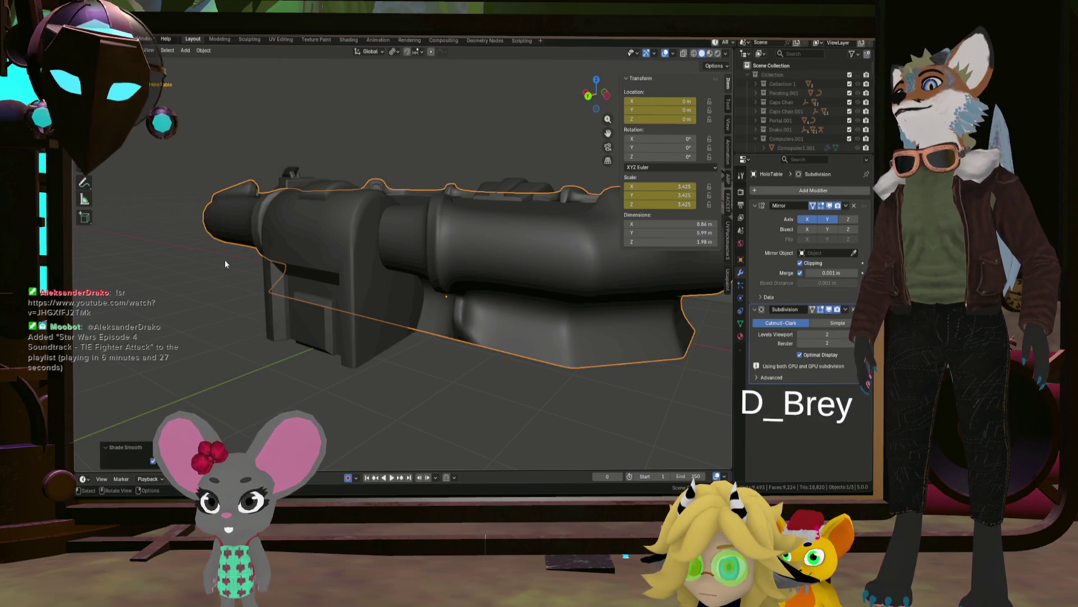
mouse_move(337, 250)
middle_mouse_down()
mouse_move(417, 243)
mouse_move(435, 218)
mouse_move(409, 274)
mouse_move(433, 316)
mouse_move(414, 321)
mouse_move(452, 302)
mouse_move(534, 312)
mouse_move(518, 288)
middle_mouse_up()
scroll(409, 273, "down", 5)
scroll(453, 300, "up", 3)
scroll(407, 156, "up", 8)
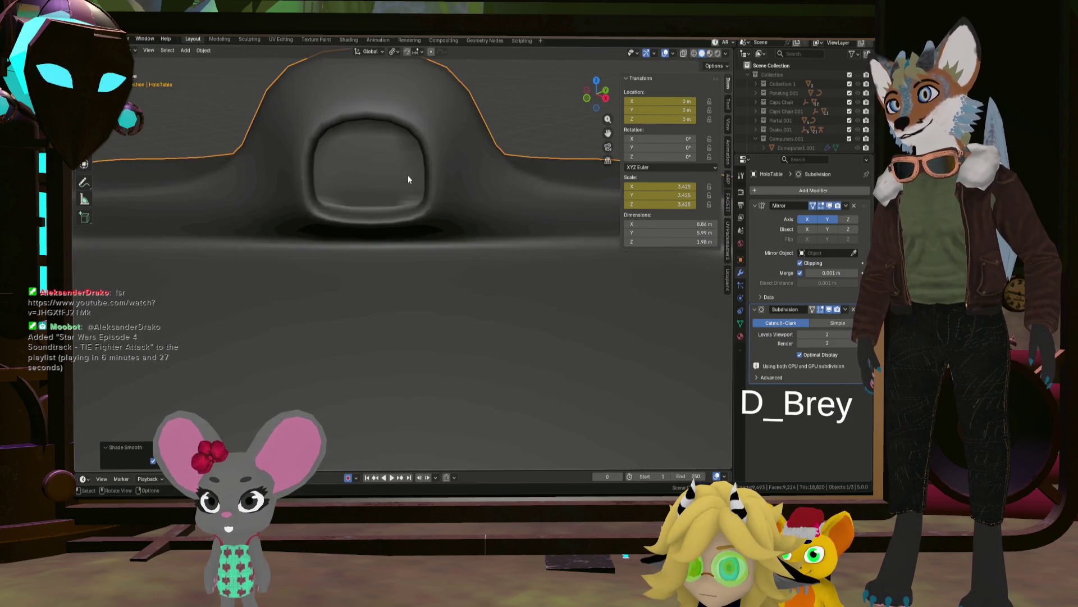
mouse_move(409, 176)
middle_mouse_down()
mouse_move(471, 198)
mouse_move(472, 210)
mouse_move(581, 207)
mouse_move(453, 316)
mouse_move(500, 305)
mouse_move(470, 308)
middle_mouse_up()
scroll(438, 303, "down", 8)
mouse_move(398, 297)
middle_mouse_down()
mouse_move(421, 258)
mouse_move(419, 279)
mouse_move(376, 265)
mouse_move(356, 331)
middle_mouse_up()
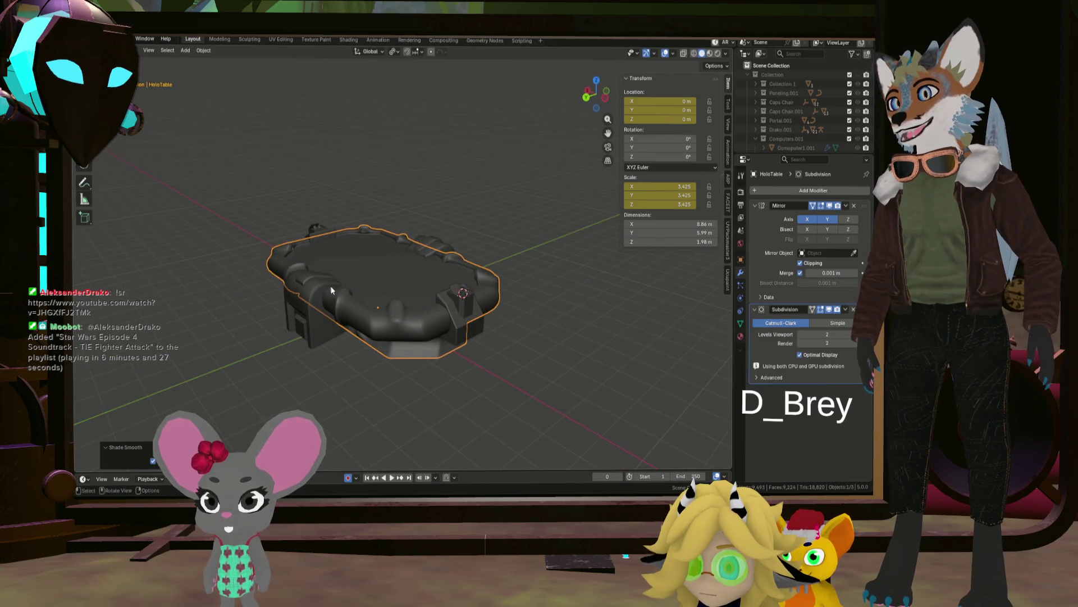
mouse_move(331, 290)
middle_mouse_down()
mouse_move(317, 304)
mouse_move(355, 317)
mouse_move(416, 376)
mouse_move(435, 326)
mouse_move(467, 307)
middle_mouse_up()
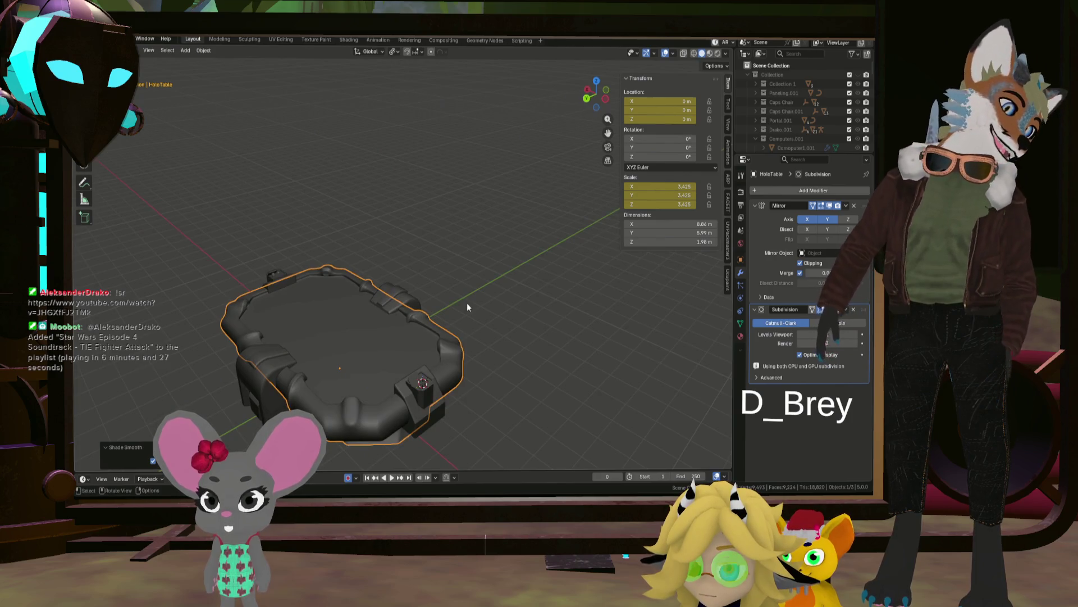
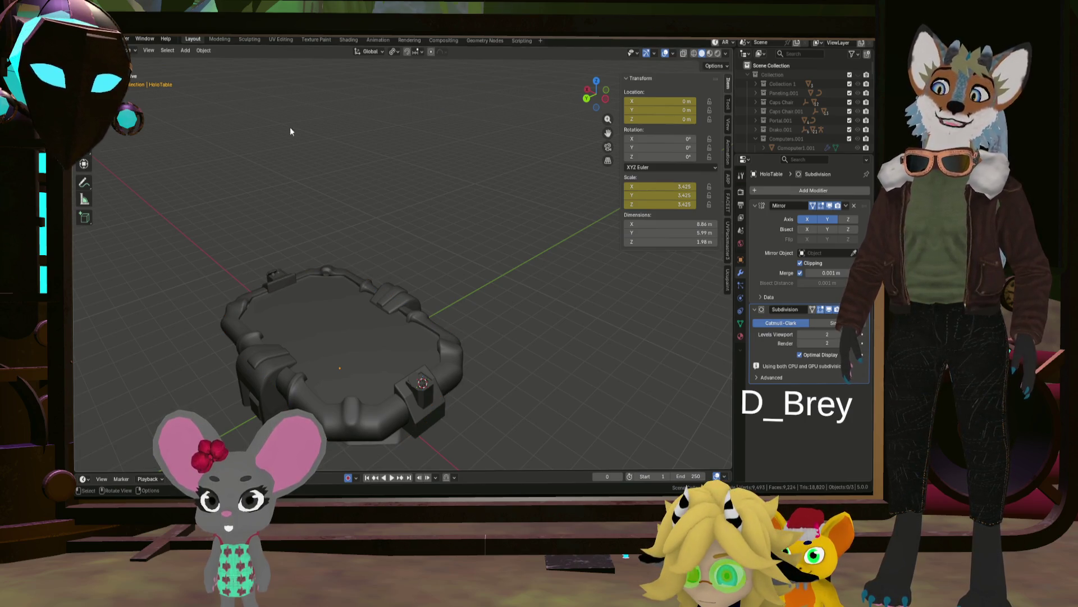
Select the console part Cube.046 and enter Edit Mode, framing it in the view.
middle_click_drag(390, 198, 298, 230)
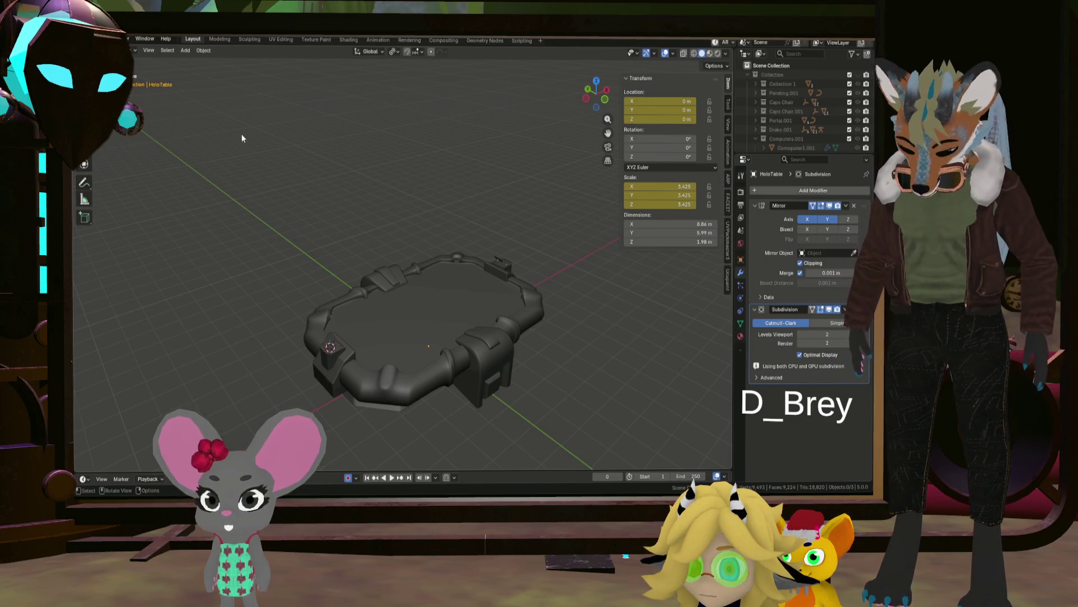
mouse_move(403, 233)
middle_mouse_down()
mouse_move(452, 303)
mouse_move(406, 313)
mouse_move(463, 336)
mouse_move(544, 283)
mouse_move(510, 335)
mouse_move(426, 308)
mouse_move(405, 357)
mouse_move(467, 374)
middle_mouse_up()
left_click(532, 381)
key("Tab")
key("KP_Decimal")
mouse_move(533, 382)
middle_mouse_down()
mouse_move(472, 253)
mouse_move(453, 274)
middle_mouse_up()
Add a new cube to the mesh, shrink it, and move it along Y beside the box.
key("shift+a")
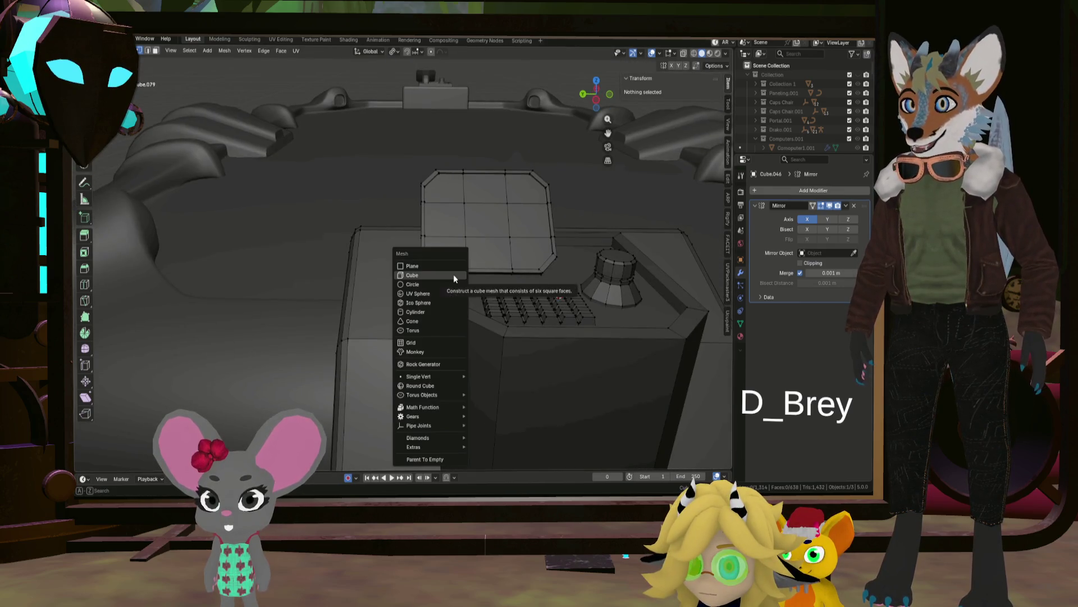
left_click(453, 275)
scroll(505, 298, "down", 3)
key("s")
left_click(514, 297)
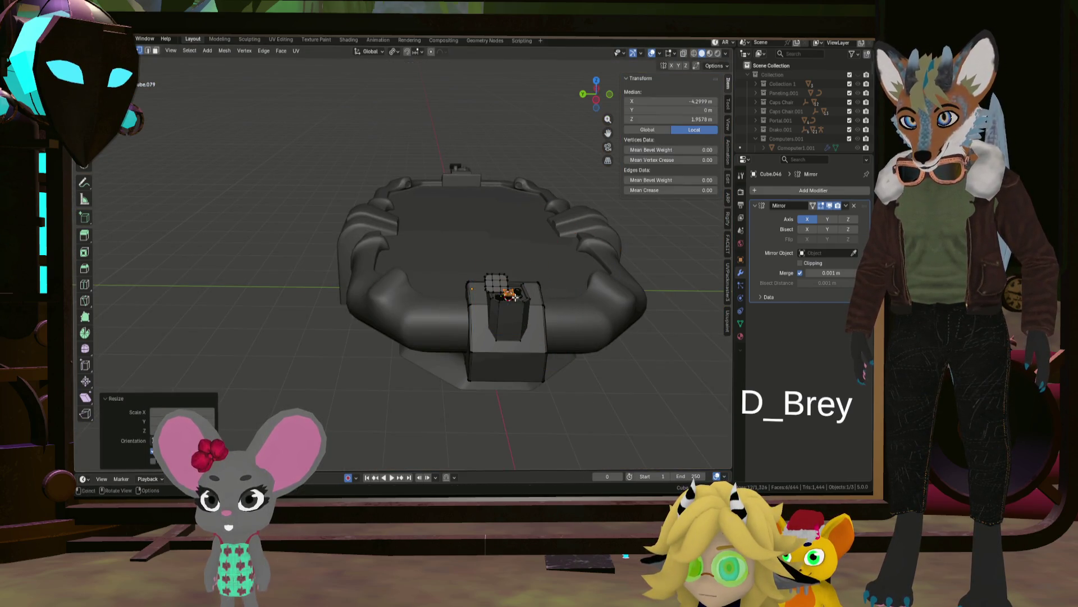
scroll(546, 291, "up", 4)
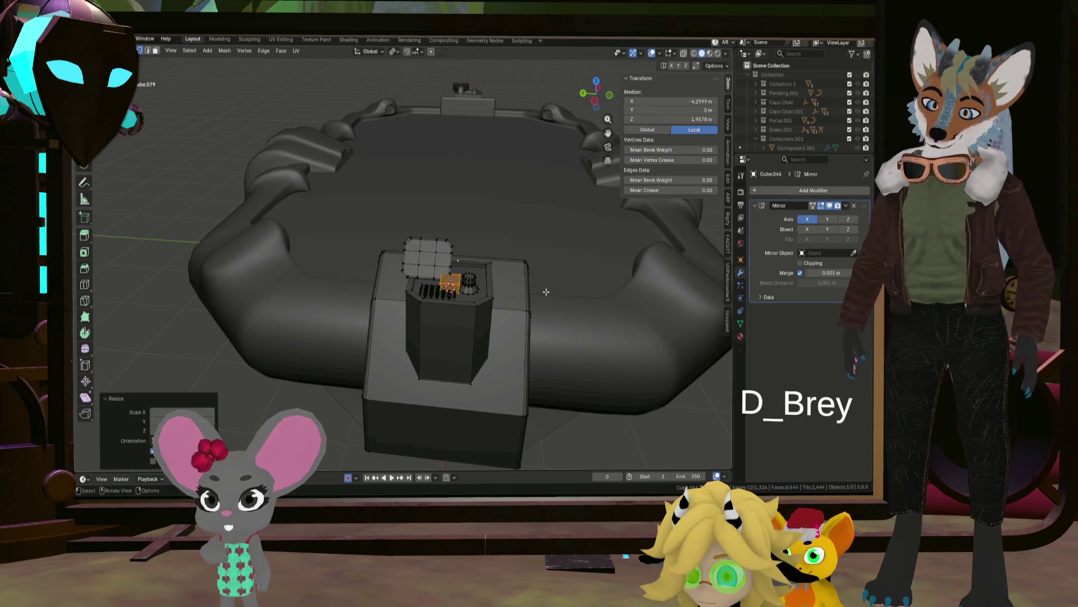
left_click(463, 277)
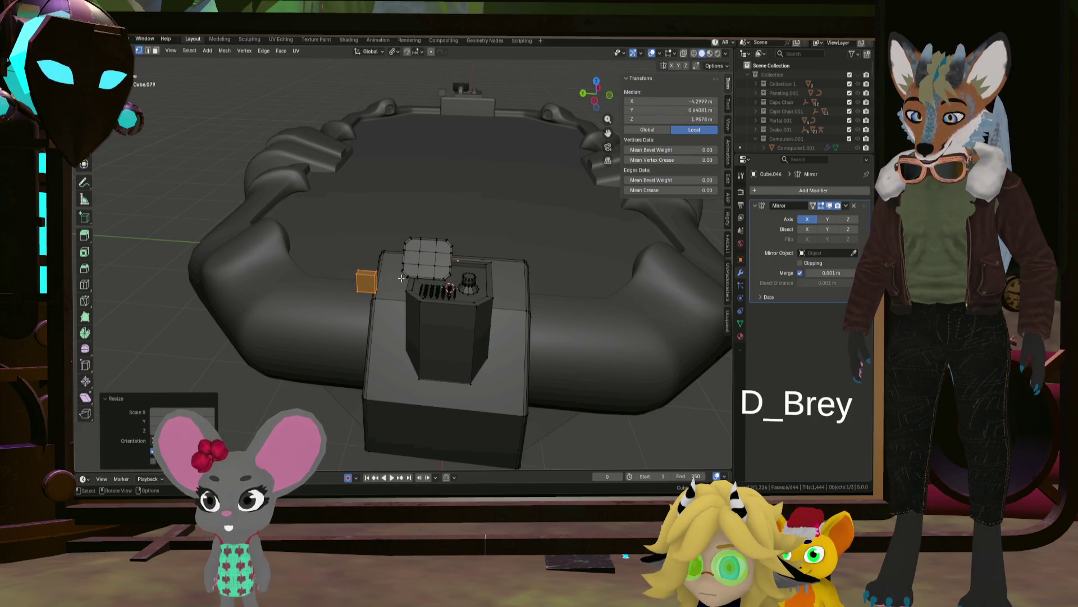
Enlarge the cube uniformly, then begin flattening it along X.
middle_click_drag(401, 278, 403, 250)
key("s")
left_click(511, 266)
mouse_move(511, 266)
middle_mouse_down()
mouse_move(395, 316)
mouse_move(437, 279)
mouse_move(427, 293)
mouse_move(568, 289)
middle_mouse_up()
key("s")
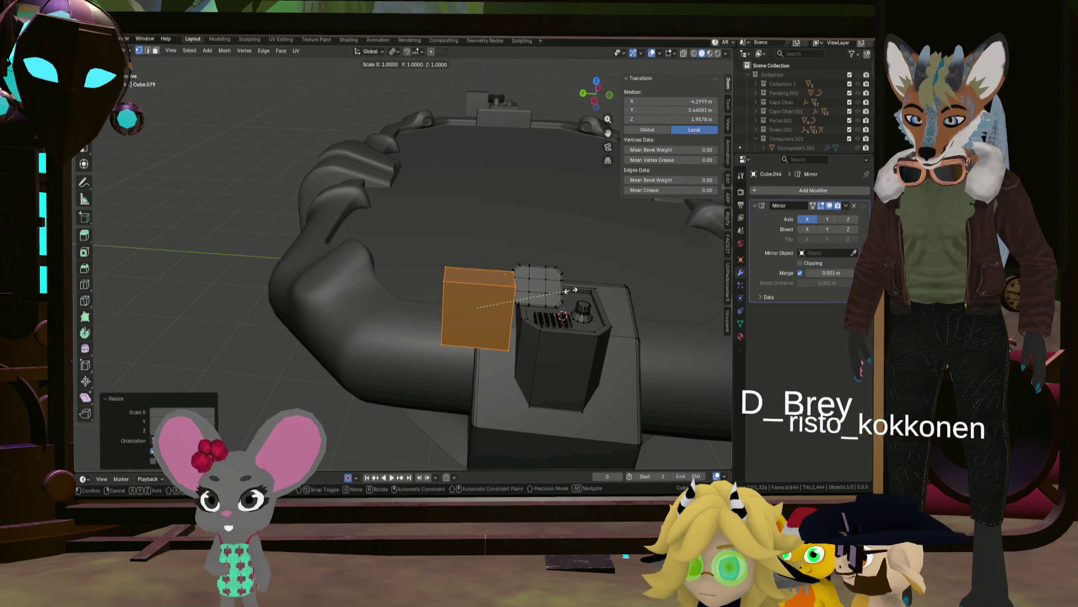
left_click(525, 290)
mouse_move(526, 289)
middle_mouse_down()
mouse_move(503, 287)
mouse_move(571, 284)
middle_mouse_up()
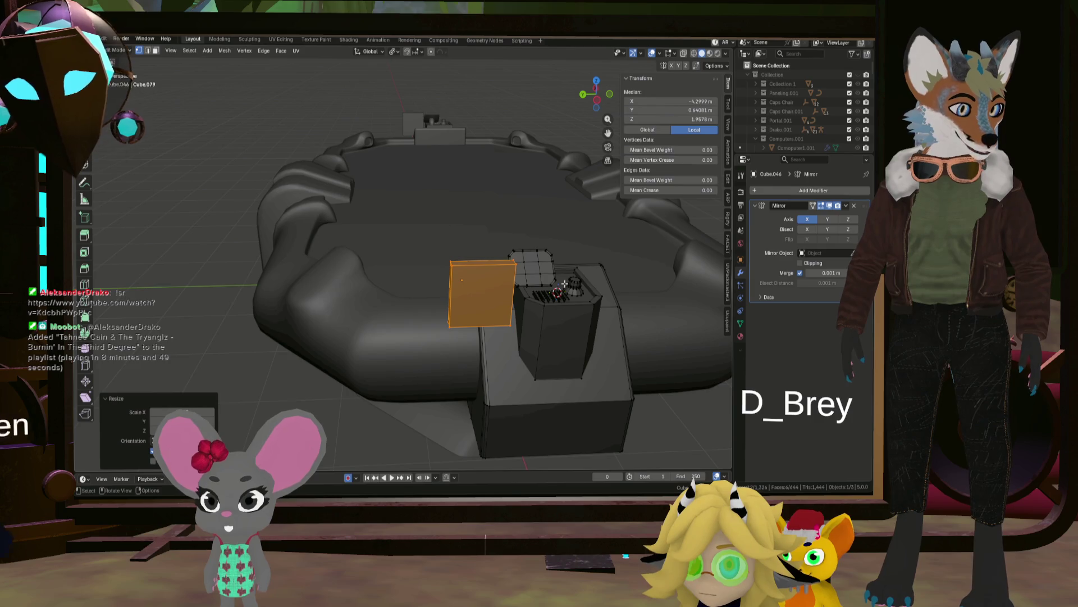
mouse_move(565, 284)
middle_mouse_down()
mouse_move(605, 285)
mouse_move(462, 291)
mouse_move(581, 304)
mouse_move(436, 280)
mouse_move(539, 299)
mouse_move(604, 333)
mouse_move(545, 313)
middle_mouse_up()
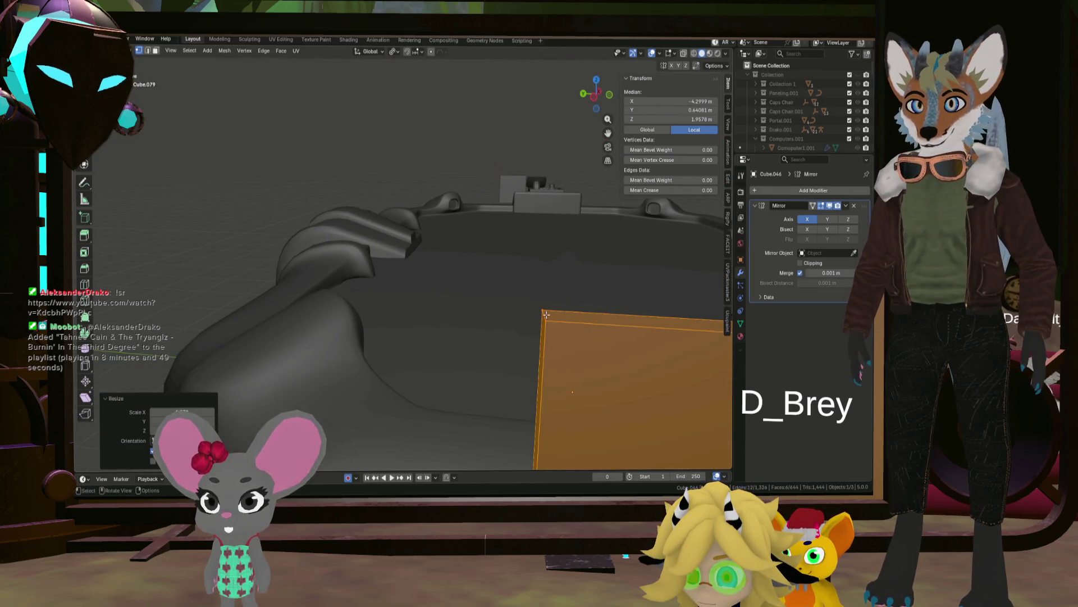
Bevel the panel's top corner vertex with a single segment.
left_click(543, 312)
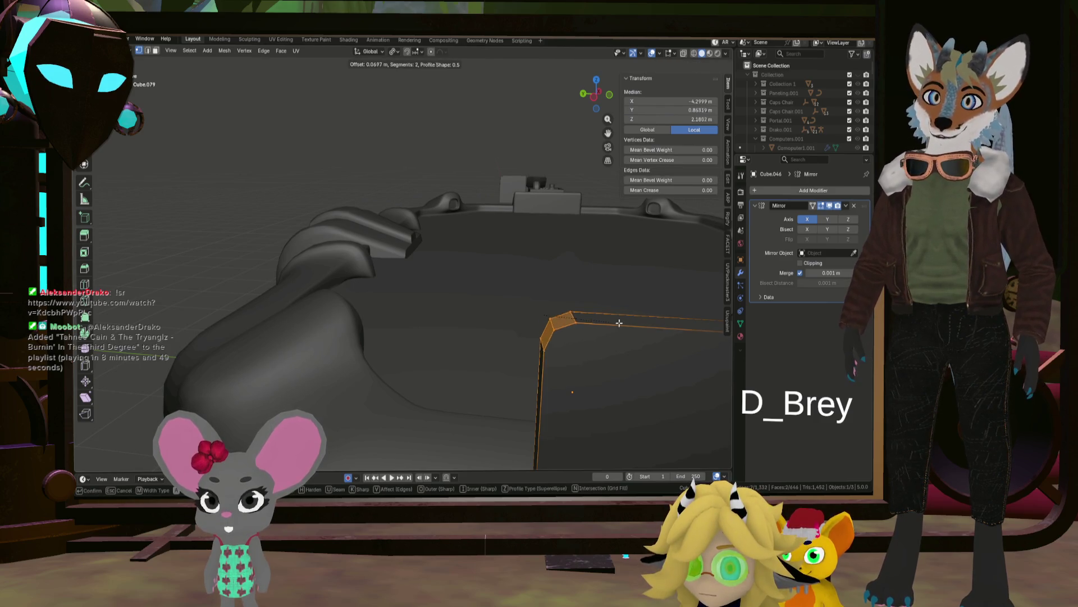
left_click(653, 325)
mouse_move(653, 325)
middle_mouse_down()
mouse_move(639, 363)
mouse_move(722, 373)
mouse_move(651, 365)
middle_mouse_up()
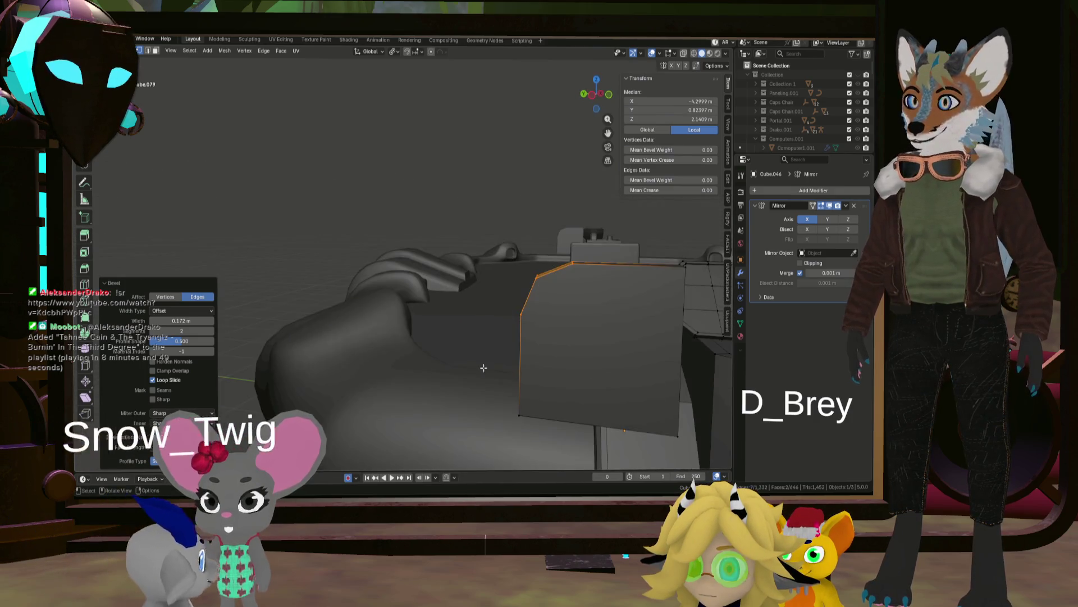
left_click(158, 331)
scroll(498, 332, "down", 5)
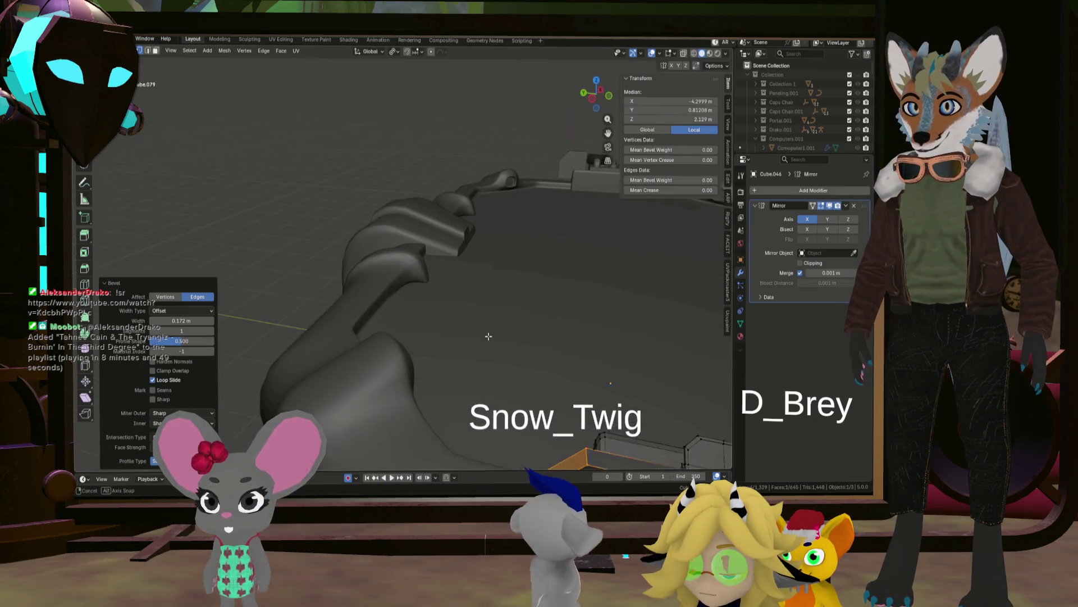
scroll(498, 332, "up", 3)
middle_click_drag(498, 332, 510, 372)
In face select mode, pick one of the panel's edges and slide it outward along Y.
left_click(527, 388)
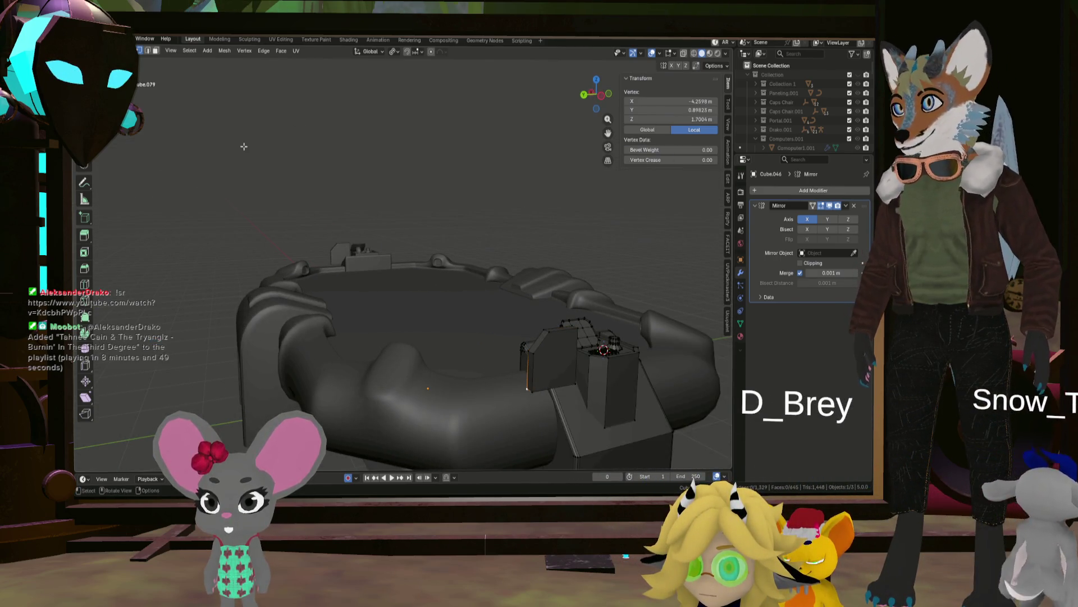
left_click(156, 50)
left_click(533, 364)
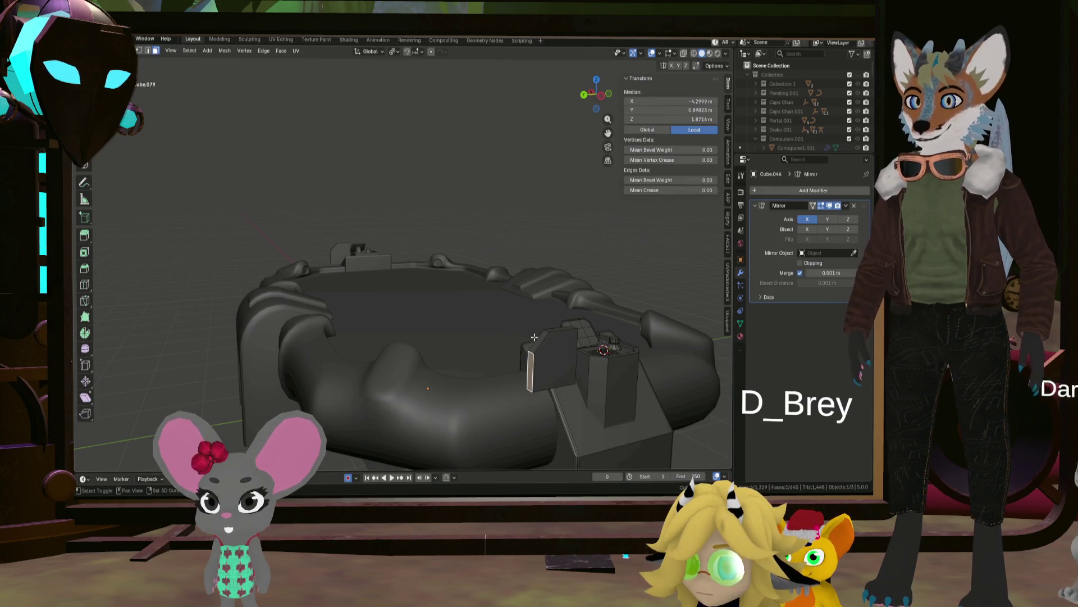
left_click(532, 364)
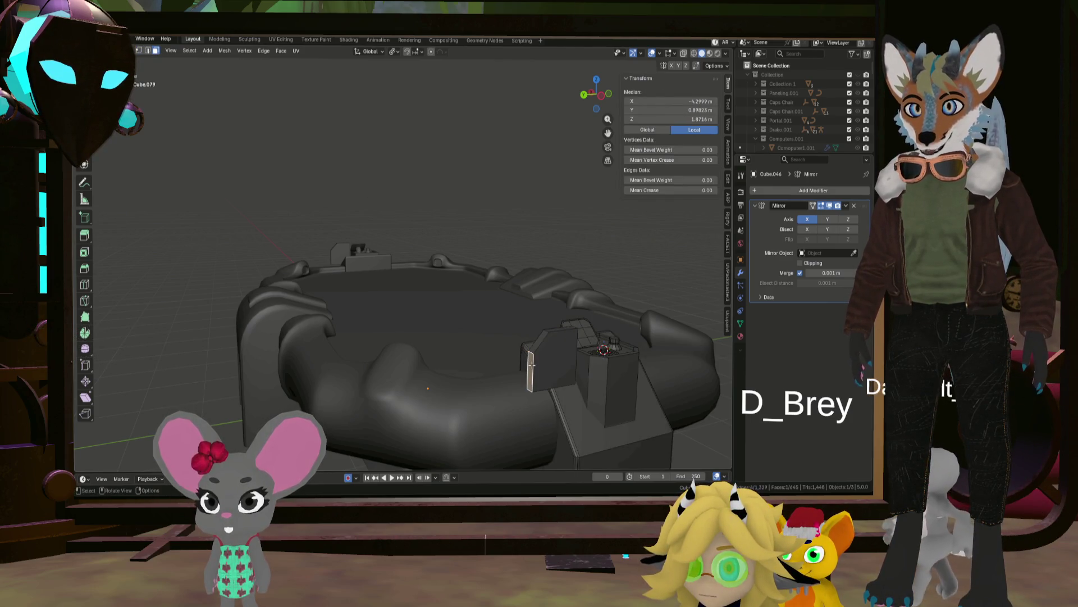
mouse_move(532, 364)
middle_mouse_down()
mouse_move(525, 316)
mouse_move(497, 326)
middle_mouse_up()
key("g")
key("y")
left_click(479, 310)
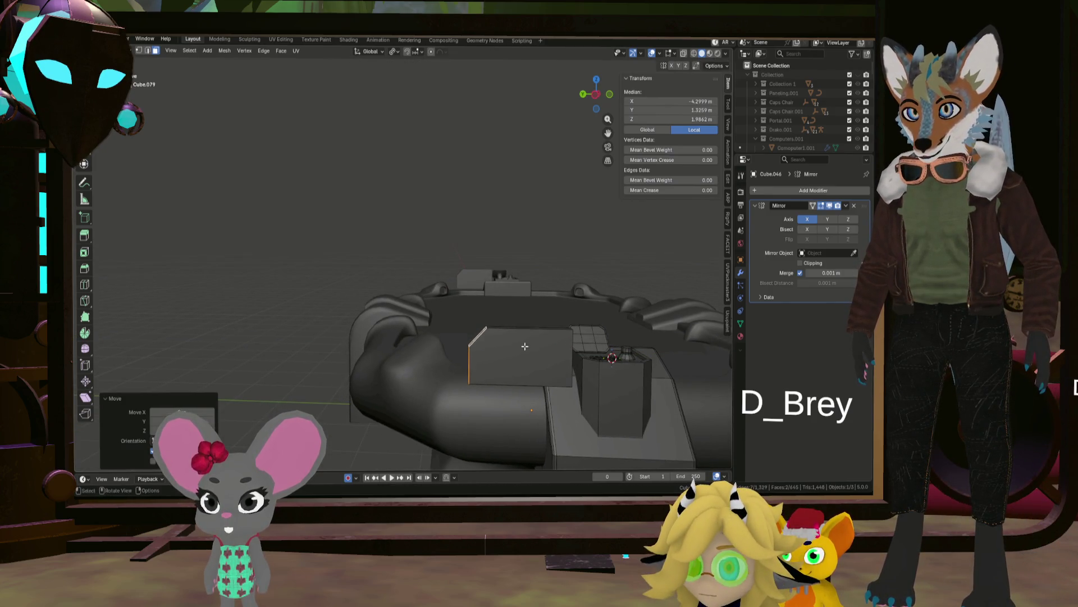
Select the panel's broad side face and scale it down.
left_click(524, 346)
key("s")
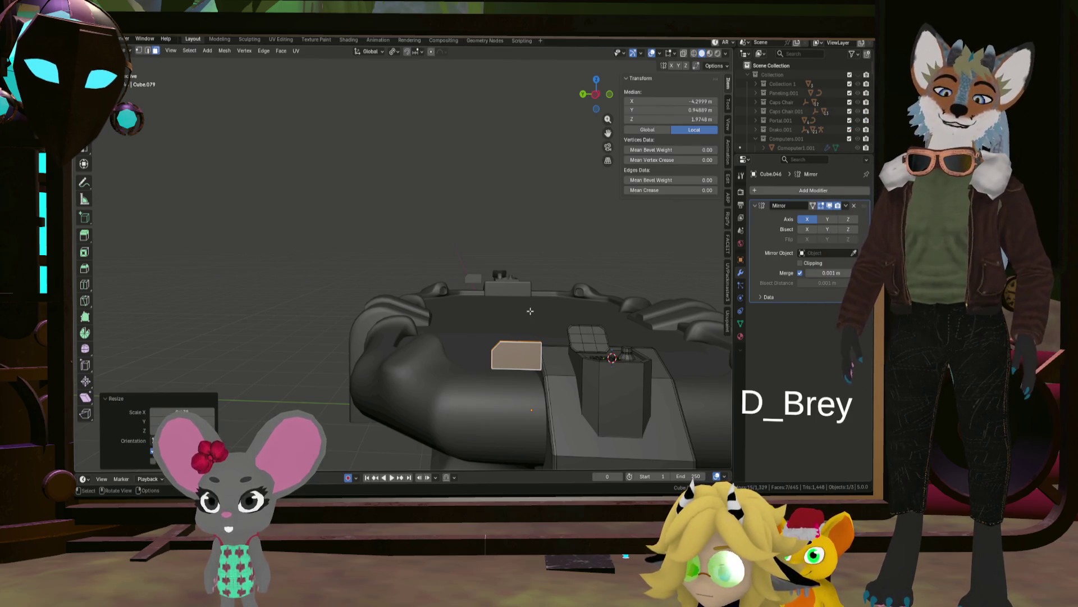
middle_click_drag(530, 310, 448, 308)
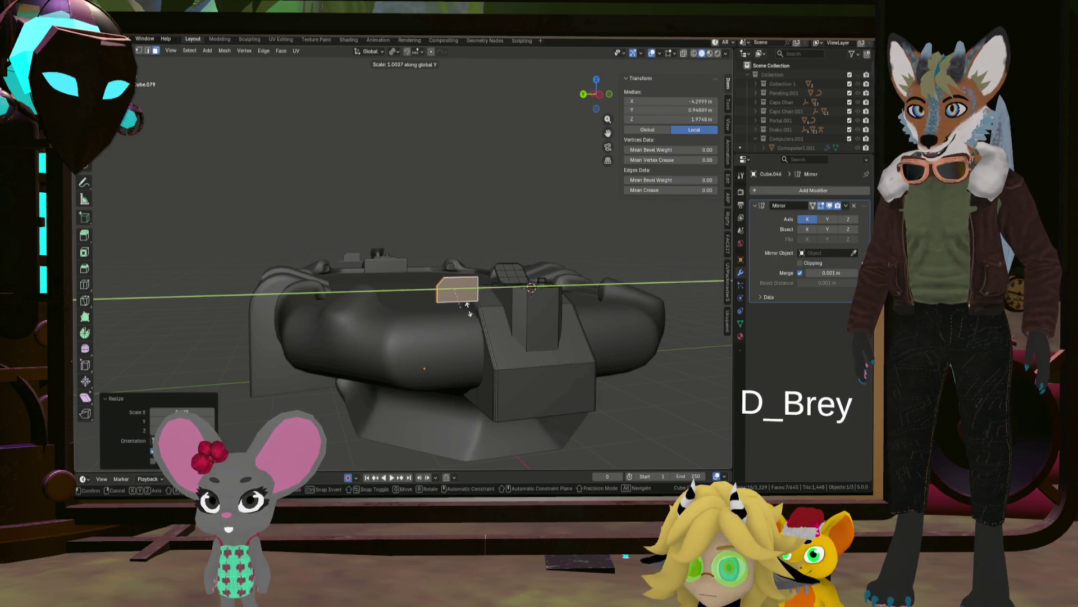
left_click(483, 310)
mouse_move(483, 311)
middle_mouse_down()
mouse_move(562, 335)
mouse_move(558, 310)
middle_mouse_up()
scroll(562, 335, "up", 4)
Confirm the face inset and shift the inset face along X.
left_click(656, 325)
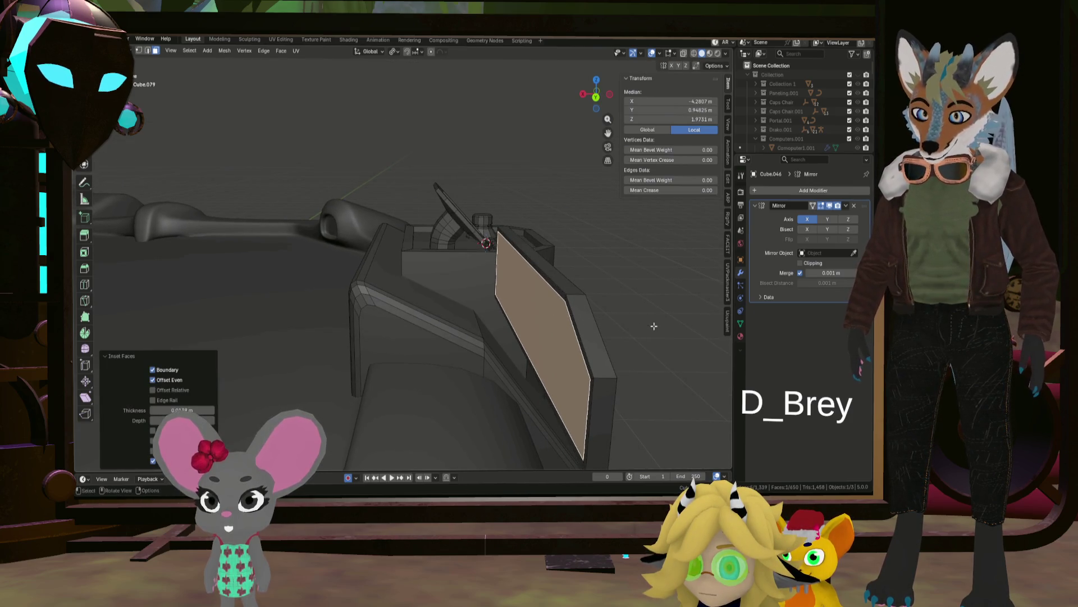
mouse_move(650, 320)
middle_mouse_down()
mouse_move(640, 324)
mouse_move(676, 328)
mouse_move(597, 330)
mouse_move(505, 369)
mouse_move(577, 312)
mouse_move(556, 328)
mouse_move(493, 330)
mouse_move(516, 312)
mouse_move(645, 330)
middle_mouse_up()
key("x")
left_click(629, 324)
Scale the inset face down slightly, then select the long top strip face.
key("s")
left_click(654, 326)
left_click(555, 330)
left_click(566, 304)
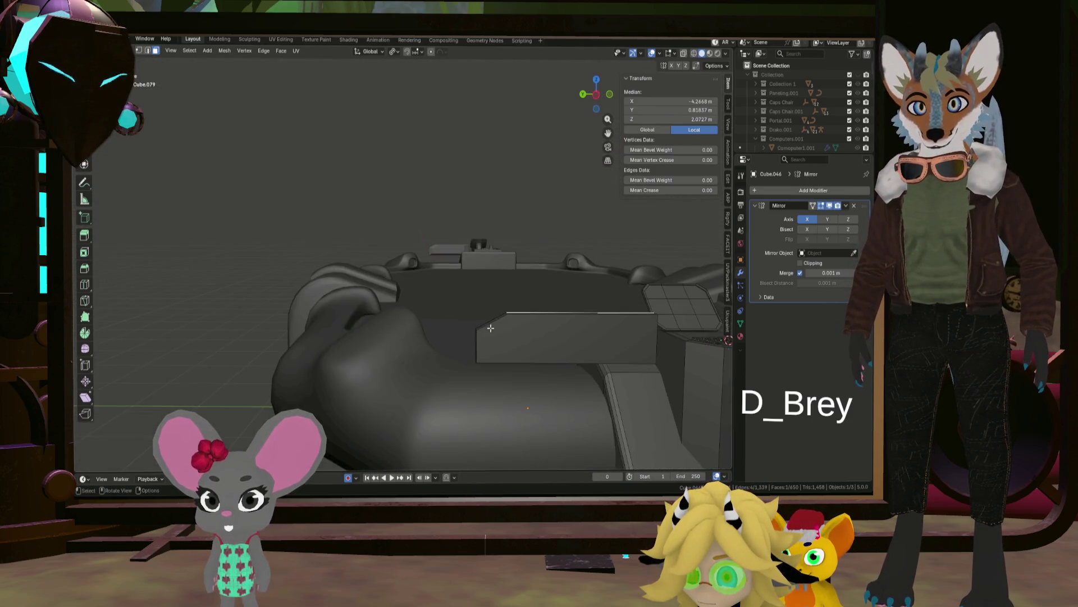
Inset the long flat side face and extrude it inward into a recess.
left_click(646, 330)
left_click(642, 330)
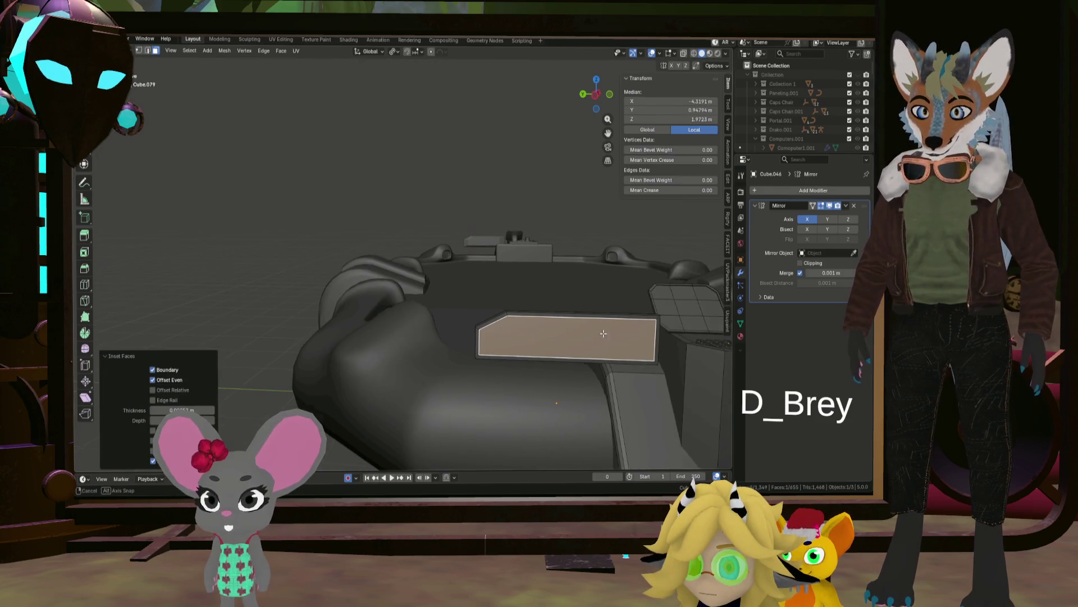
scroll(621, 337, "up", 3)
key("e")
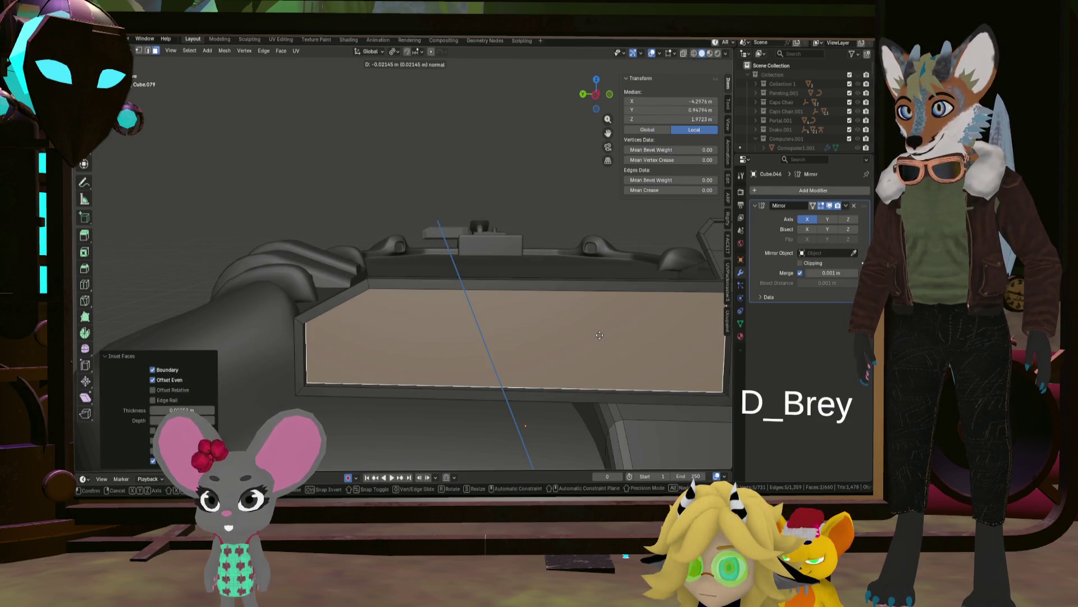
left_click(599, 335)
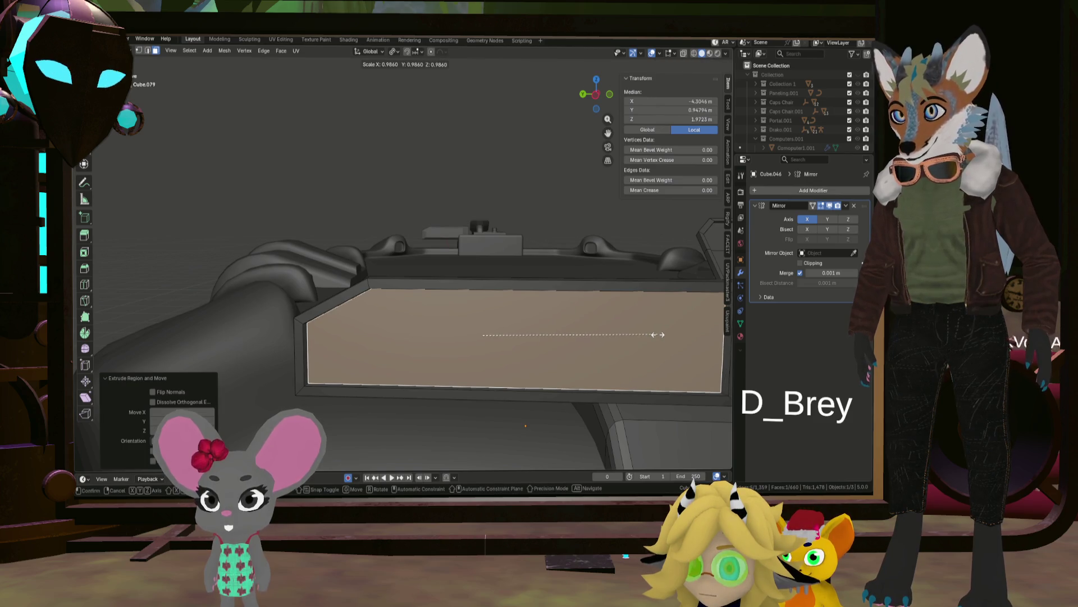
mouse_move(649, 337)
middle_mouse_down()
mouse_move(606, 313)
mouse_move(618, 321)
middle_mouse_up()
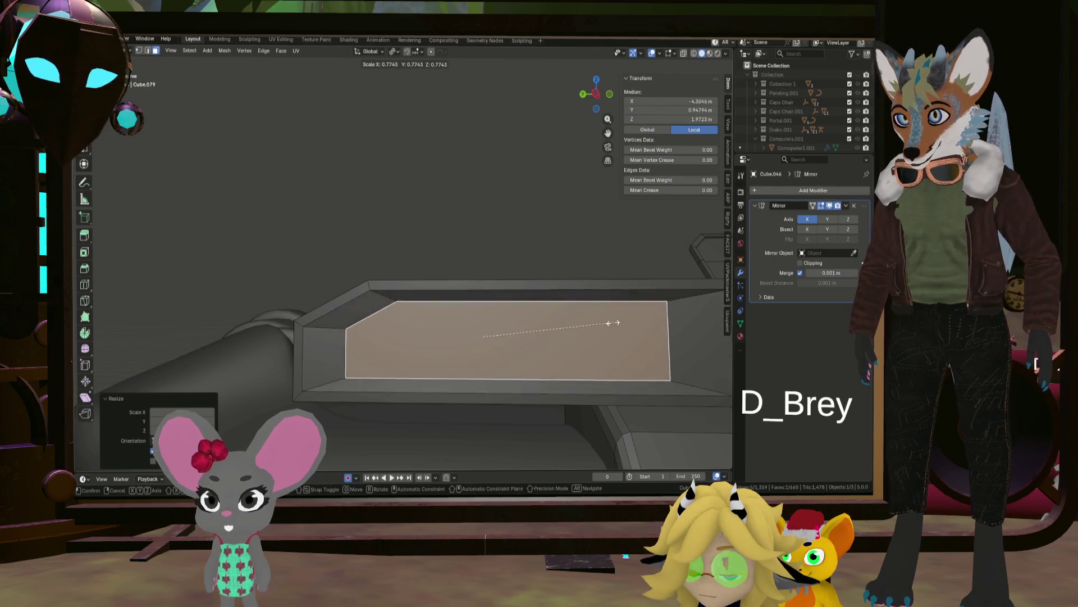
right_click(588, 323)
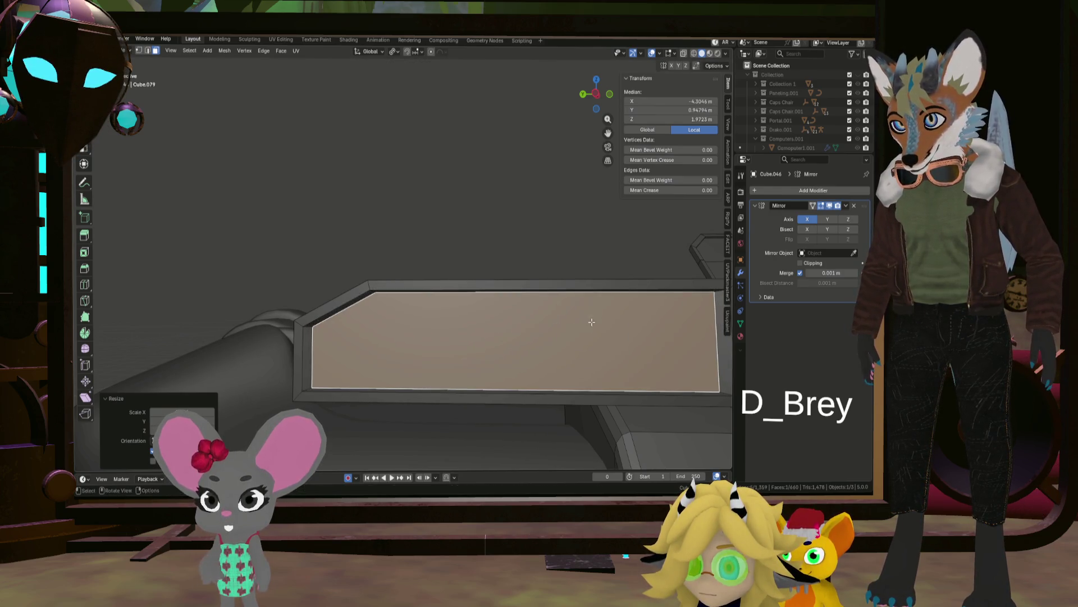
Scale the recessed face along Z, then select the linked panel piece for a -45° Y rotation.
mouse_move(591, 322)
middle_mouse_down()
mouse_move(450, 284)
mouse_move(519, 330)
mouse_move(505, 318)
middle_mouse_up()
key("z")
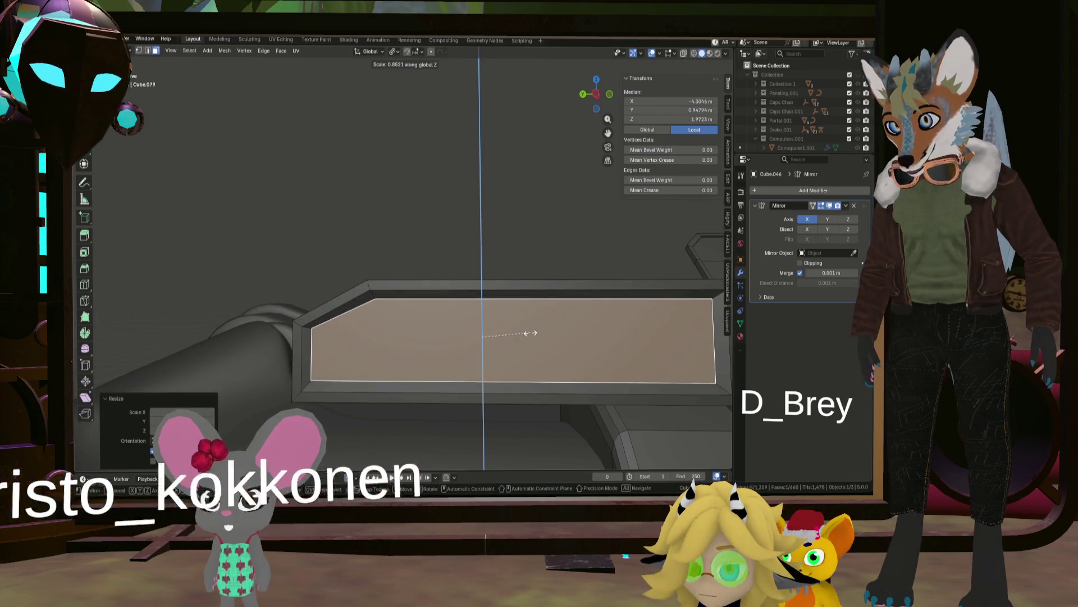
left_click(531, 333)
mouse_move(530, 333)
middle_mouse_down()
mouse_move(506, 329)
mouse_move(440, 265)
mouse_move(397, 326)
mouse_move(491, 336)
mouse_move(460, 315)
mouse_move(536, 370)
mouse_move(488, 333)
mouse_move(519, 325)
mouse_move(457, 313)
mouse_move(457, 324)
mouse_move(517, 329)
mouse_move(508, 315)
mouse_move(439, 321)
middle_mouse_up()
scroll(459, 333, "down", 3)
key("ctrl+l")
type("-45")
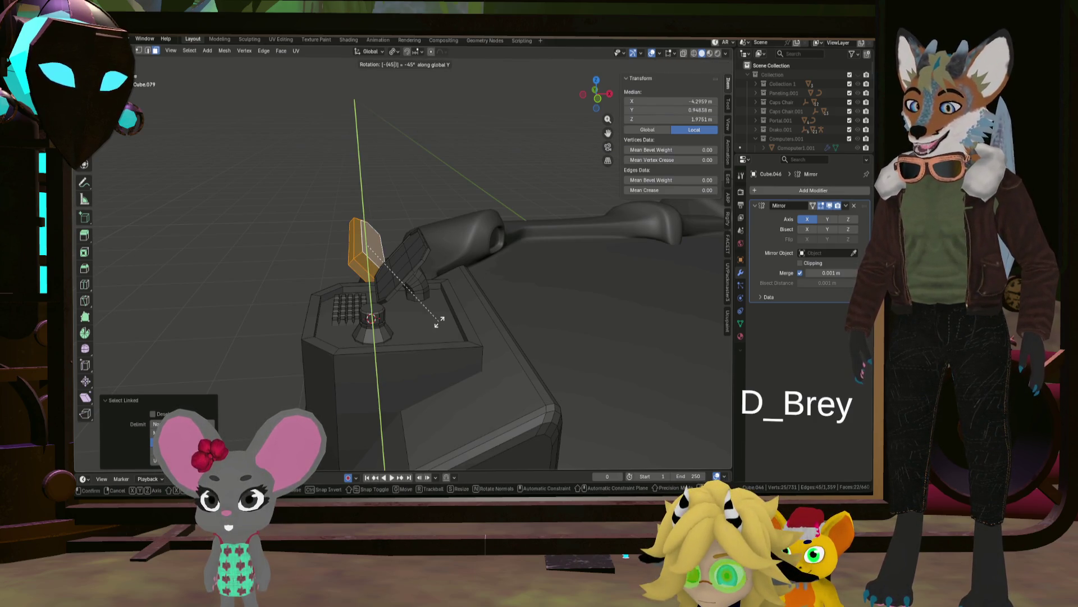
Apply the -45° rotation around Y to the small panel piece.
key("Return")
mouse_move(440, 321)
middle_mouse_down()
mouse_move(370, 355)
mouse_move(374, 342)
mouse_move(485, 339)
mouse_move(397, 298)
mouse_move(520, 258)
mouse_move(503, 253)
middle_mouse_up()
scroll(374, 341, "up", 3)
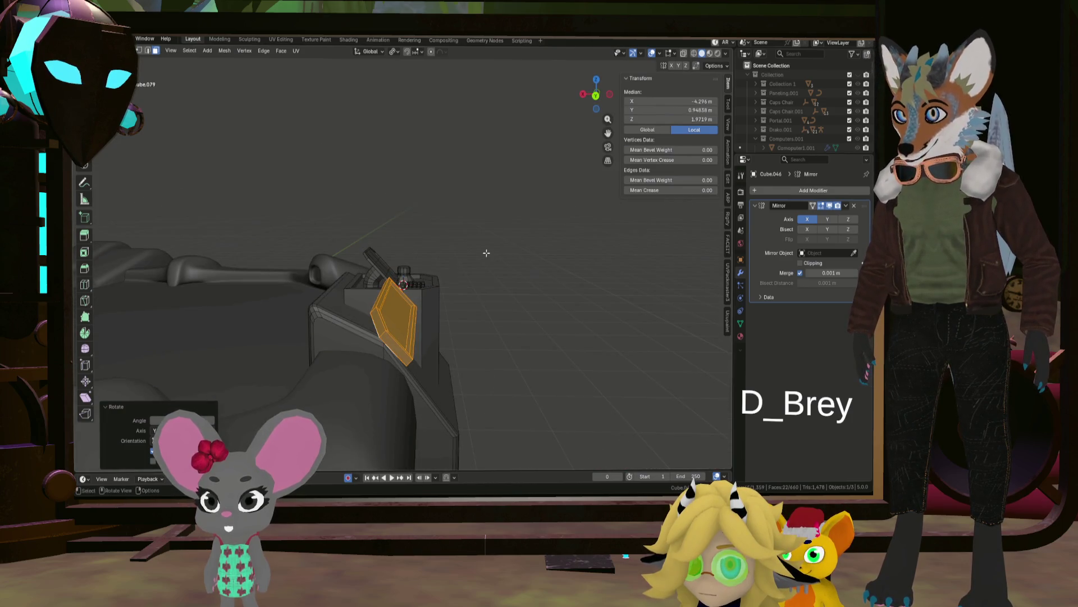
Using front and side orthographic views, move the tilted piece beside the control box.
key("KP_3")
key("KP_1")
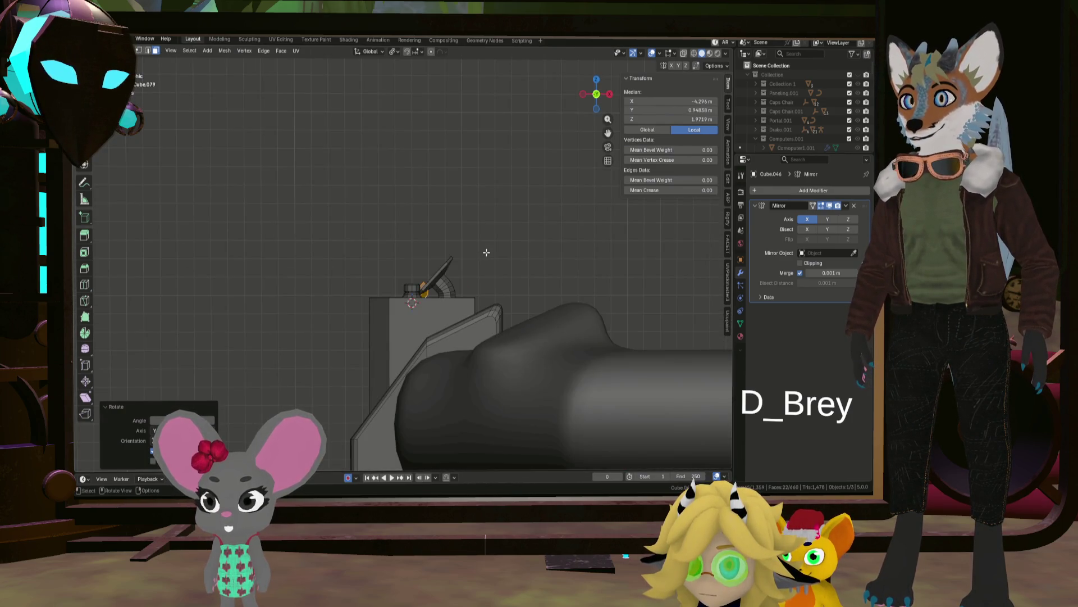
key("KP_3")
key("KP_1")
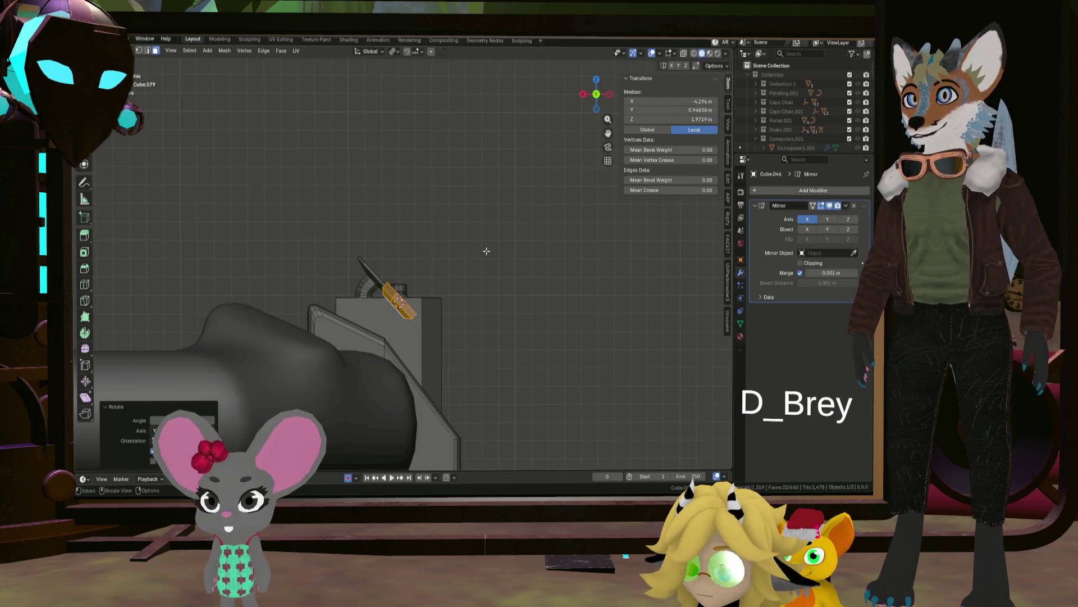
scroll(449, 297, "up", 3)
key("g")
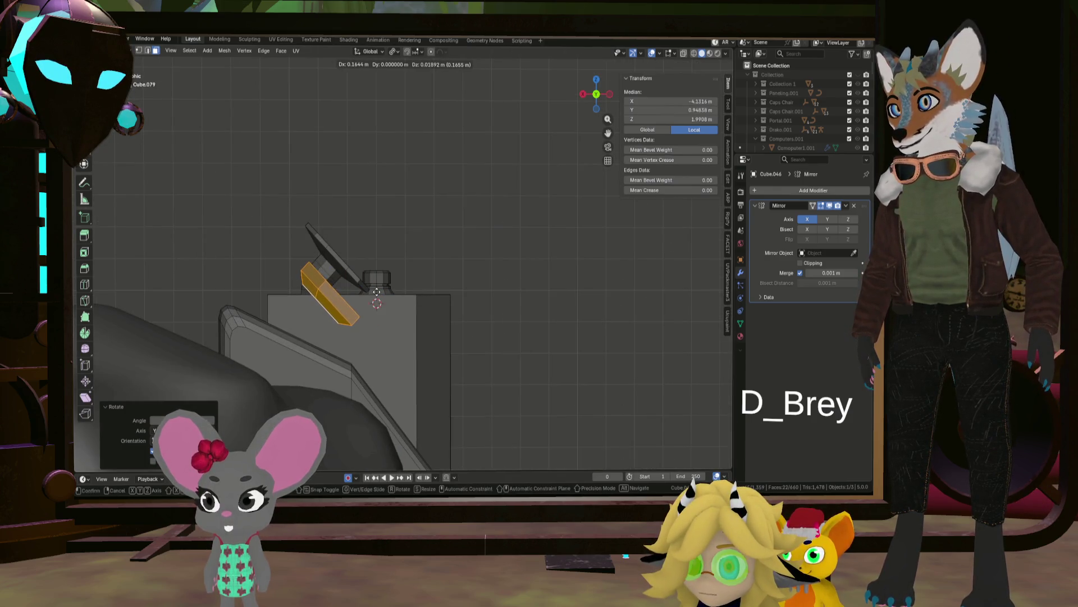
left_click(376, 291)
mouse_move(376, 291)
middle_mouse_down()
mouse_move(388, 287)
mouse_move(395, 320)
middle_mouse_up()
scroll(390, 284, "up", 5)
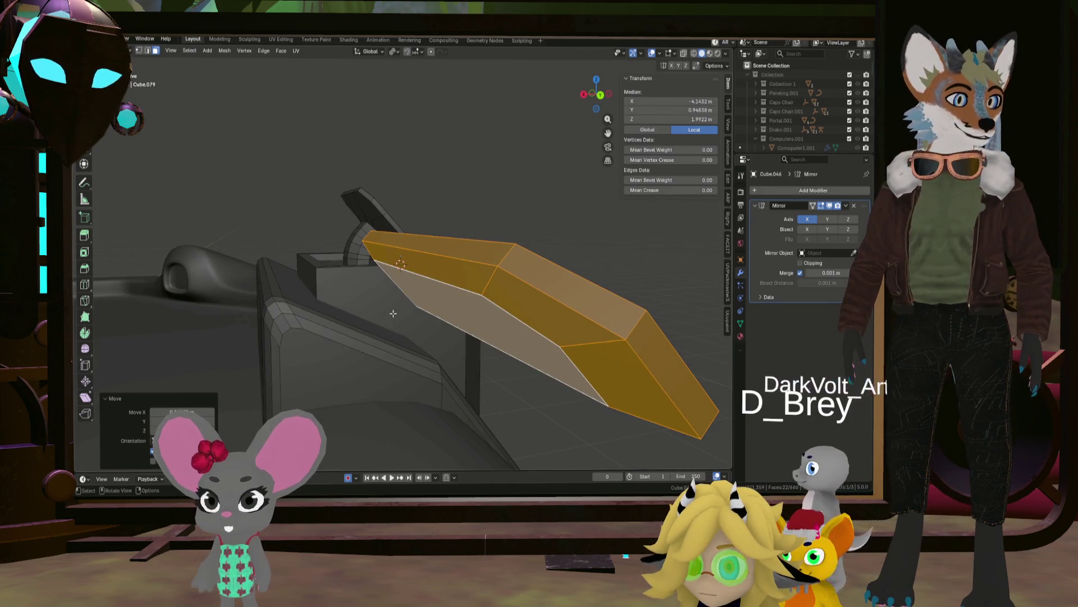
Zoom in on the orange angled bar and select only its broad side face.
scroll(395, 311, "up", 3)
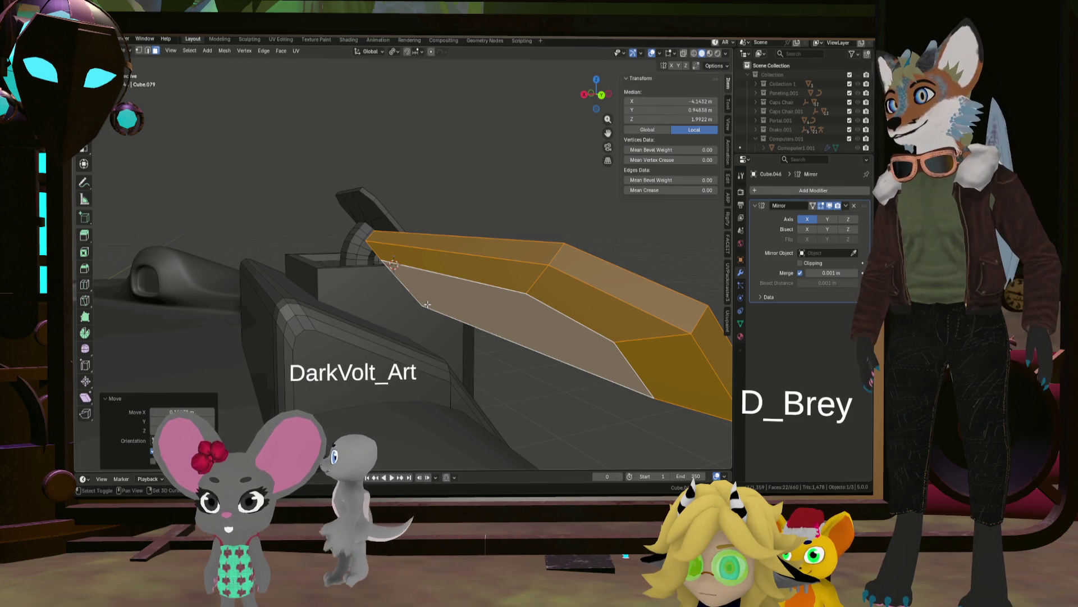
key("shift")
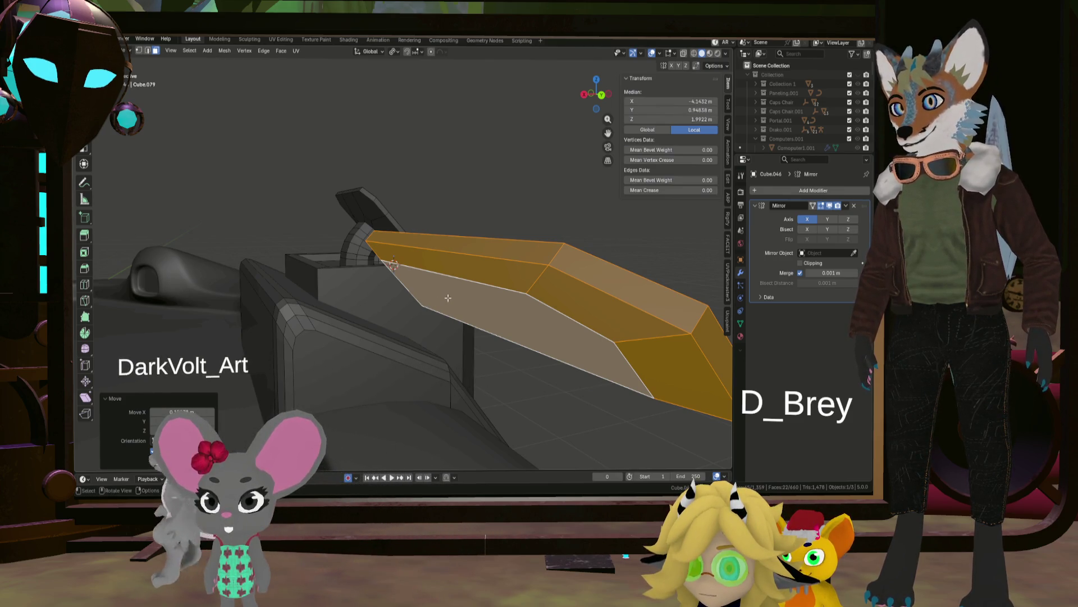
scroll(448, 297, "up", 1)
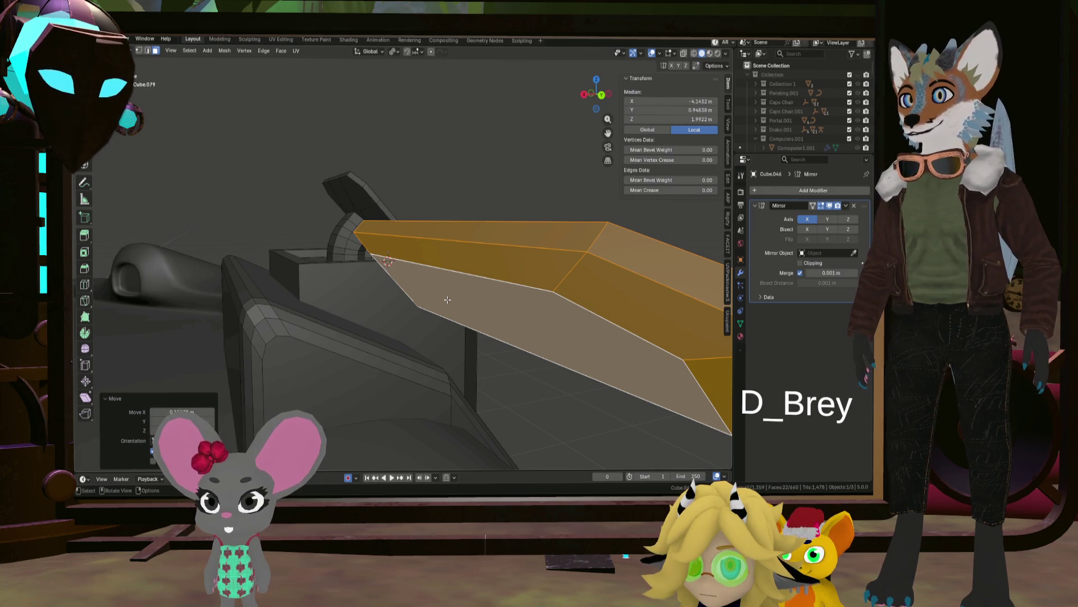
mouse_move(448, 300)
middle_mouse_down()
mouse_move(530, 294)
mouse_move(510, 296)
middle_mouse_up()
left_click(501, 297)
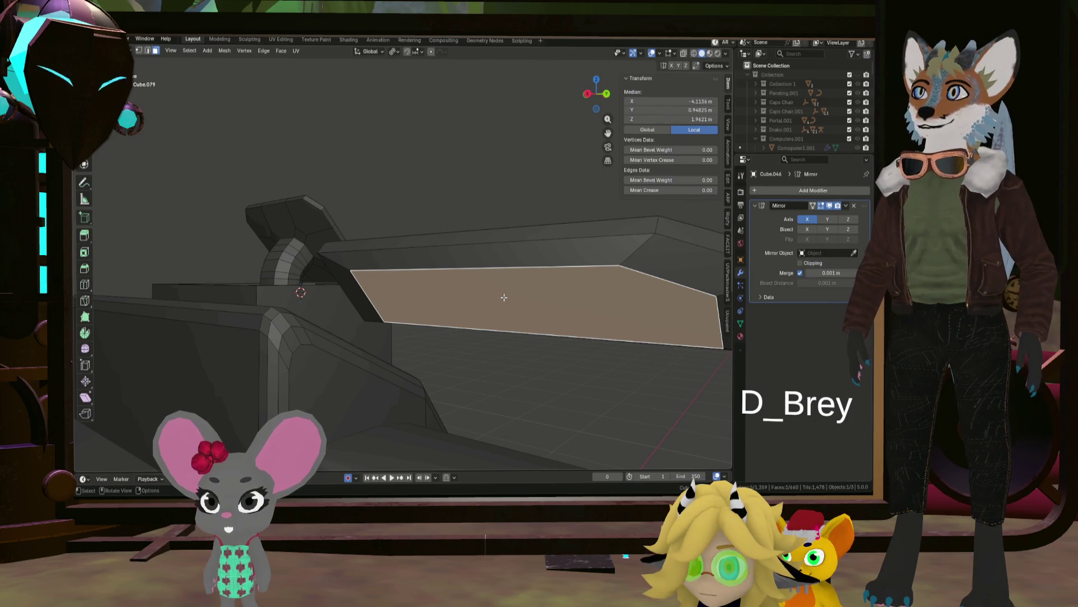
Inset the broad face and shrink the inset to a small patch along X and Y.
key("i")
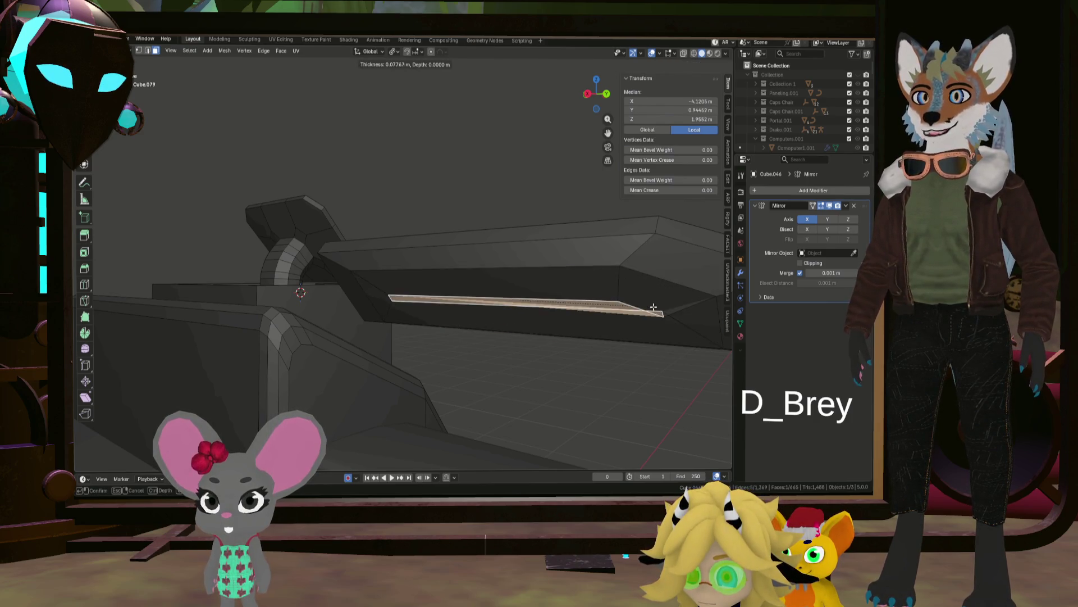
left_click(683, 303)
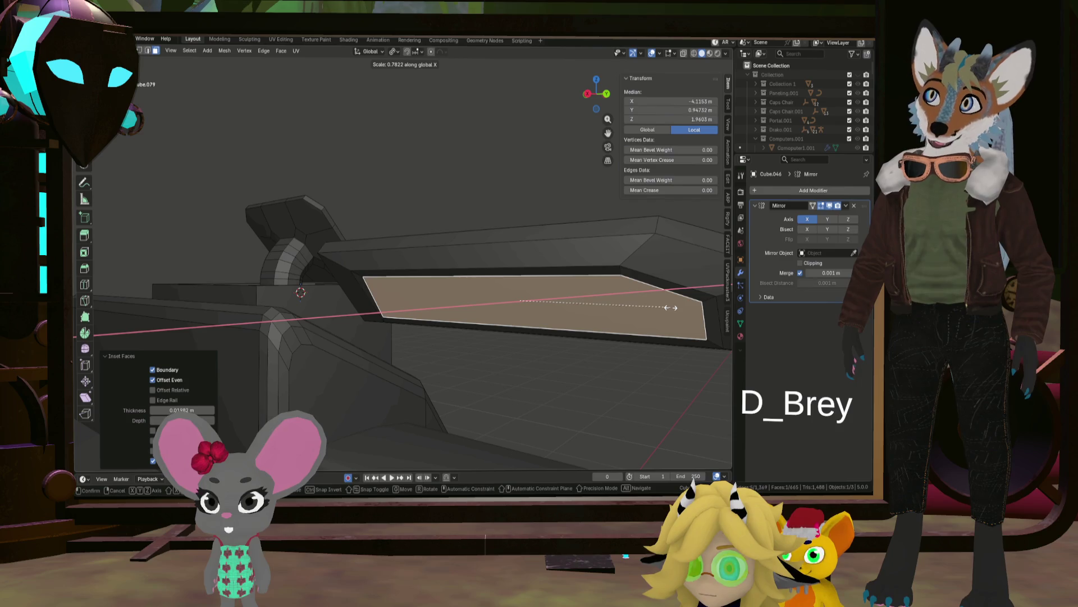
left_click(671, 308)
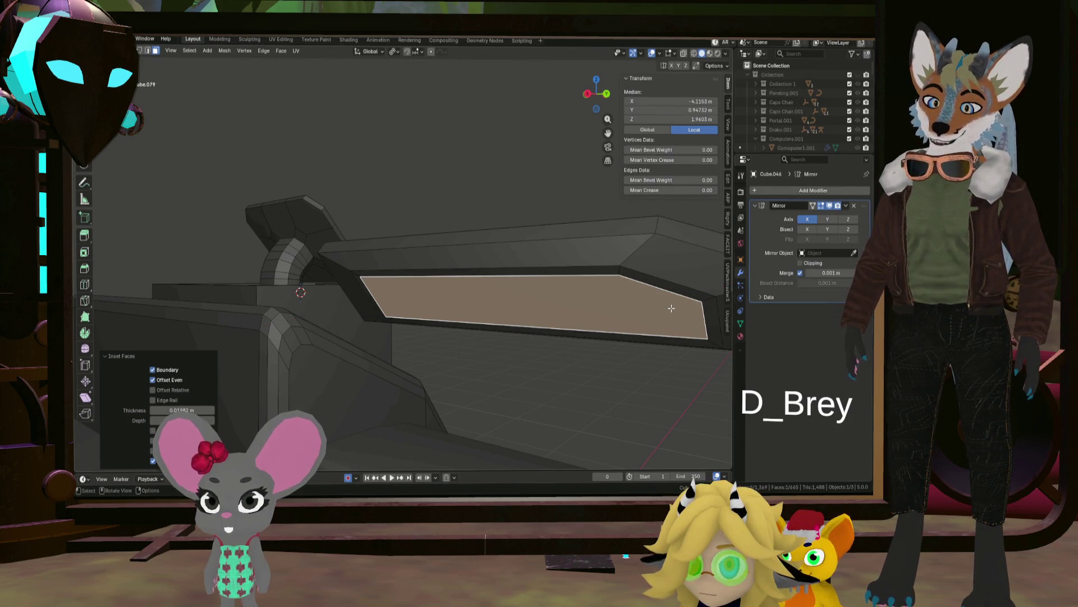
left_click(557, 304)
middle_click_drag(559, 303, 563, 304)
Slide the small face along Y to the underside and extrude it into a short stub.
key("g")
key("y")
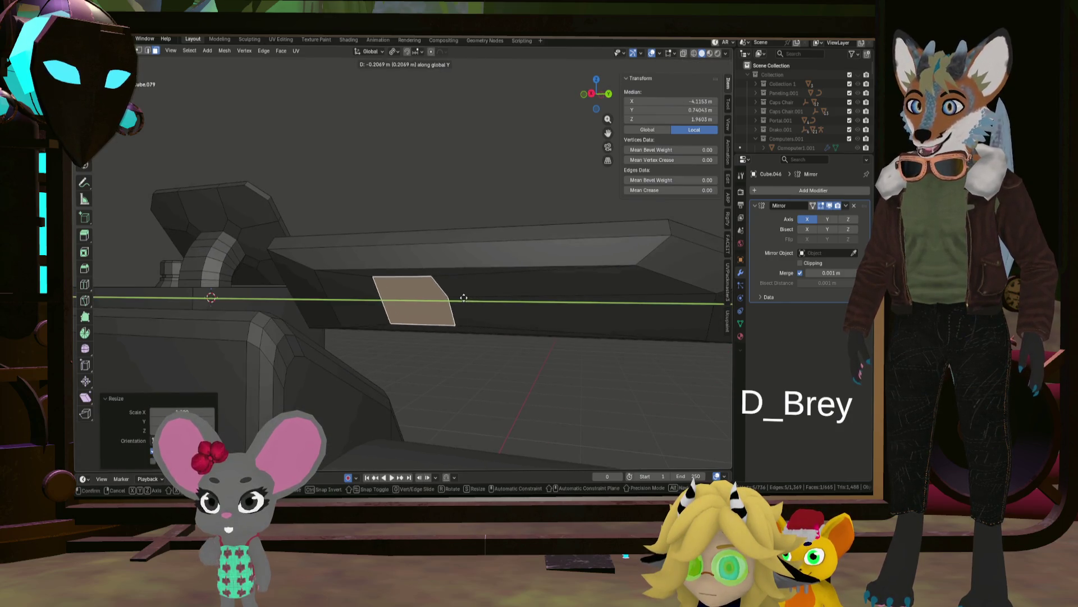
left_click(426, 300)
mouse_move(426, 300)
middle_mouse_down()
mouse_move(466, 306)
mouse_move(489, 338)
mouse_move(512, 344)
mouse_move(505, 353)
mouse_move(541, 355)
middle_mouse_up()
key("g")
key("y")
left_click(484, 307)
key("e")
left_click(478, 317)
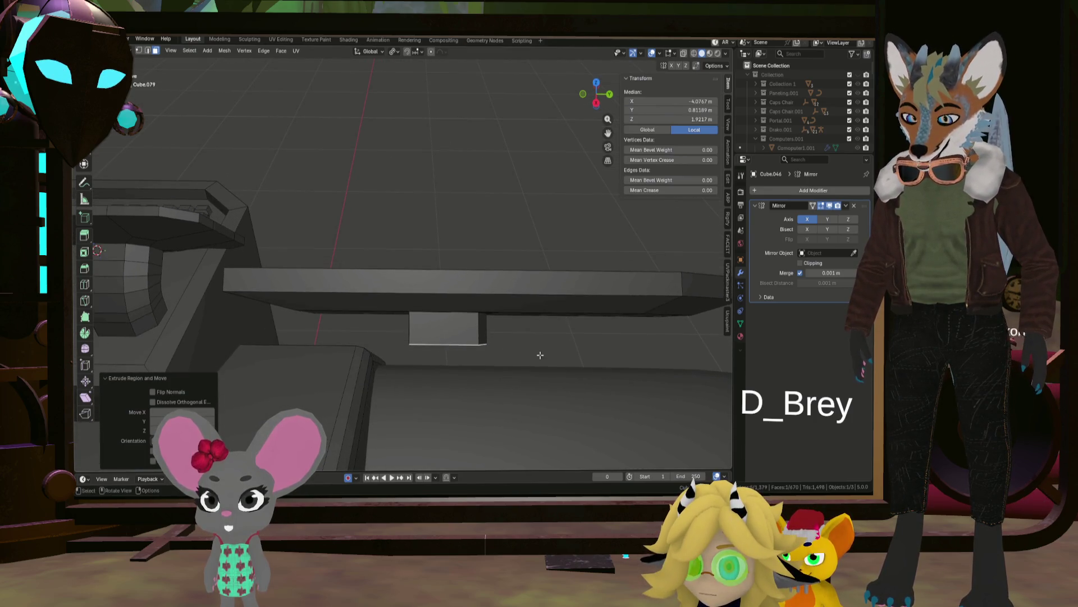
Tilt the extruded stub, set its length, and nudge its end face into place.
left_click(594, 388)
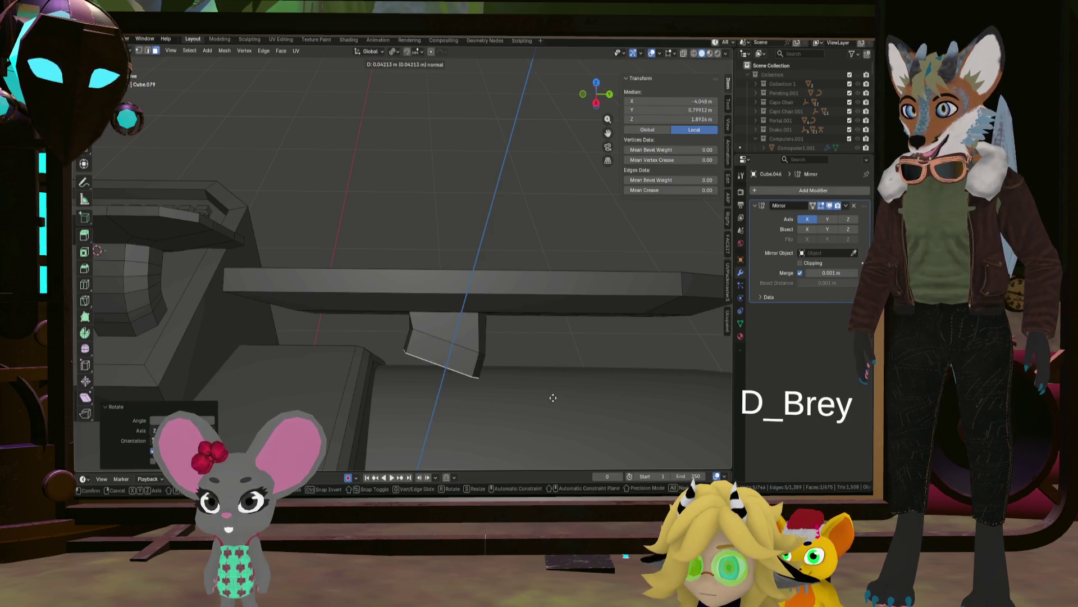
left_click(553, 398)
key("e")
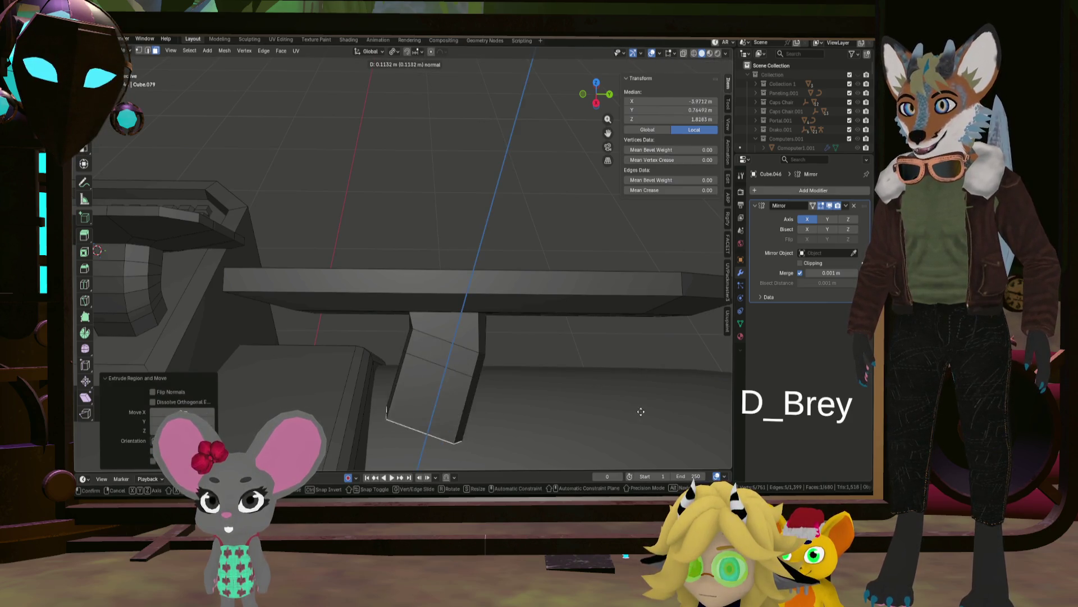
right_click(652, 378)
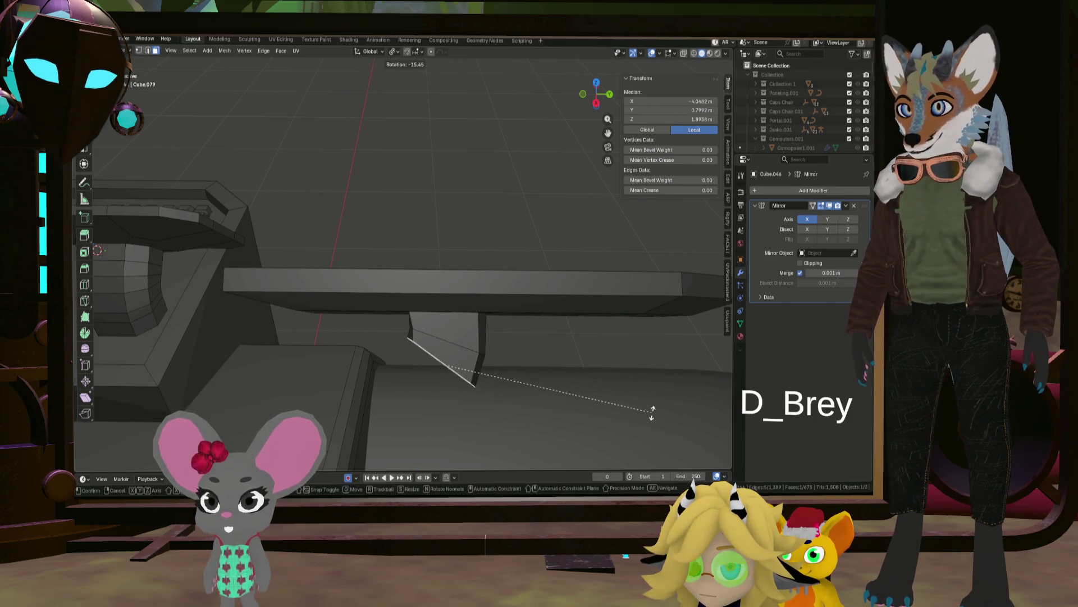
key("g")
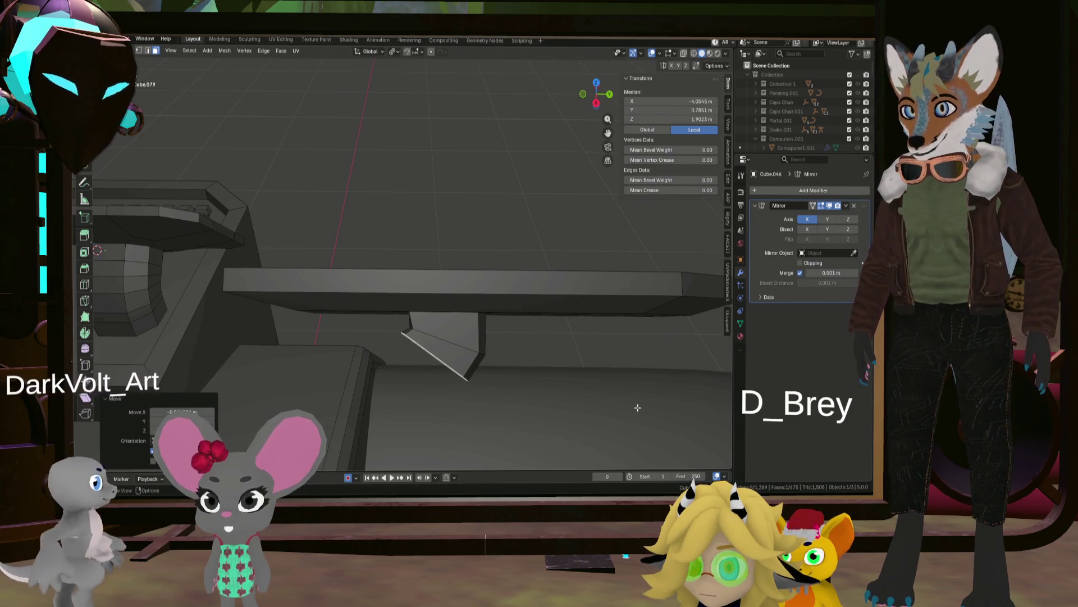
left_click(629, 379)
Extrude a second segment from the end face and rotate it to bend the arc.
key("e")
right_click(628, 370)
key("r")
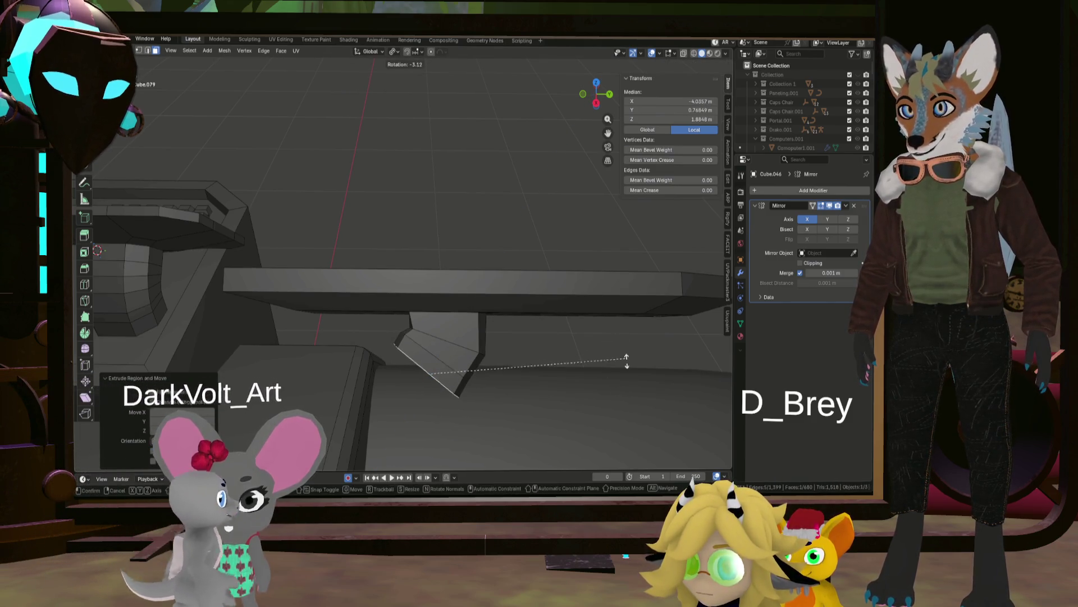
key("g")
left_click(629, 396)
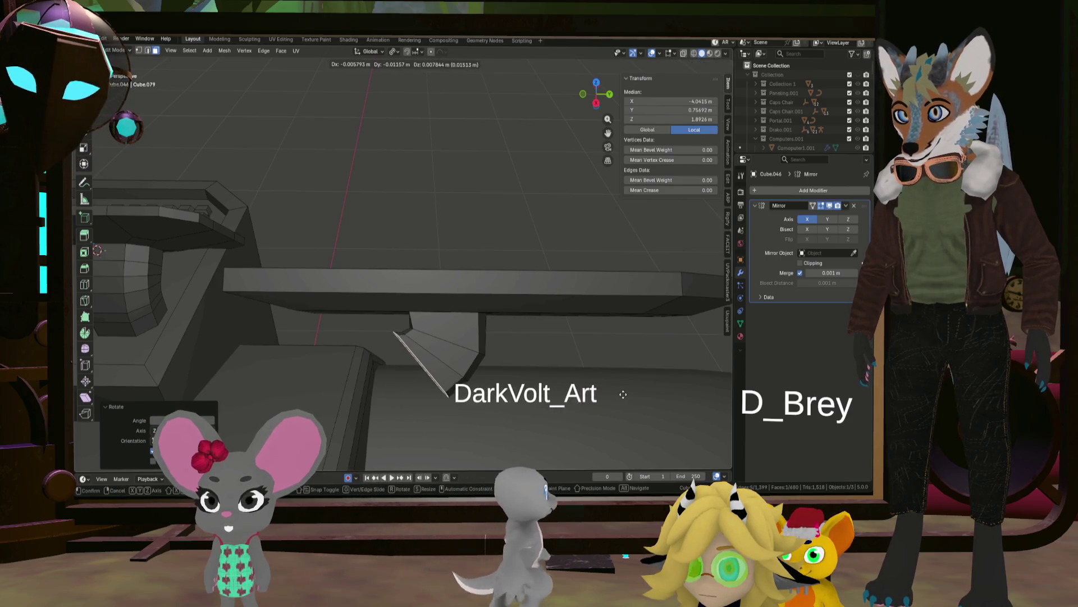
mouse_move(629, 396)
middle_mouse_down()
mouse_move(590, 377)
mouse_move(558, 378)
mouse_move(583, 349)
mouse_move(544, 315)
mouse_move(577, 359)
middle_mouse_up()
key("s")
right_click(600, 377)
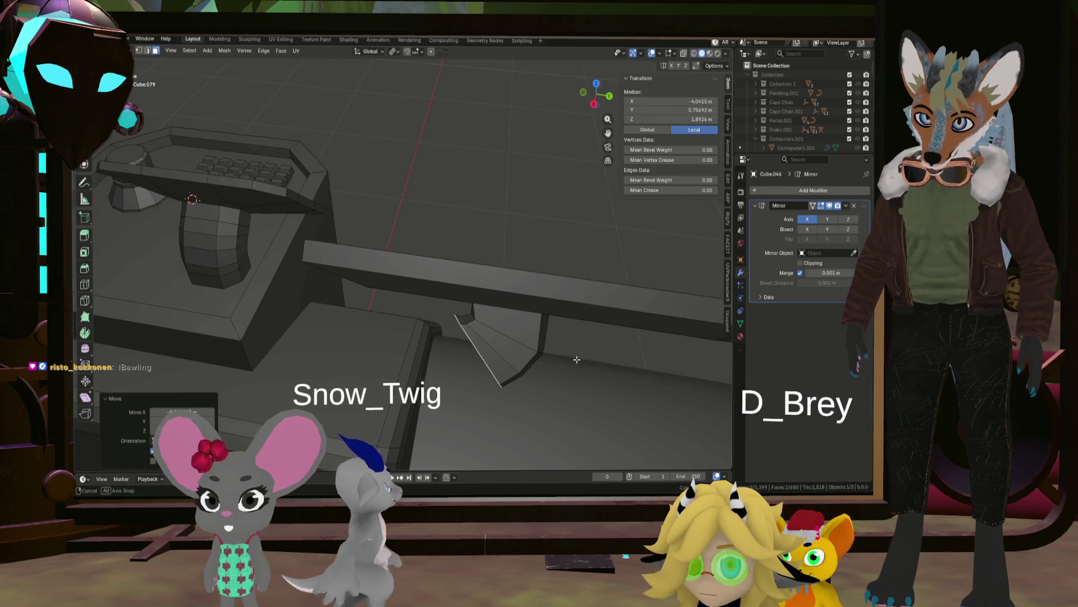
Extend a third segment along Z and rotate it to continue the curve.
key("g")
key("z")
key("z")
left_click(598, 341)
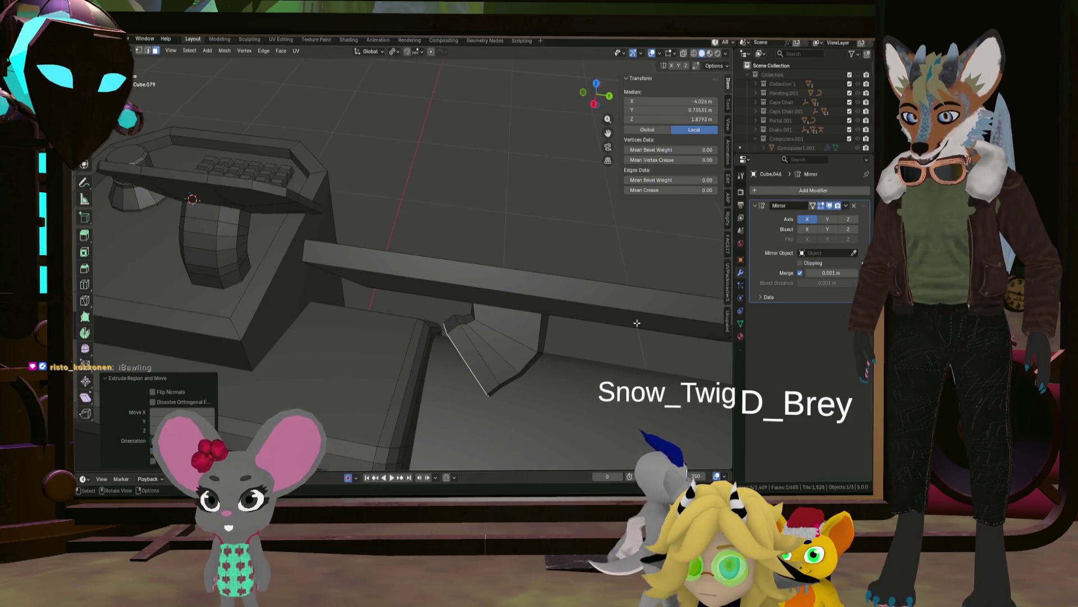
key("r")
left_click(660, 371)
key("g")
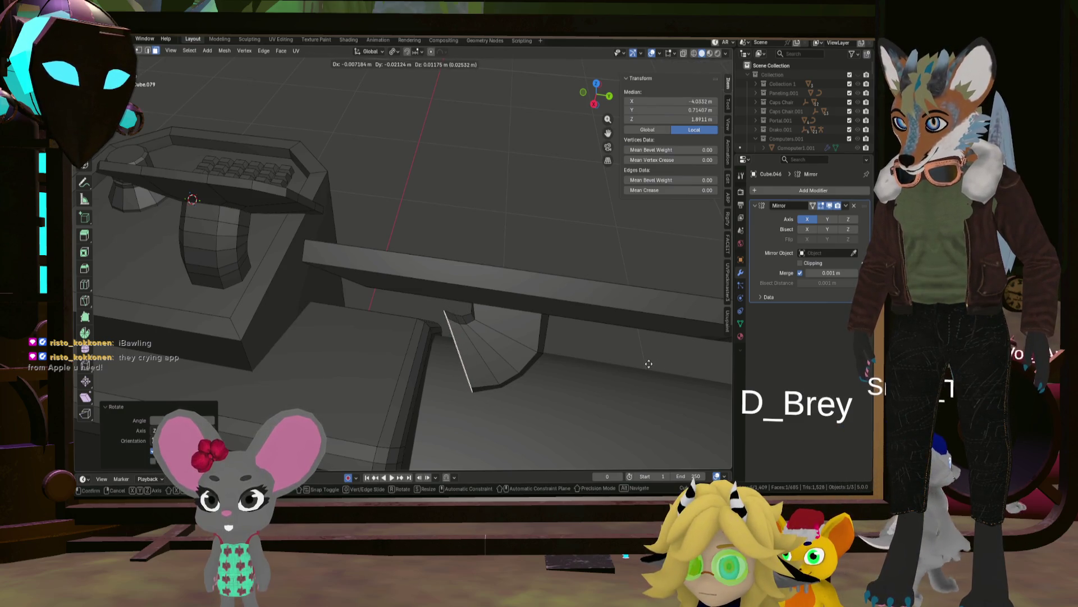
left_click(647, 362)
middle_click_drag(646, 364, 641, 357)
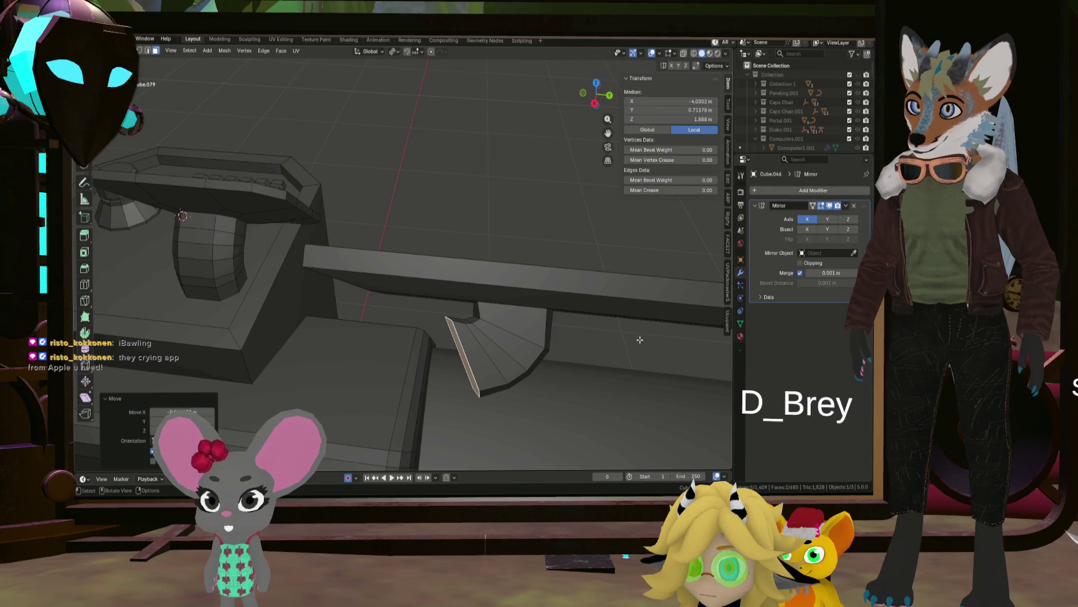
Extrude and rotate a fourth arc segment, repositioning its end face.
key("e")
left_click(595, 336)
middle_click_drag(595, 336, 598, 326)
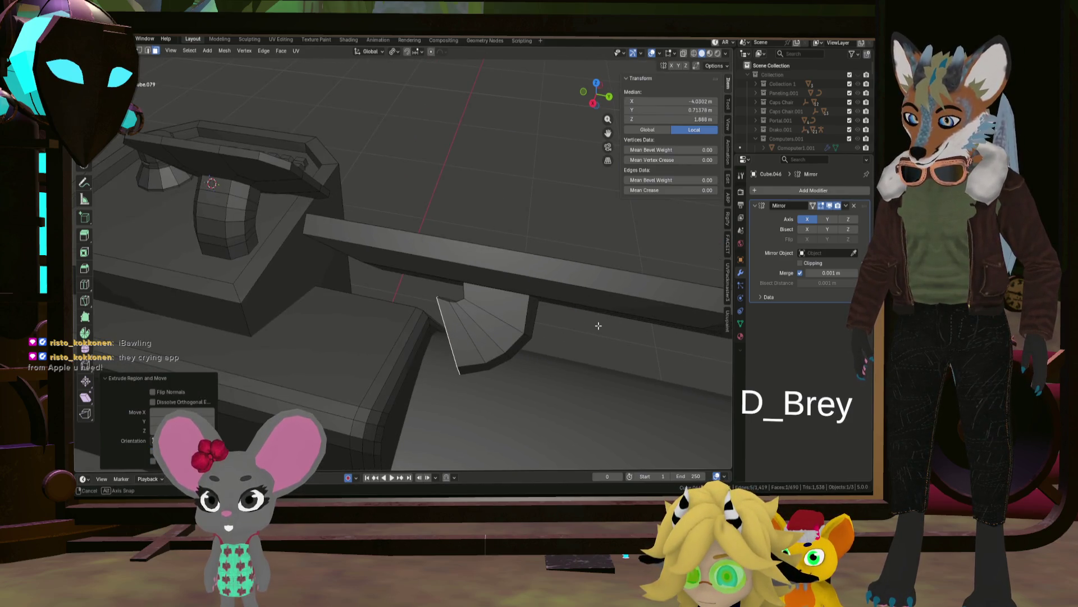
key("r")
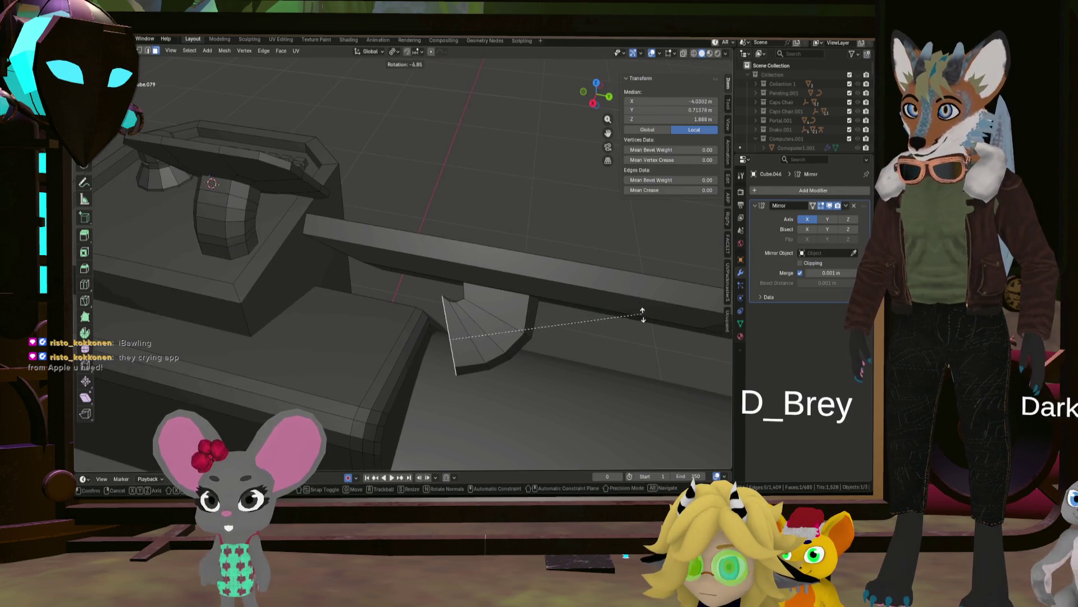
left_click(646, 323)
key("g")
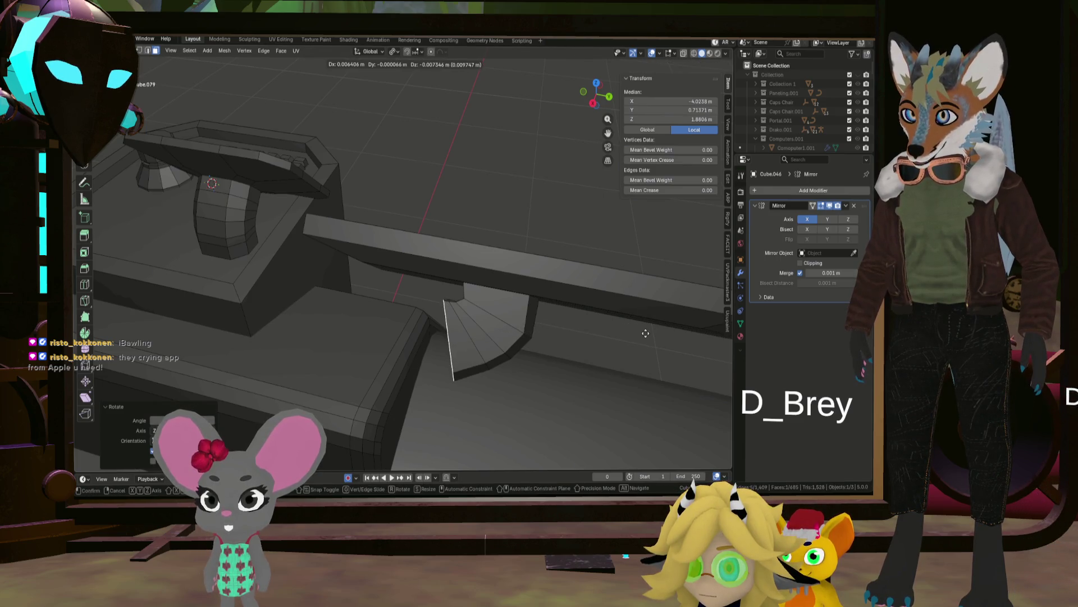
mouse_move(646, 332)
middle_mouse_down()
mouse_move(630, 315)
mouse_move(587, 313)
mouse_move(551, 291)
mouse_move(549, 318)
mouse_move(619, 316)
mouse_move(553, 314)
middle_mouse_up()
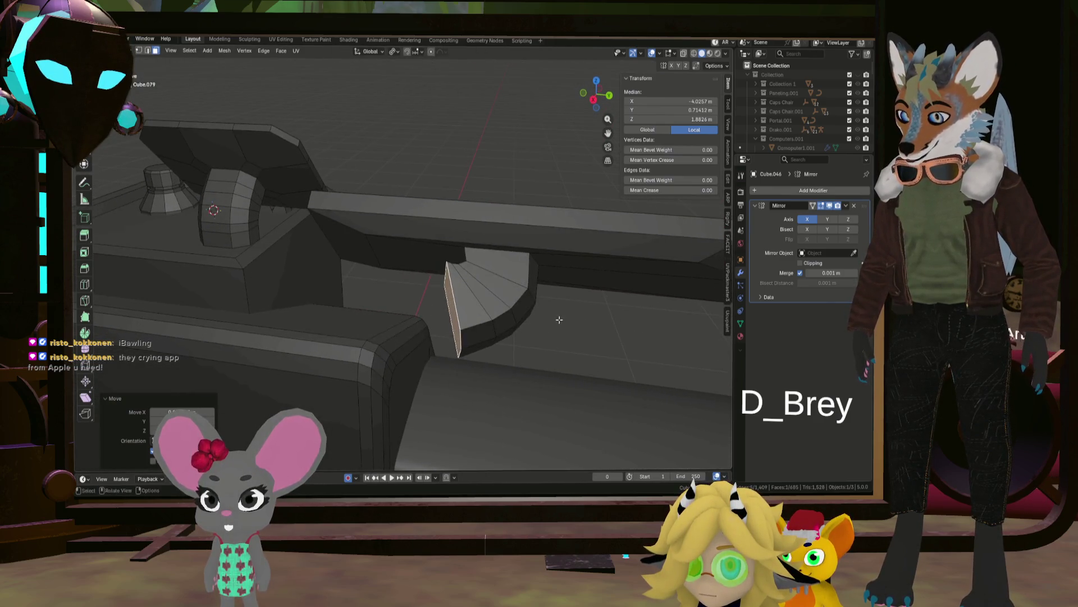
Extrude one last segment to complete the fan-shaped arc beneath the bar.
key("e")
left_click(287, 317)
mouse_move(287, 317)
middle_mouse_down()
mouse_move(352, 344)
mouse_move(274, 338)
mouse_move(313, 351)
middle_mouse_up()
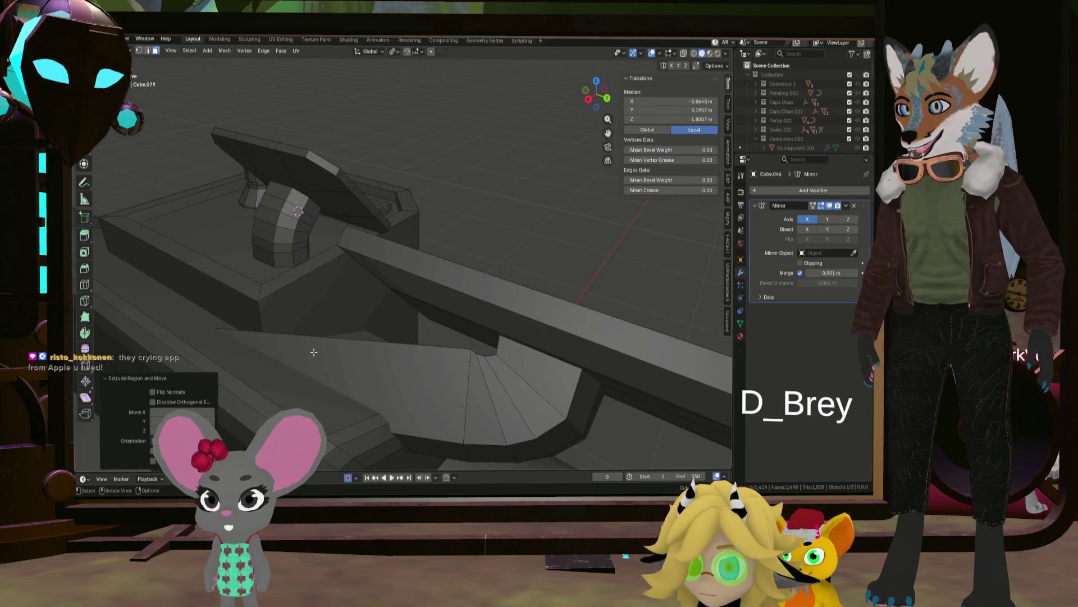
mouse_move(432, 354)
middle_mouse_down()
mouse_move(464, 350)
mouse_move(453, 356)
mouse_move(469, 337)
mouse_move(494, 366)
middle_mouse_up()
Select the arc piece and slightly rotate several fan edges to even out its curve.
key("l")
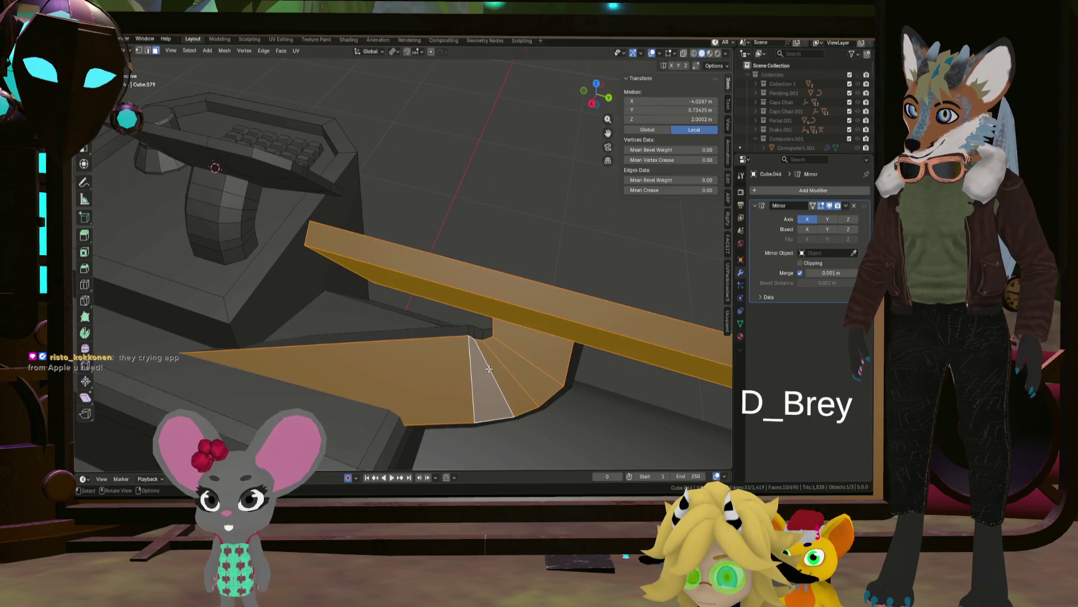
left_click(146, 50)
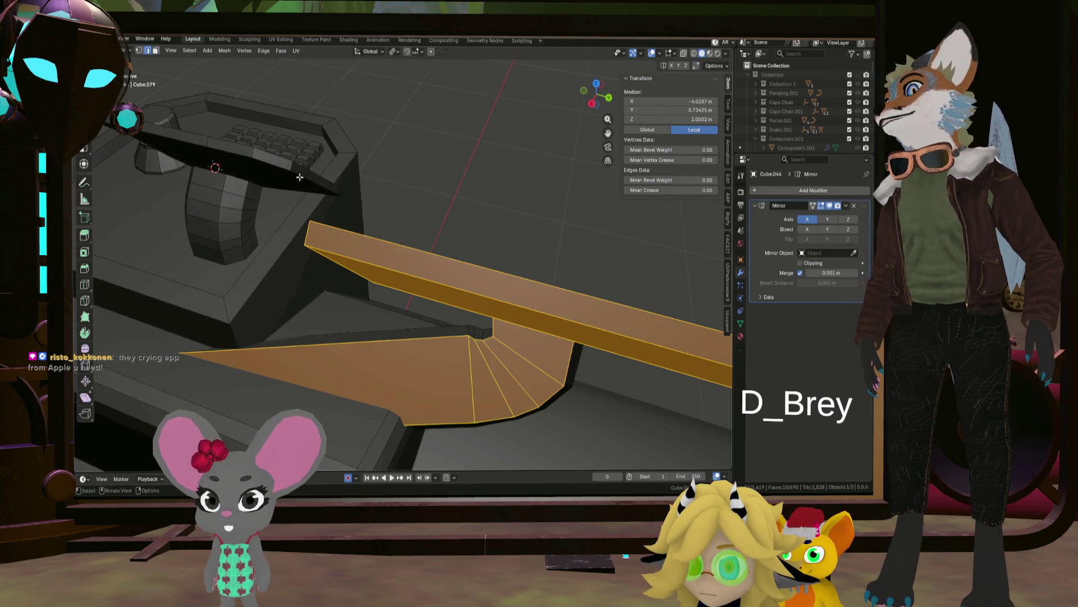
left_click(495, 371)
mouse_move(522, 385)
middle_mouse_down()
mouse_move(535, 341)
mouse_move(524, 373)
mouse_move(493, 344)
mouse_move(449, 339)
mouse_move(561, 322)
mouse_move(536, 351)
middle_mouse_up()
left_click(541, 333)
left_click(571, 319)
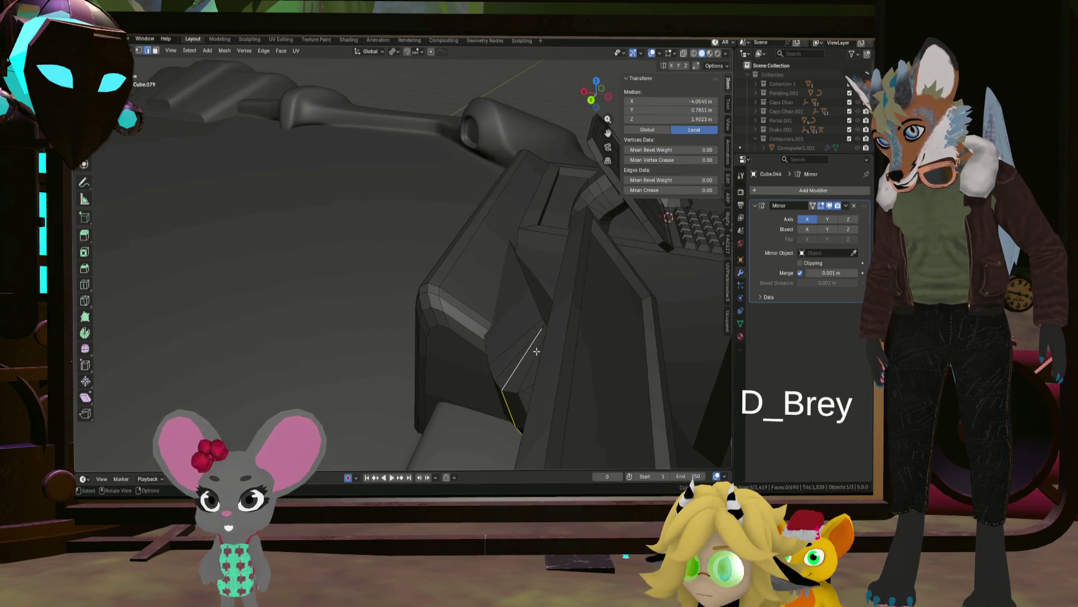
mouse_move(605, 337)
middle_mouse_down()
mouse_move(655, 366)
mouse_move(576, 352)
mouse_move(588, 365)
mouse_move(544, 361)
mouse_move(577, 356)
mouse_move(500, 330)
mouse_move(483, 340)
mouse_move(693, 405)
middle_mouse_up()
left_click(605, 344)
left_click(610, 368)
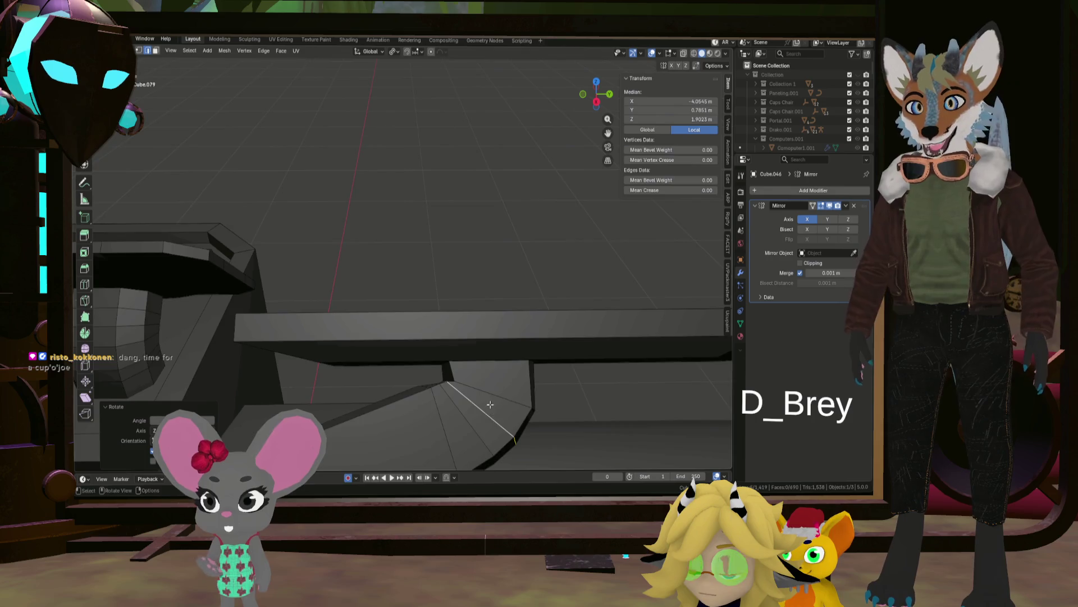
Slide the end edge along the fan so the arc meets the bar's underside.
middle_click_drag(490, 405, 484, 395)
scroll(487, 395, "up", 10)
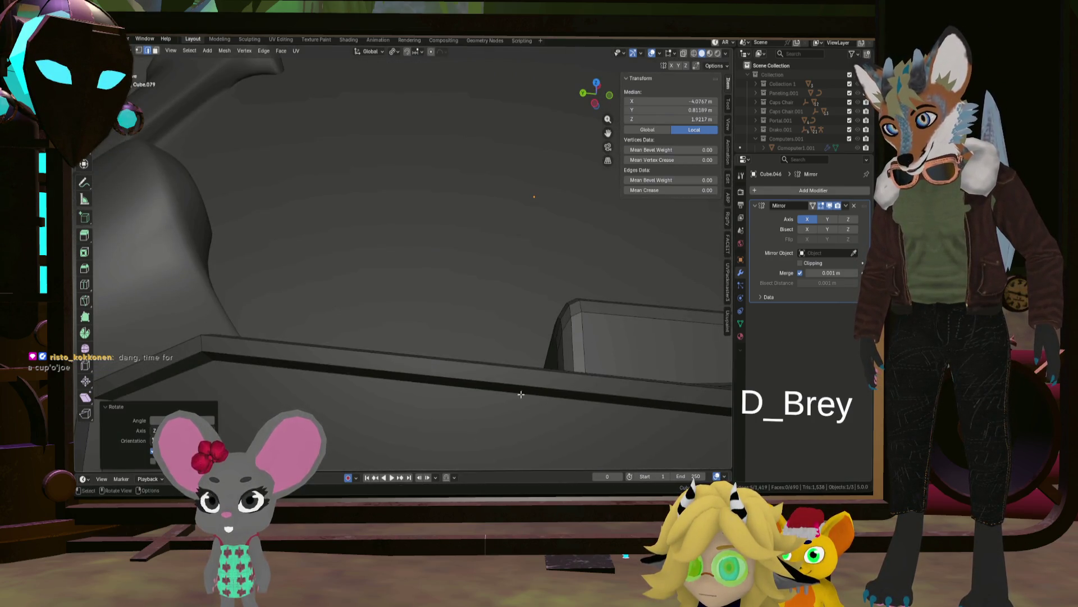
mouse_move(521, 395)
middle_mouse_down()
mouse_move(662, 378)
mouse_move(664, 366)
mouse_move(522, 323)
mouse_move(553, 360)
middle_mouse_up()
key("g")
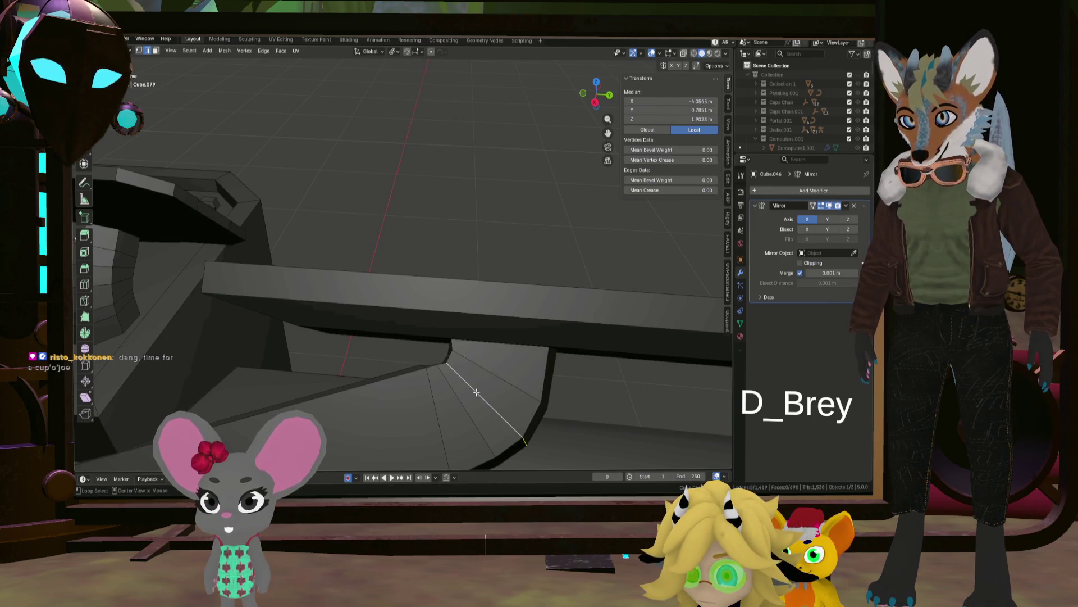
mouse_move(476, 391)
middle_mouse_down()
mouse_move(553, 418)
mouse_move(484, 370)
middle_mouse_up()
left_click(486, 396)
scroll(505, 391, "up", 4)
left_click(458, 327, "alt")
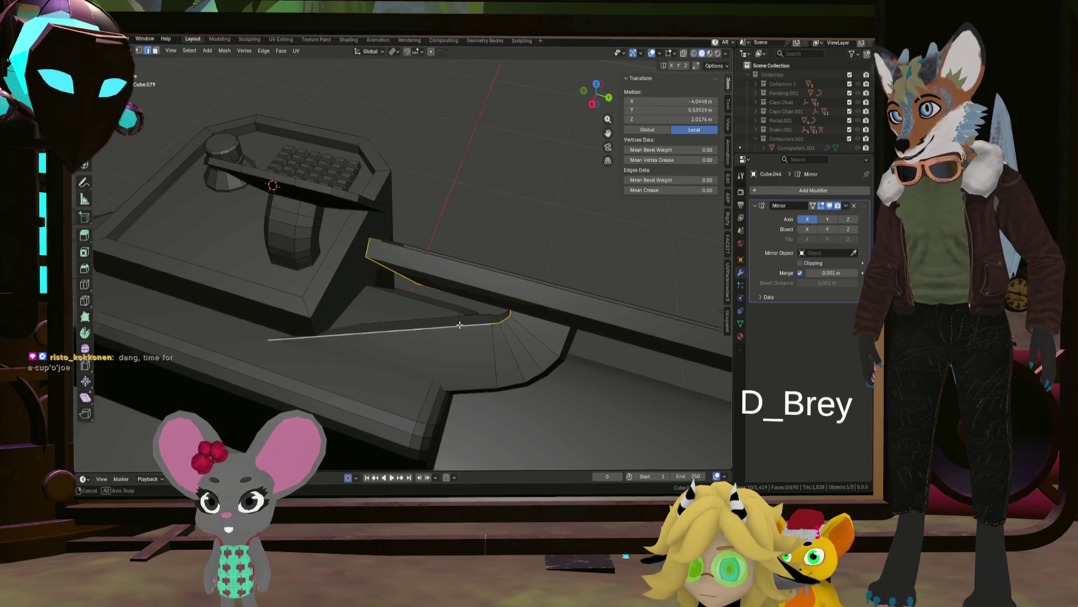
Bevel the arm's diagonal edge path with three segments.
middle_click_drag(457, 327, 500, 303)
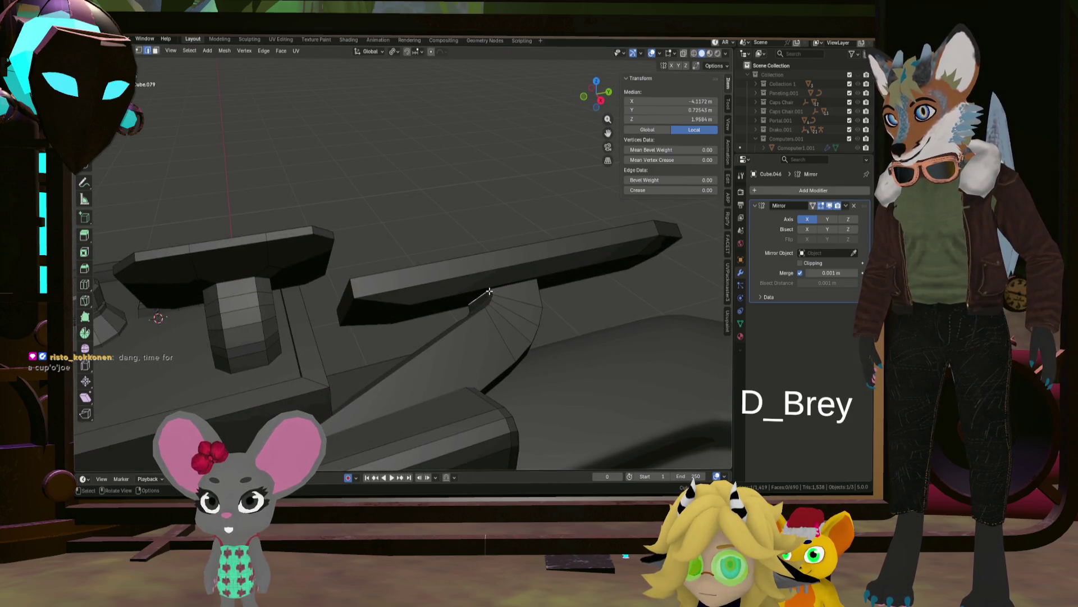
left_click(422, 350, "ctrl")
middle_click_drag(423, 351, 462, 355)
key("ctrl+b")
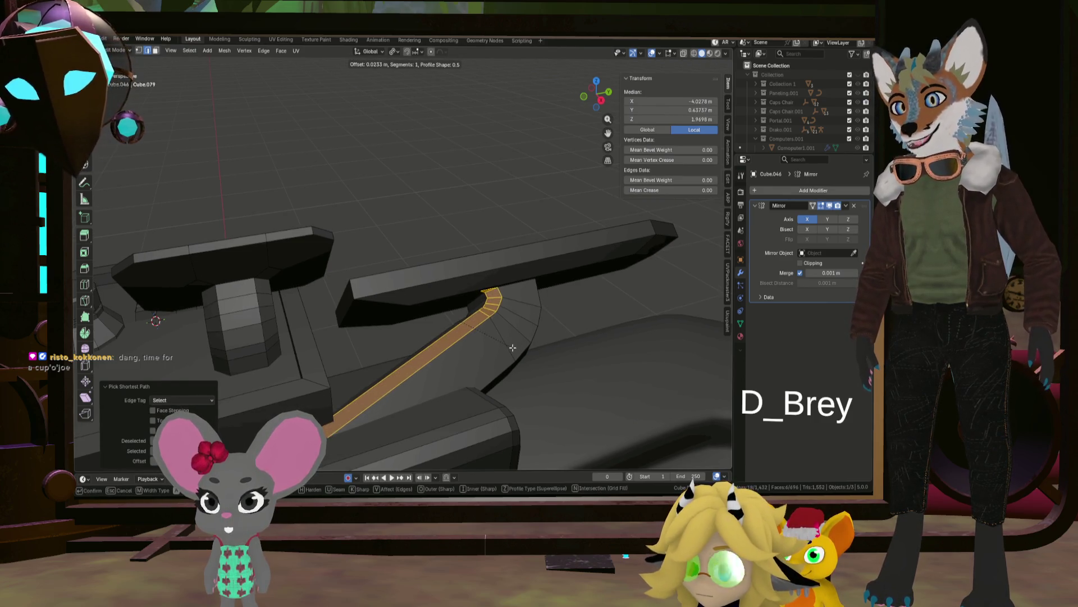
left_click(510, 347)
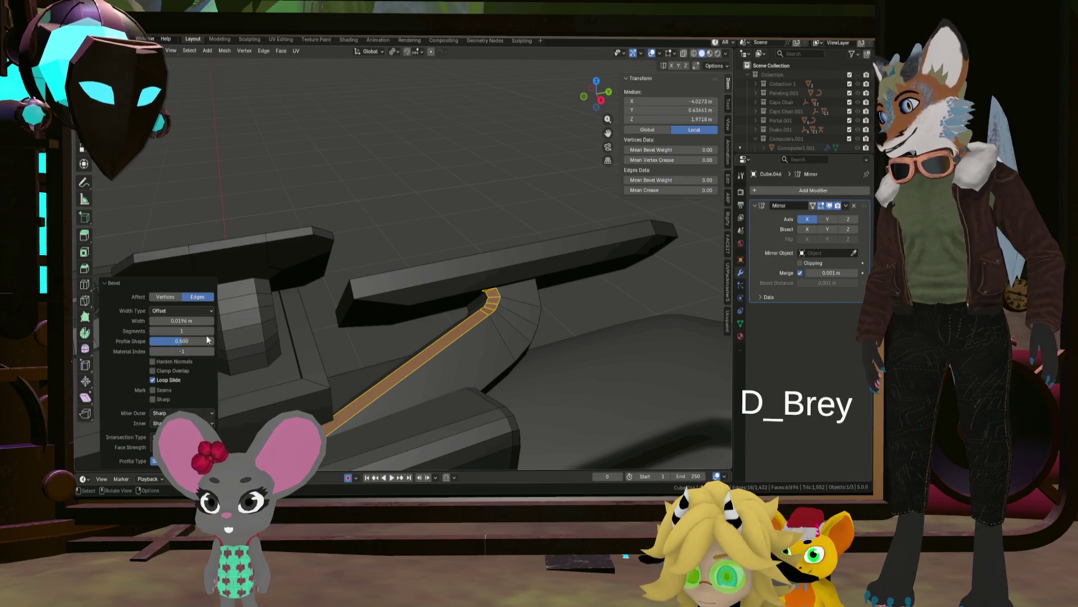
Bevel the bar edge and two more edge paths on the turret the same way.
left_click(349, 297)
mouse_move(373, 243)
middle_mouse_down()
mouse_move(414, 236)
mouse_move(341, 272)
mouse_move(181, 233)
mouse_move(380, 233)
mouse_move(265, 236)
mouse_move(315, 176)
mouse_move(292, 207)
middle_mouse_up()
scroll(180, 233, "down", 5)
scroll(380, 234, "up", 5)
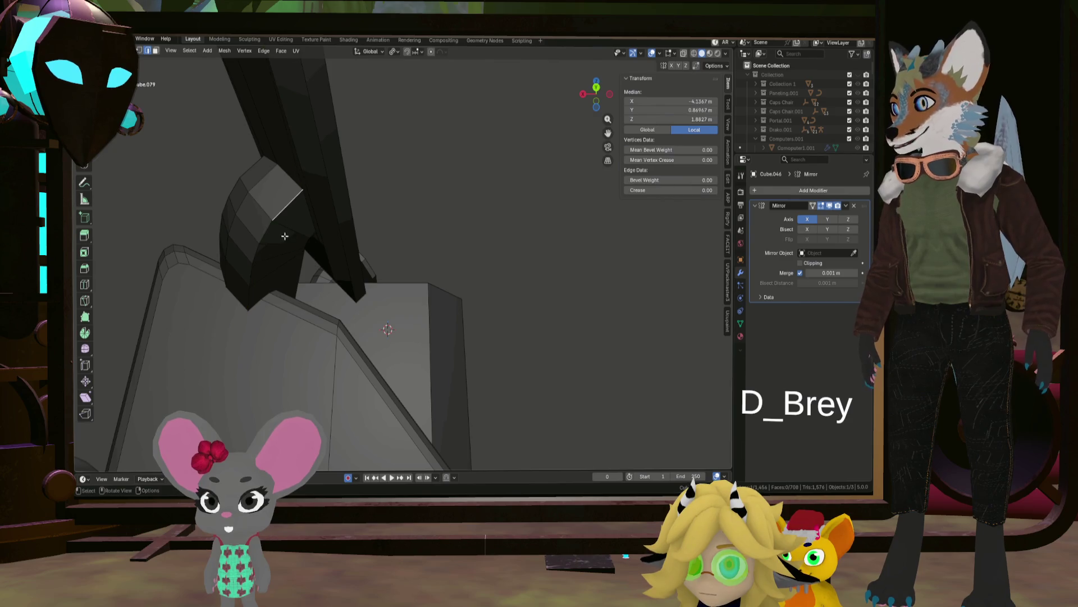
left_click(251, 295, "ctrl")
mouse_move(251, 295)
middle_mouse_down()
mouse_move(306, 285)
mouse_move(229, 275)
mouse_move(303, 306)
middle_mouse_up()
left_click(311, 294)
key("alt+a")
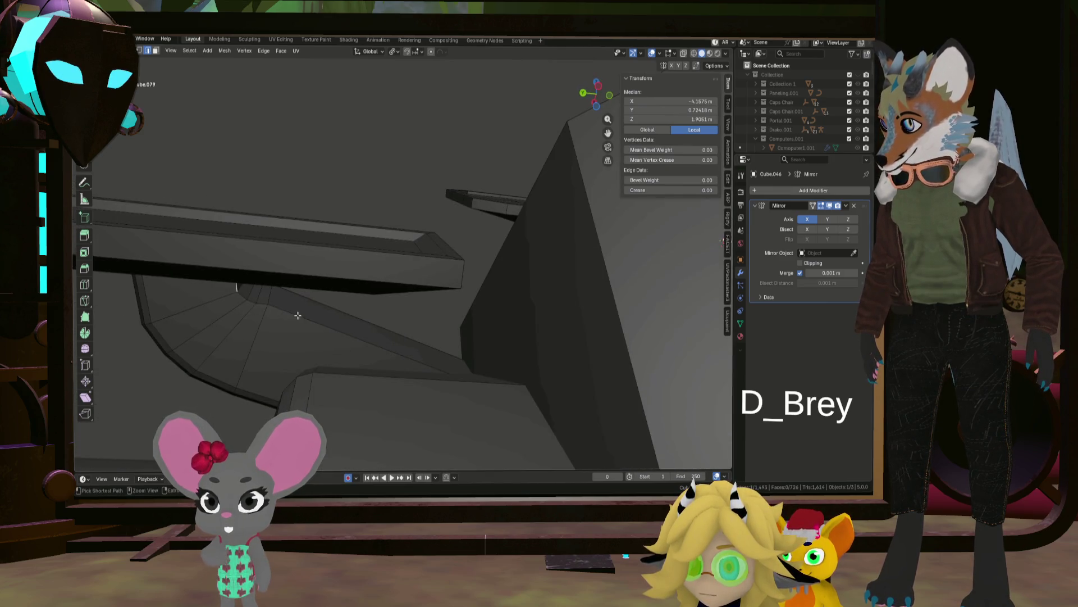
left_click(331, 319, "ctrl")
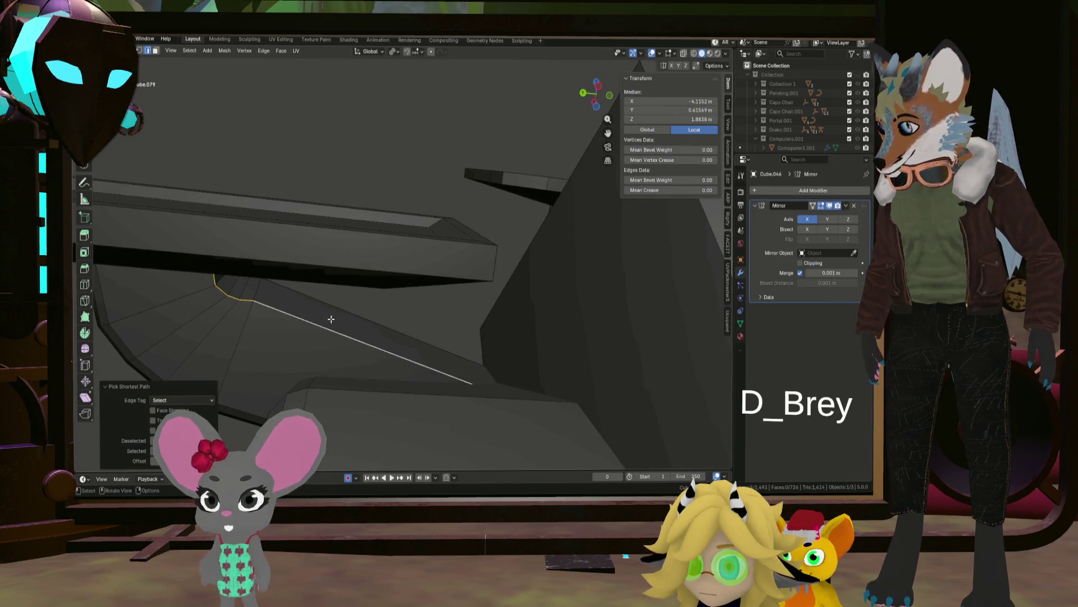
left_click(378, 318)
Bevel a shortest-path edge run on the turret and inspect the gun mount from above.
mouse_move(378, 318)
middle_mouse_down()
mouse_move(170, 380)
mouse_move(388, 372)
middle_mouse_up()
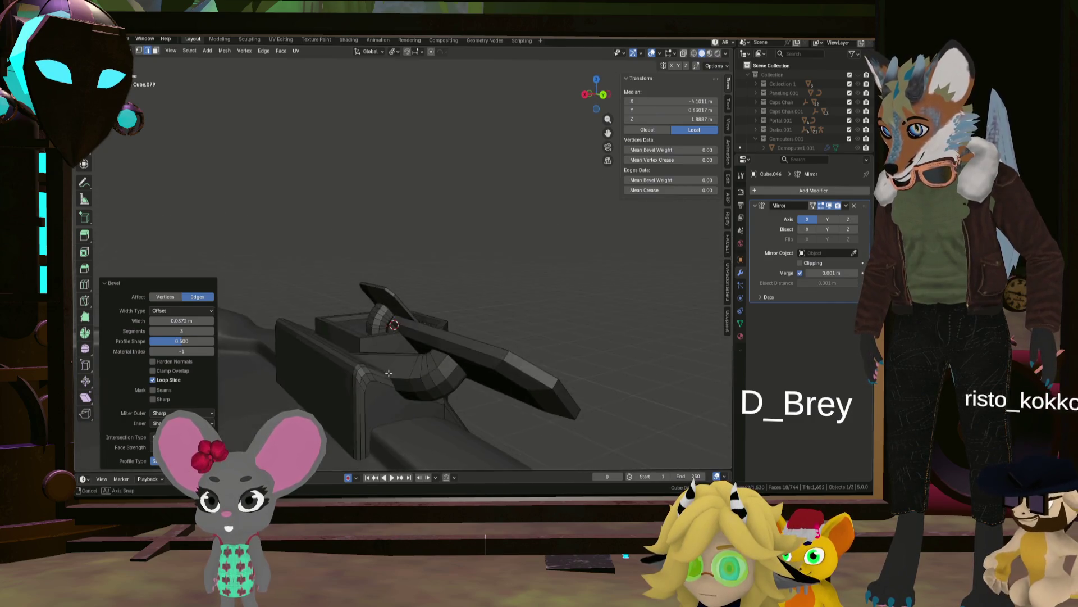
scroll(405, 348, "up", 5)
left_click(471, 316, "alt")
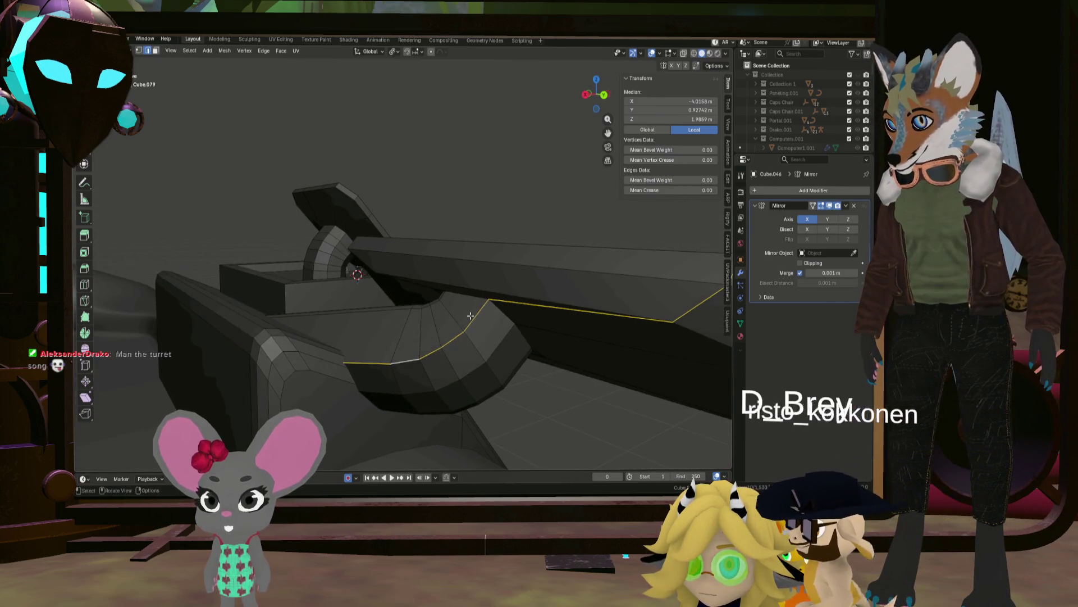
left_click(363, 370, "ctrl")
key("ctrl+b")
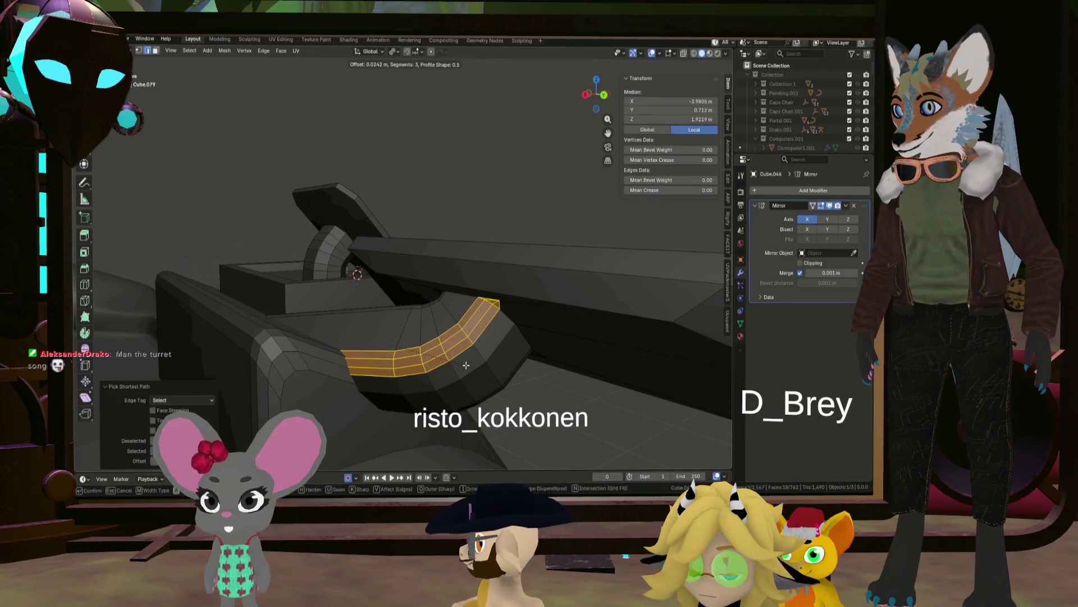
key("Escape")
mouse_move(472, 366)
middle_mouse_down()
mouse_move(584, 375)
mouse_move(618, 402)
mouse_move(590, 450)
mouse_move(551, 427)
mouse_move(573, 404)
mouse_move(650, 372)
mouse_move(597, 342)
mouse_move(604, 371)
mouse_move(512, 349)
mouse_move(471, 308)
mouse_move(506, 331)
middle_mouse_up()
scroll(590, 451, "down", 6)
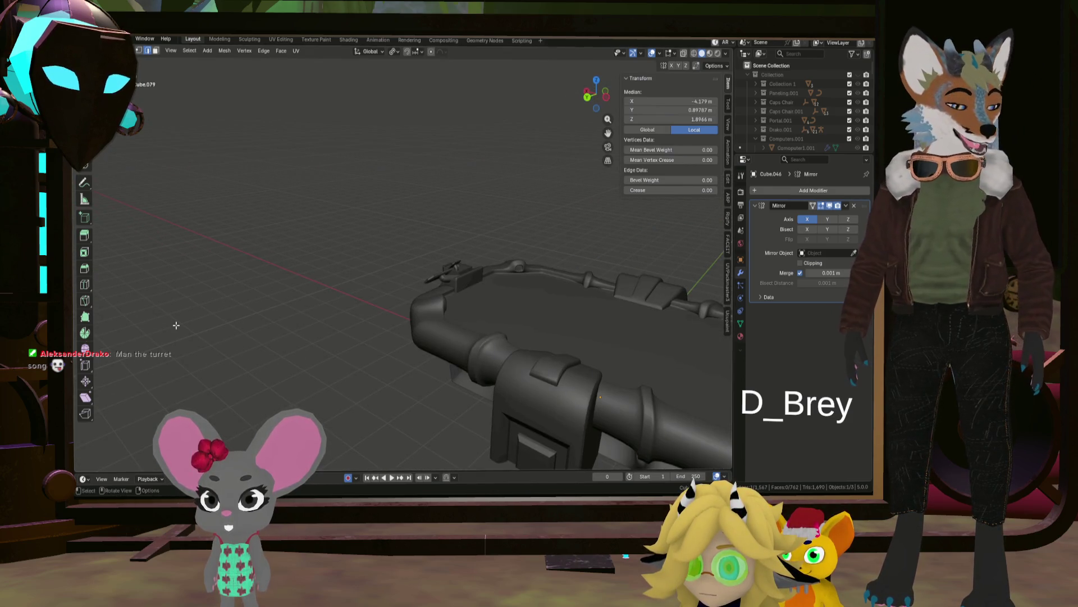
mouse_move(191, 312)
middle_mouse_down()
mouse_move(483, 242)
mouse_move(494, 247)
mouse_move(488, 299)
mouse_move(455, 230)
middle_mouse_up()
scroll(477, 275, "down", 5)
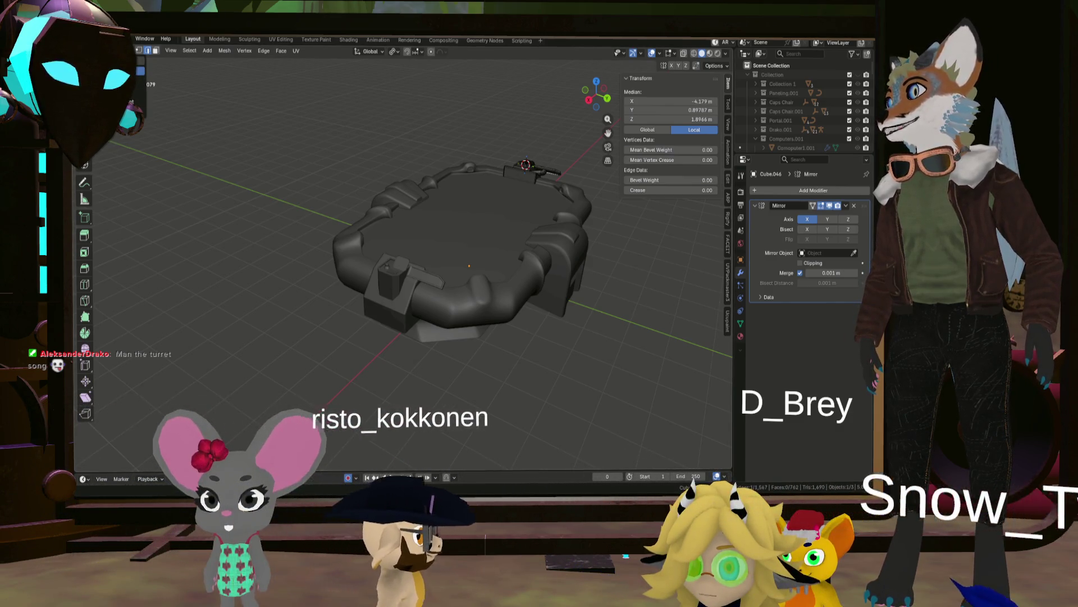
Return to Object Mode and apply Shade Smooth to the console.
key("Tab")
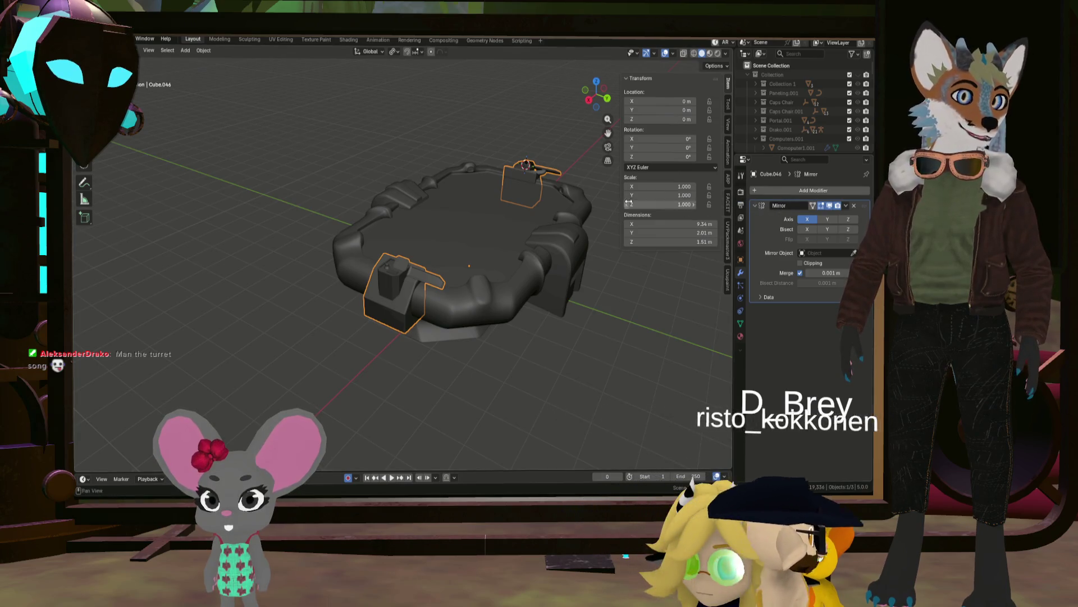
left_click(205, 51)
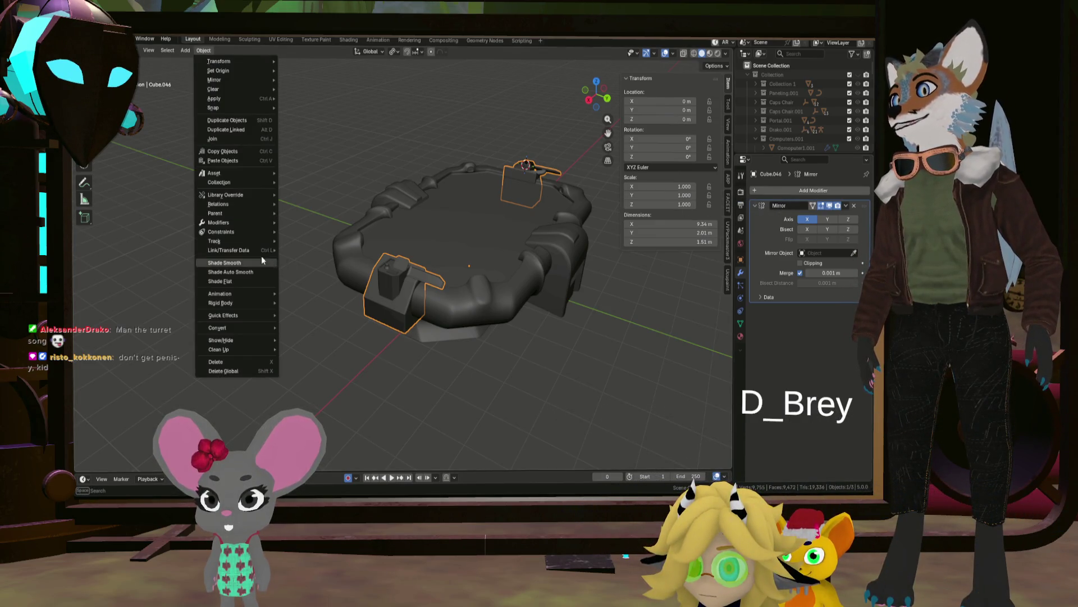
mouse_move(264, 253)
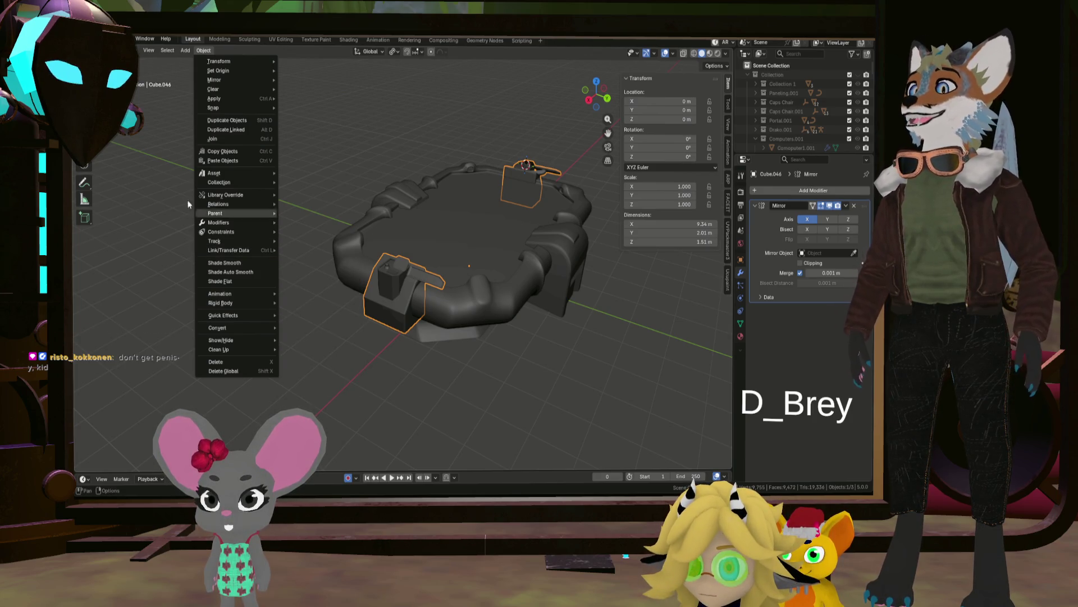
left_click(238, 266)
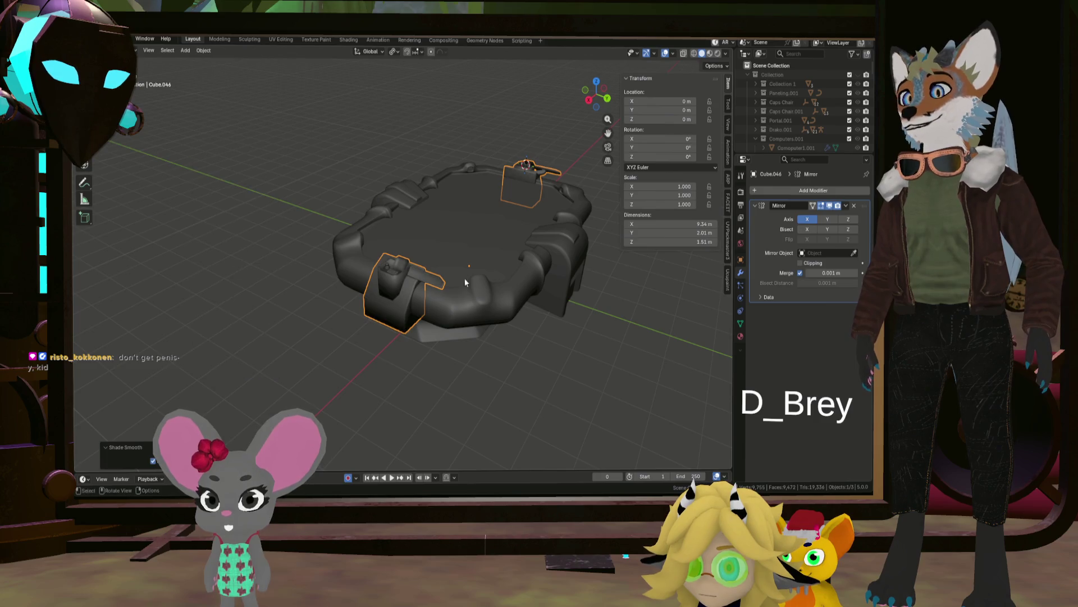
mouse_move(464, 278)
middle_mouse_down()
mouse_move(280, 146)
mouse_move(166, 92)
middle_mouse_up()
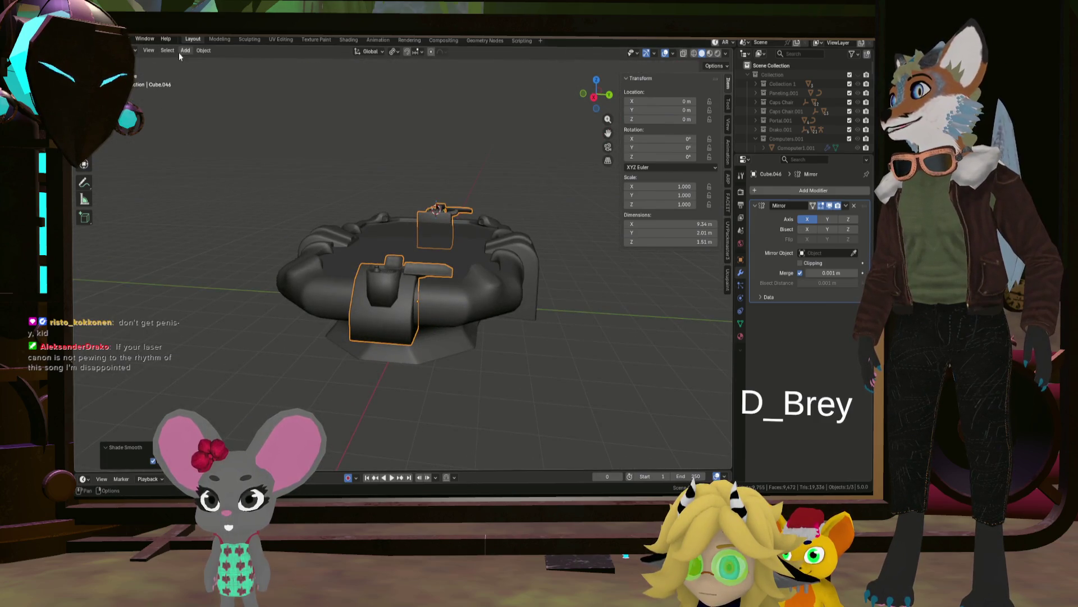
Apply Shade Auto Smooth so a Smooth by Angle modifier smooths at 30°.
left_click(204, 51)
left_click(262, 271)
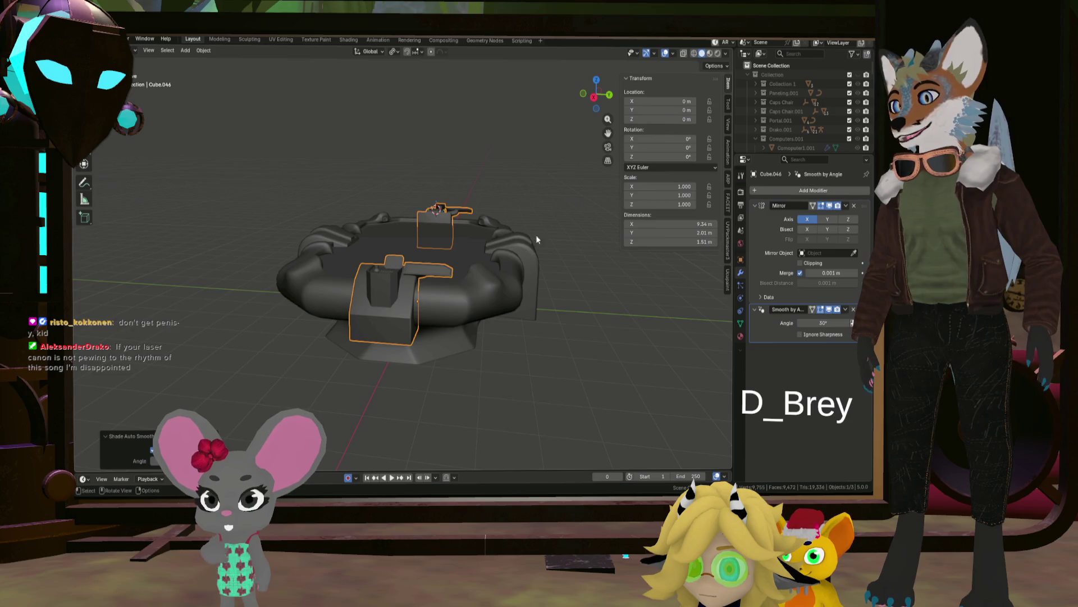
mouse_move(536, 234)
middle_mouse_down()
mouse_move(534, 271)
mouse_move(427, 229)
mouse_move(294, 202)
mouse_move(298, 219)
middle_mouse_up()
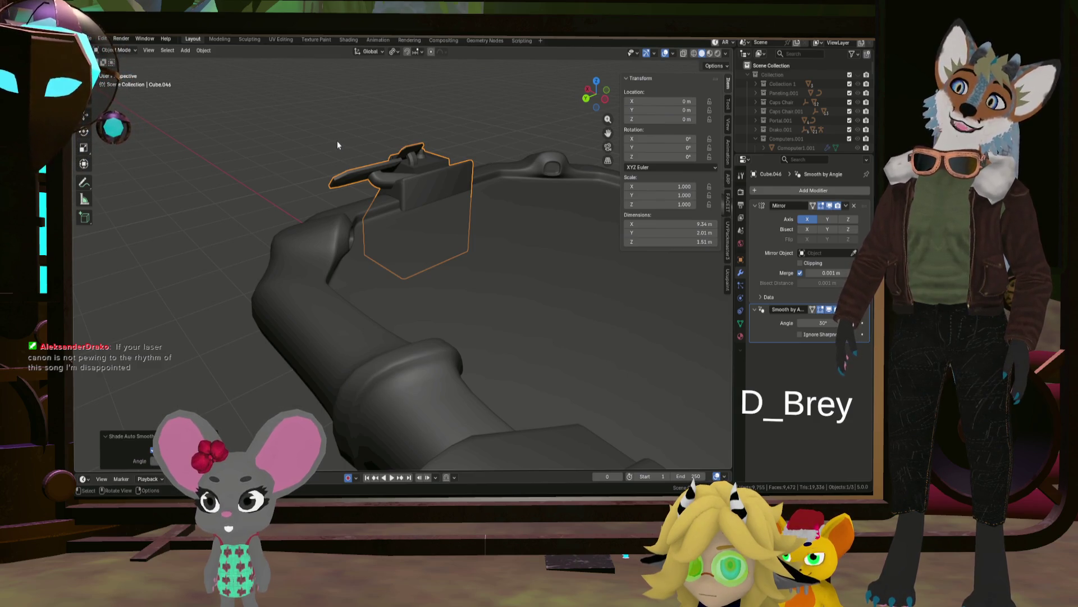
Orbit out around the ring to a low side view.
scroll(478, 263, "down", 5)
mouse_move(478, 263)
middle_mouse_down()
mouse_move(525, 297)
mouse_move(445, 291)
mouse_move(512, 264)
mouse_move(467, 304)
middle_mouse_up()
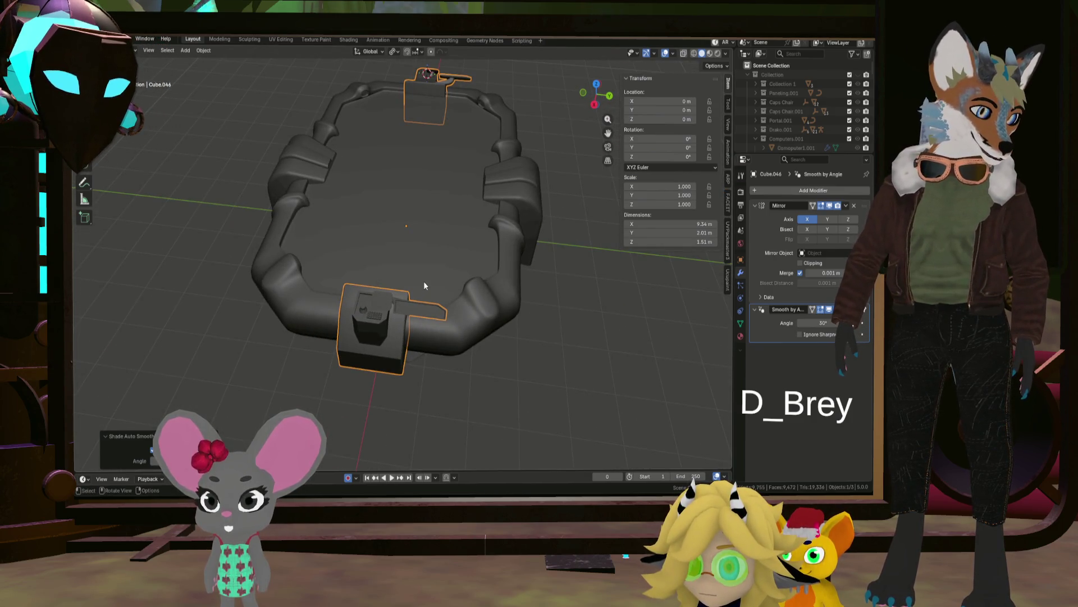
mouse_move(424, 286)
middle_mouse_down()
mouse_move(490, 295)
mouse_move(507, 274)
mouse_move(376, 282)
mouse_move(365, 242)
mouse_move(299, 247)
mouse_move(363, 271)
mouse_move(351, 275)
mouse_move(419, 323)
mouse_move(382, 293)
mouse_move(487, 283)
mouse_move(402, 246)
mouse_move(437, 206)
mouse_move(426, 281)
mouse_move(387, 265)
mouse_move(463, 301)
mouse_move(355, 262)
mouse_move(471, 273)
middle_mouse_up()
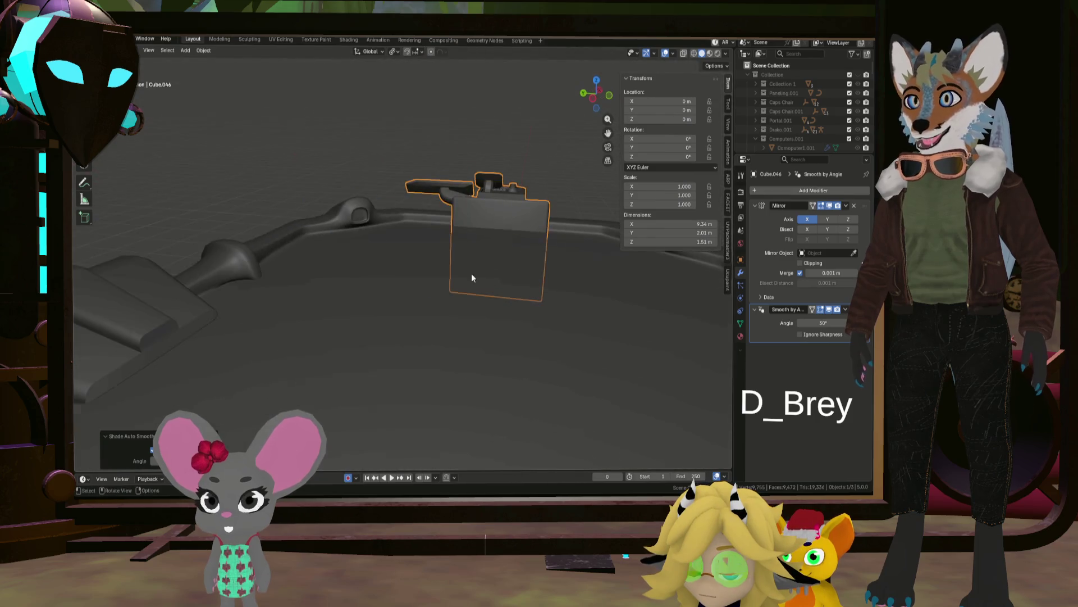
scroll(568, 316, "down", 10)
scroll(561, 341, "up", 15)
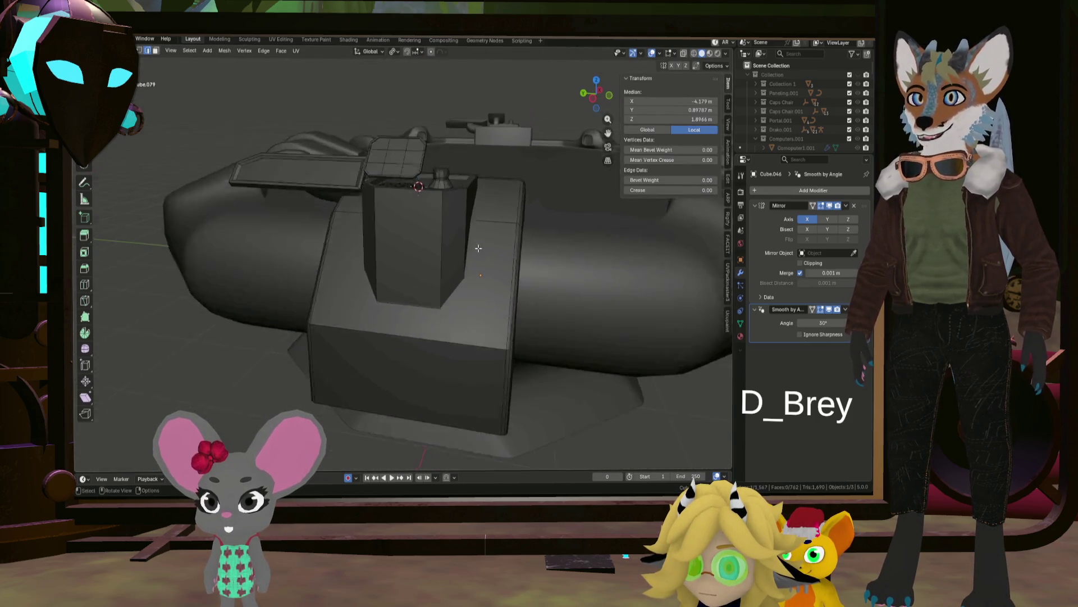
Enter Edit Mode on the console and add a UV sphere from the Add Mesh menu.
key("Tab")
mouse_move(396, 225)
middle_mouse_down()
mouse_move(449, 284)
mouse_move(478, 284)
mouse_move(549, 245)
mouse_move(363, 245)
mouse_move(520, 274)
mouse_move(487, 273)
mouse_move(506, 326)
middle_mouse_up()
scroll(456, 295, "down", 4)
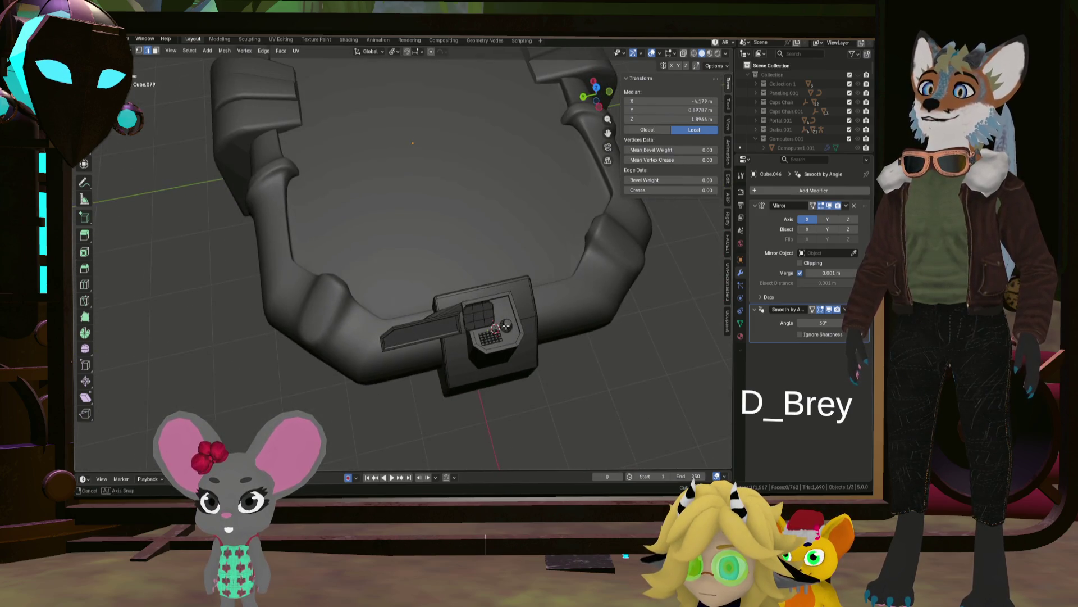
mouse_move(532, 290)
middle_mouse_down("shift")
mouse_move(503, 310)
mouse_move(527, 328)
middle_mouse_up("shift")
scroll(504, 306, "down", 3)
scroll(527, 328, "up", 3)
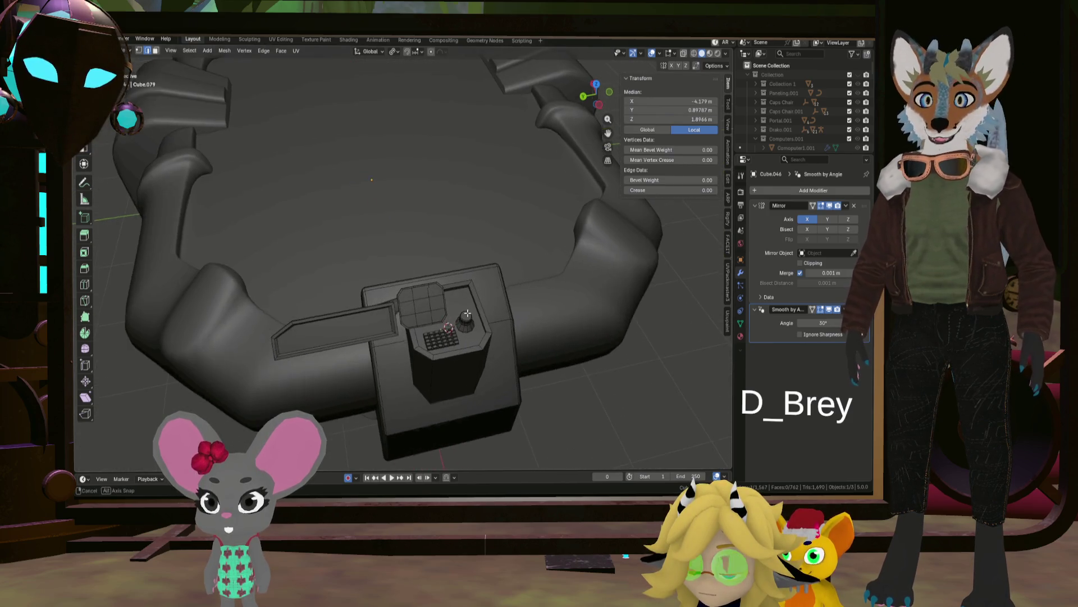
key("shift+a")
left_click(467, 316)
type("12")
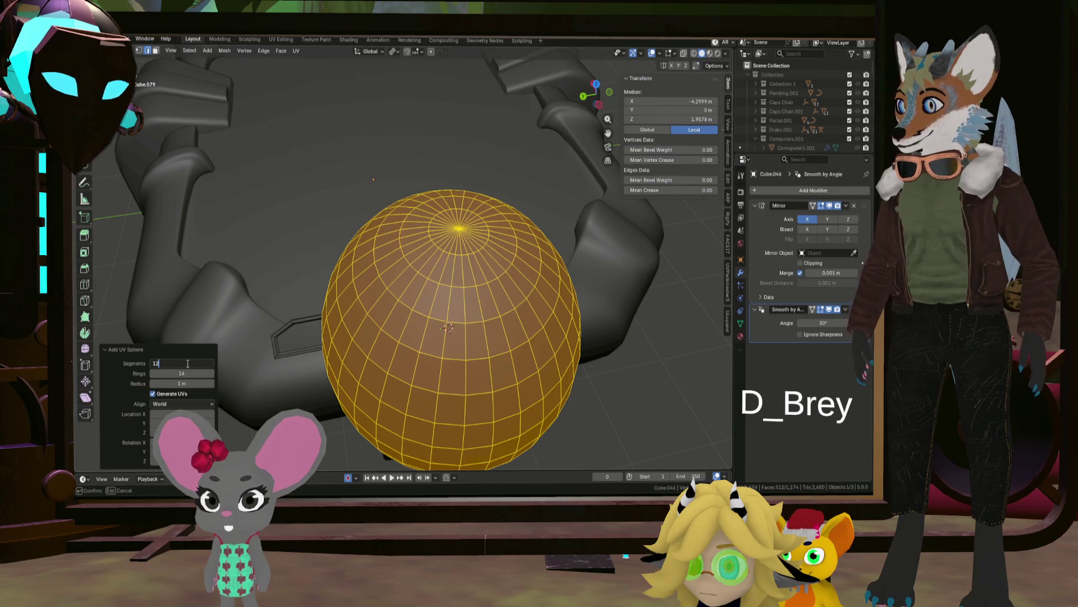
Give the sphere 12 segments and 8 rings, then scale it down to a small dome.
key("Return")
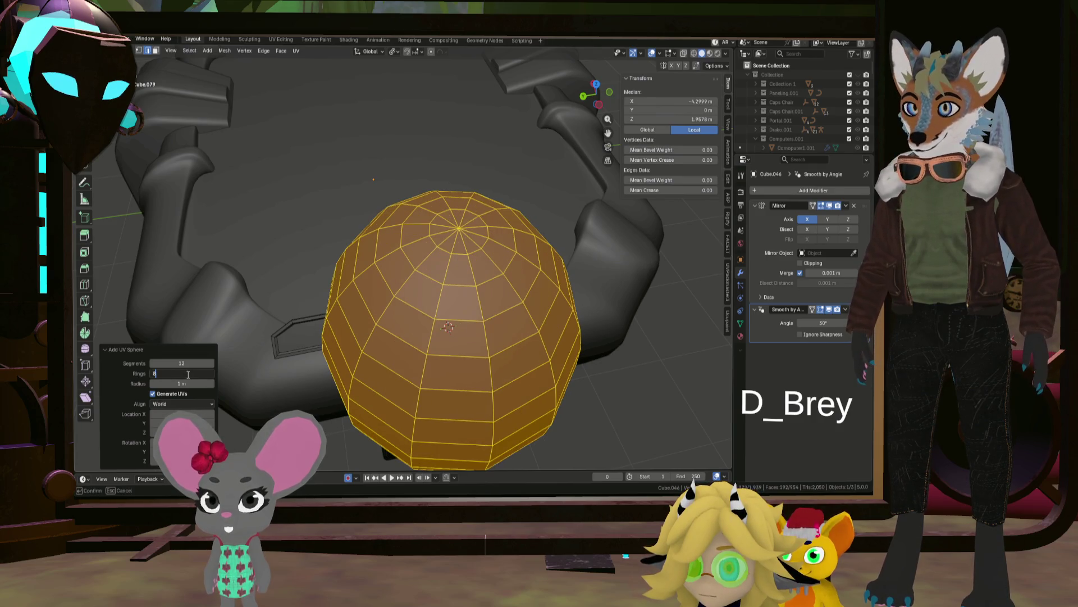
key("Return")
scroll(449, 309, "down", 5)
middle_click_drag(483, 281, 503, 322)
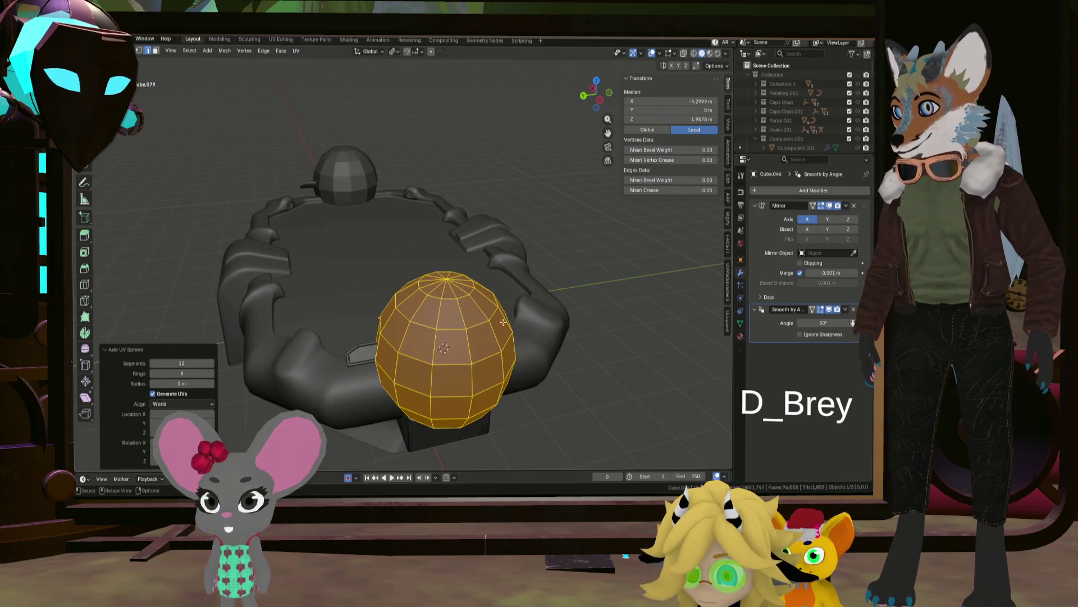
key("s")
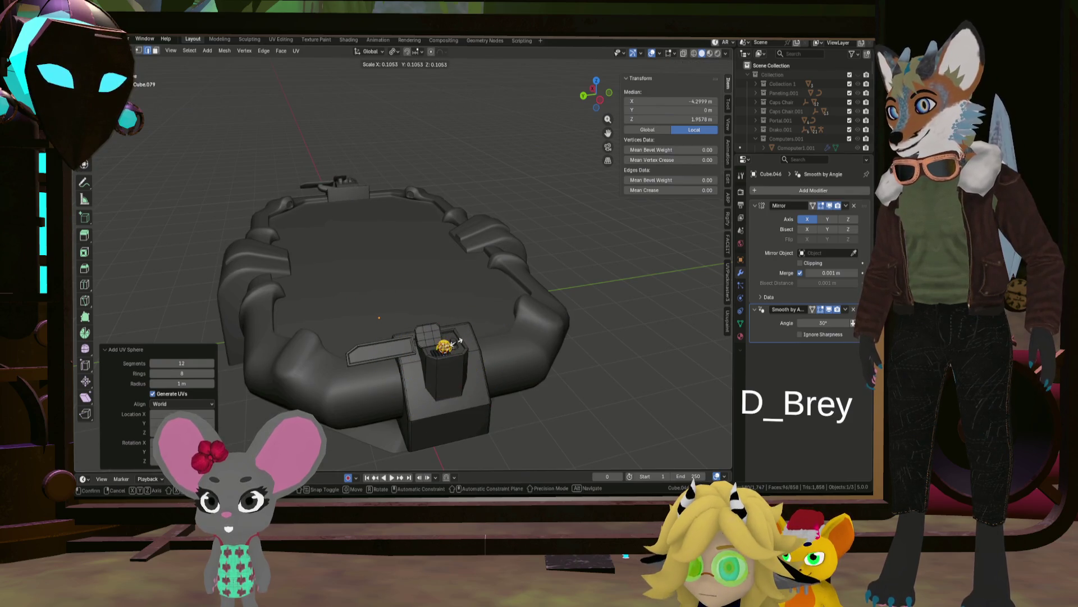
left_click(460, 341)
scroll(459, 341, "up", 6)
mouse_move(459, 341)
middle_mouse_down()
mouse_move(414, 346)
mouse_move(416, 368)
mouse_move(438, 341)
middle_mouse_up()
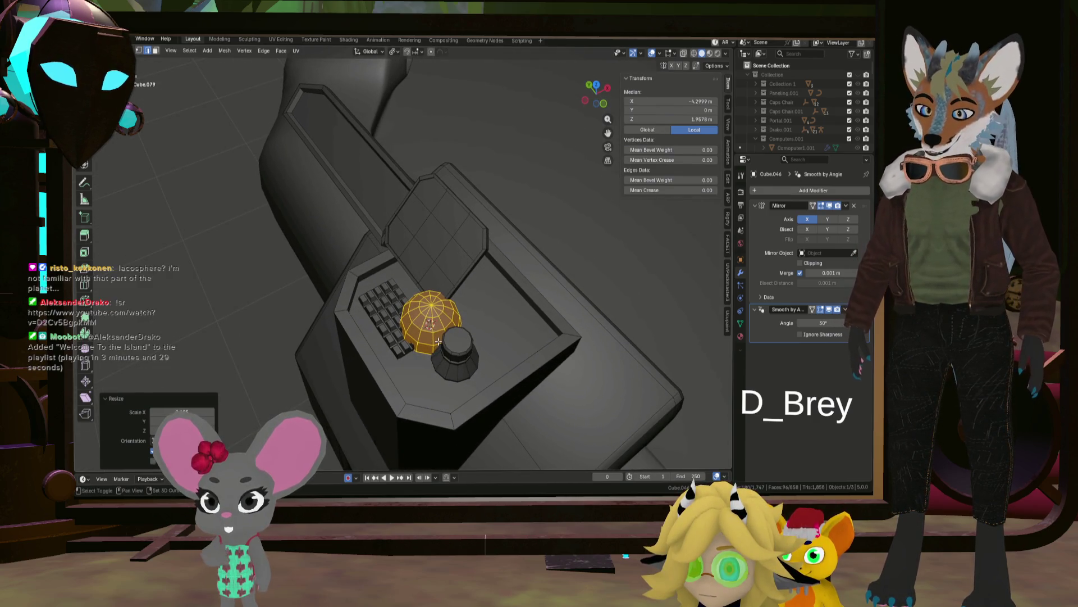
Toggle the see-through wireframe view, then return to solid shading.
key("shift+z")
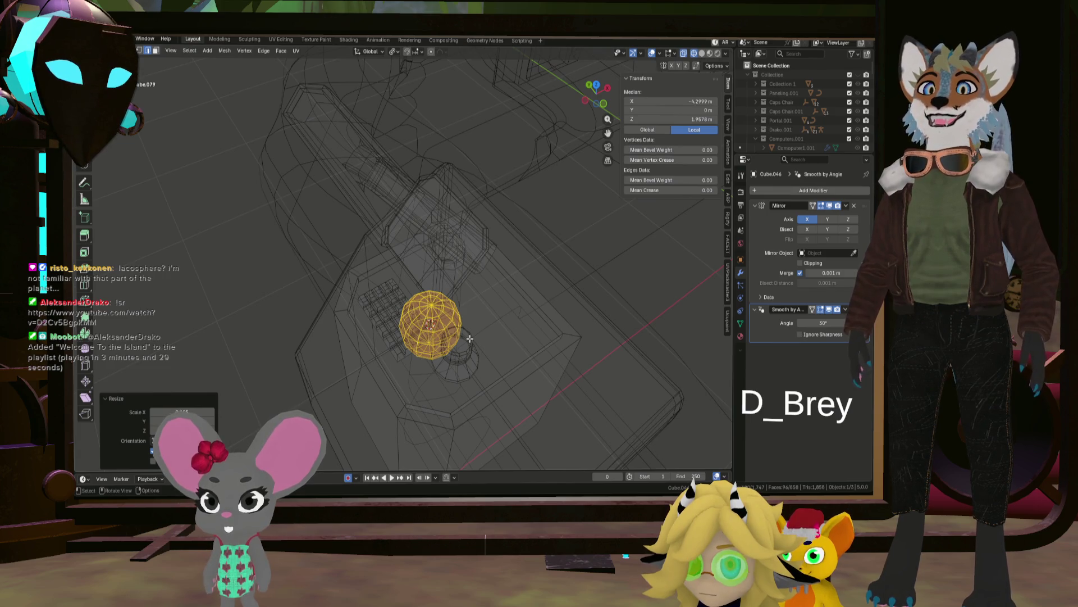
left_click(708, 55)
left_click(702, 54)
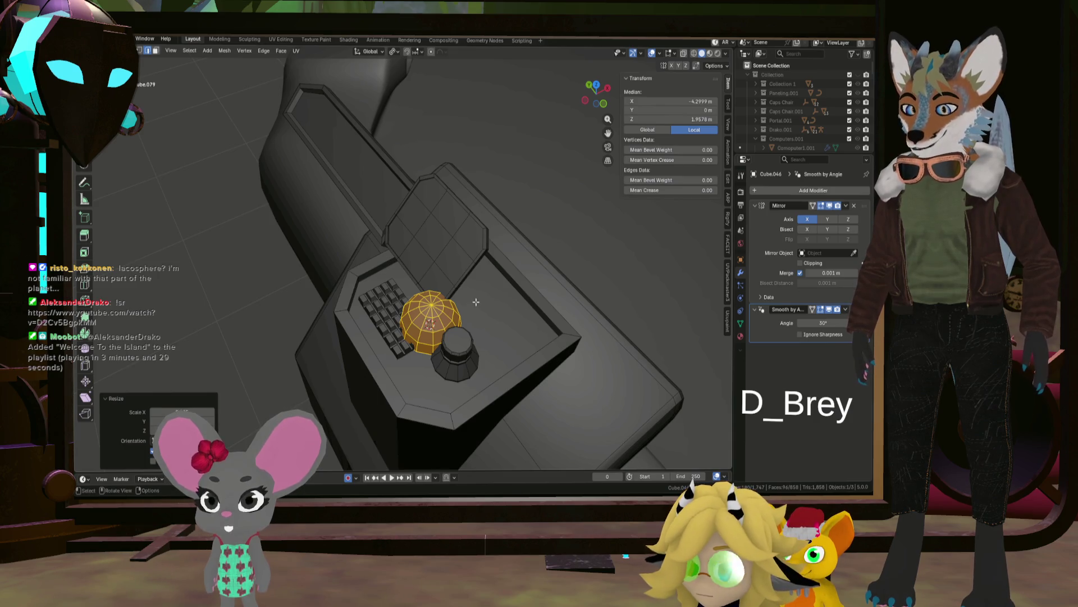
Move the dome across the console deck in the XY plane, keeping its height.
key("g")
key("shift+z")
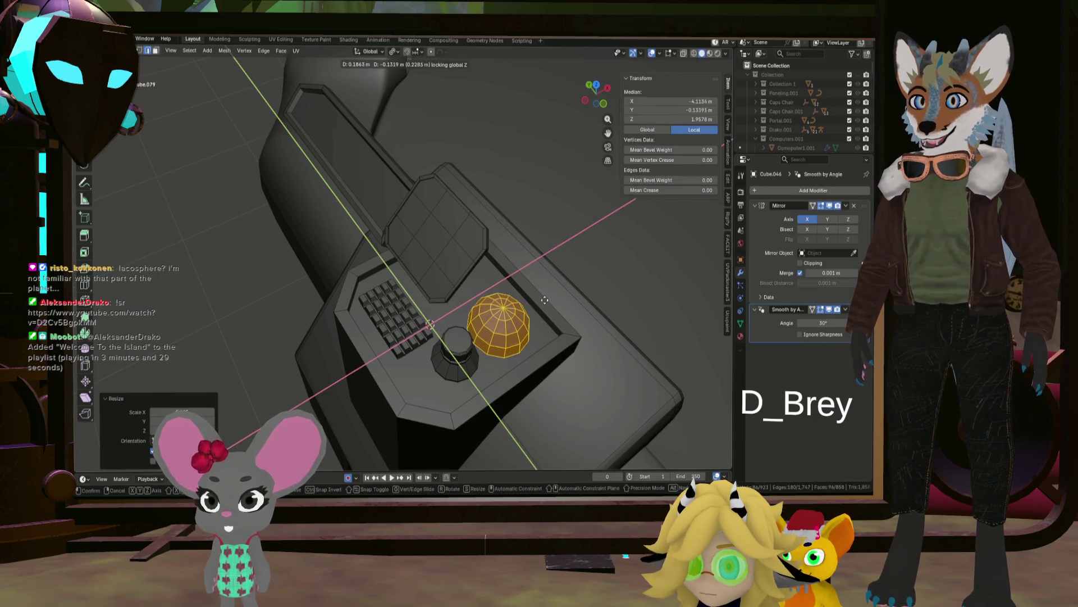
left_click(547, 290)
mouse_move(546, 290)
middle_mouse_down()
mouse_move(552, 251)
mouse_move(548, 280)
middle_mouse_up()
Deselect everything and select three face rings on the dome's lower part.
key("alt+a")
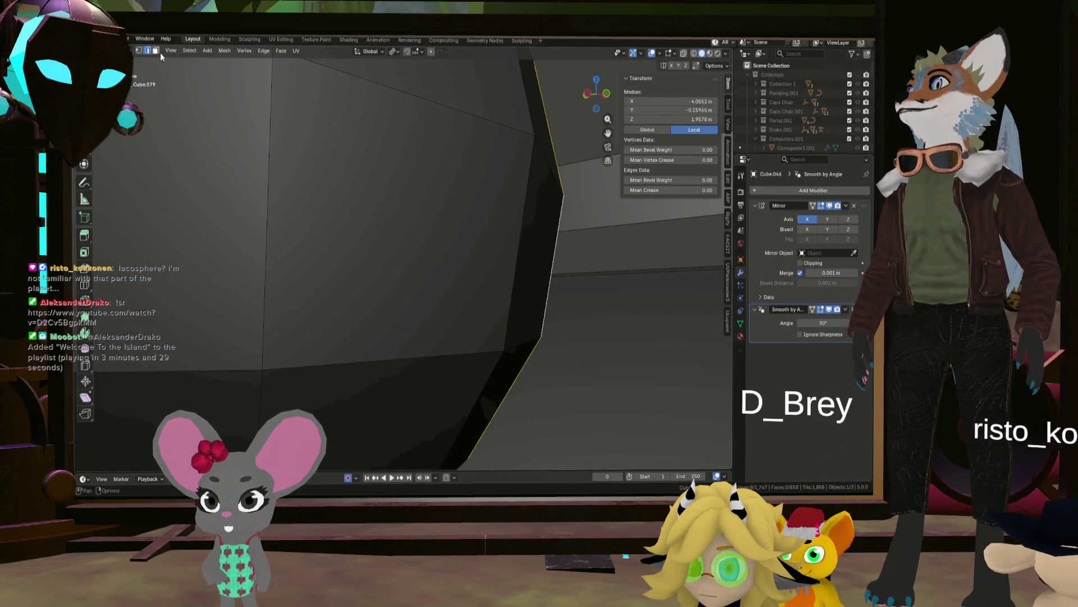
left_click(405, 181, "alt")
middle_click_drag(405, 180, 528, 223)
left_click(526, 216, "alt+shift")
left_click(462, 280, "alt+shift")
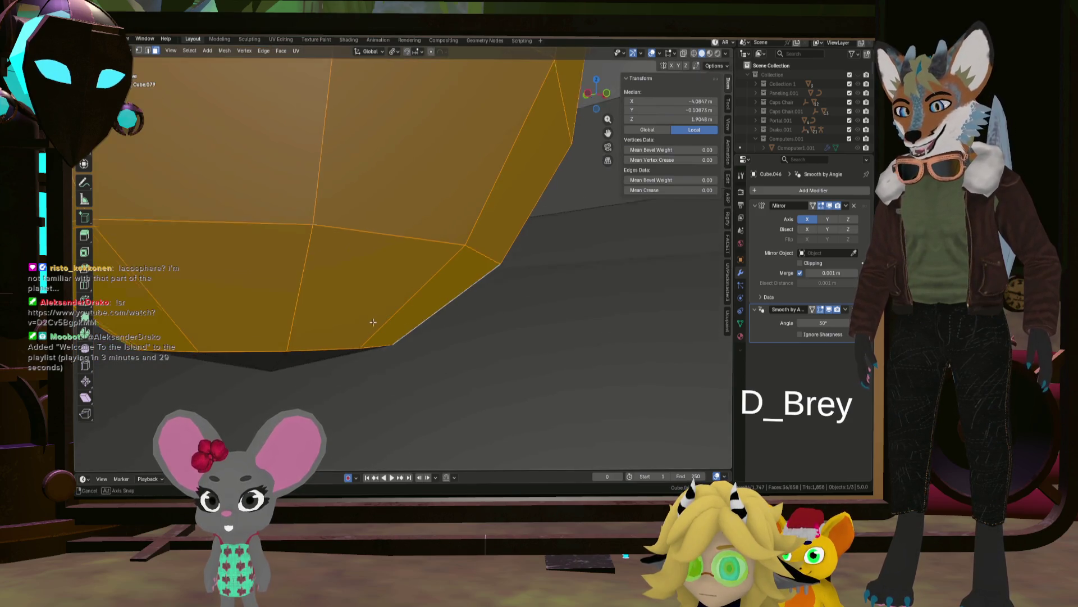
middle_click_drag(373, 319, 342, 372)
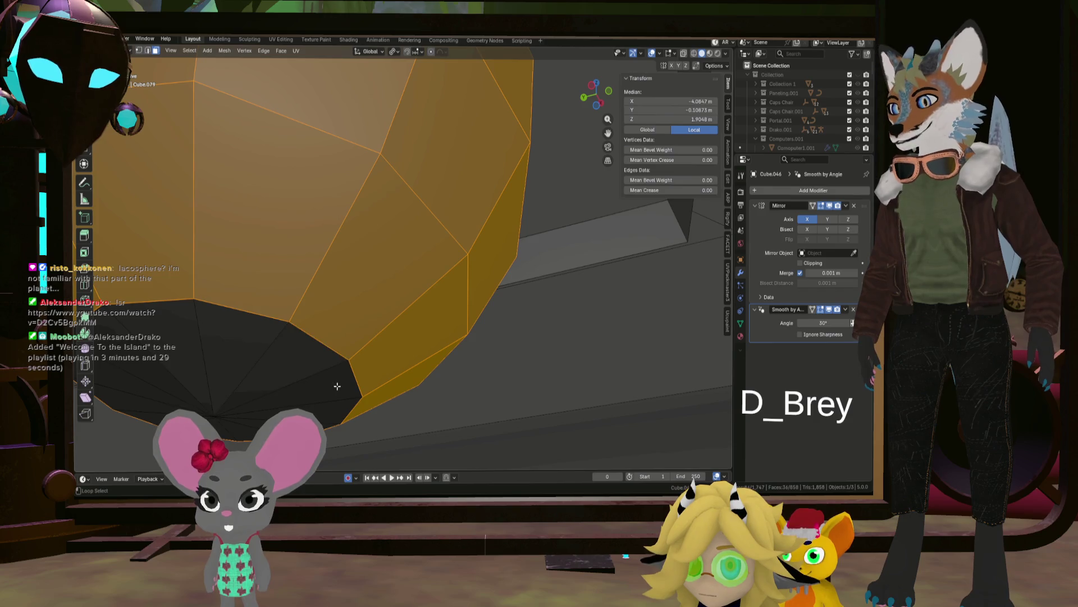
Add the seven remaining bottom faces of the dome to the selection.
left_click(247, 386, "shift")
left_click(232, 347, "shift")
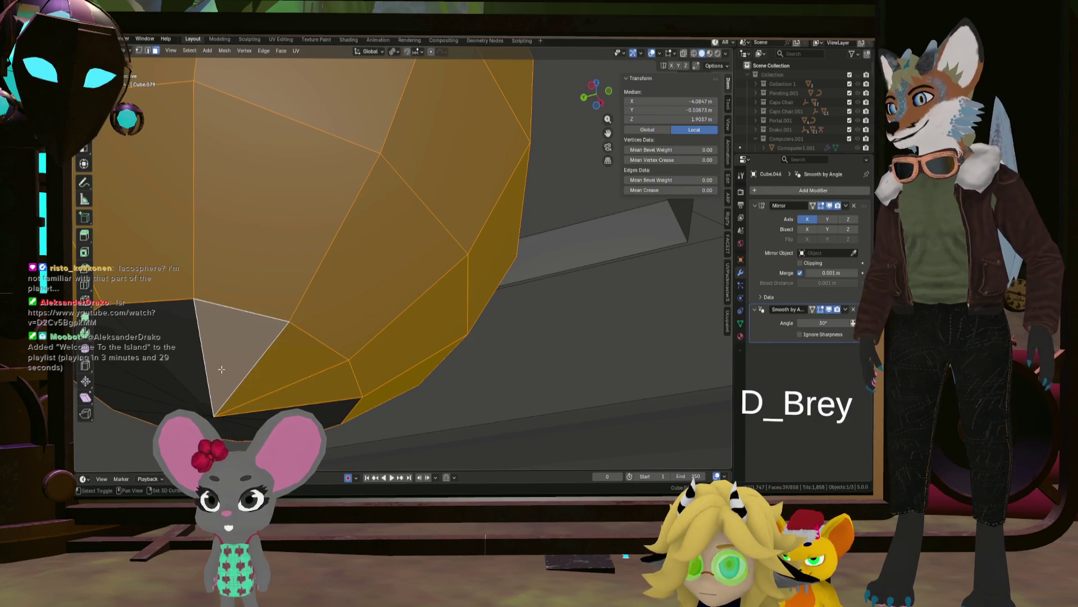
left_click(171, 353, "shift")
left_click(134, 363, "shift")
left_click(167, 402, "shift")
left_click(168, 410, "shift")
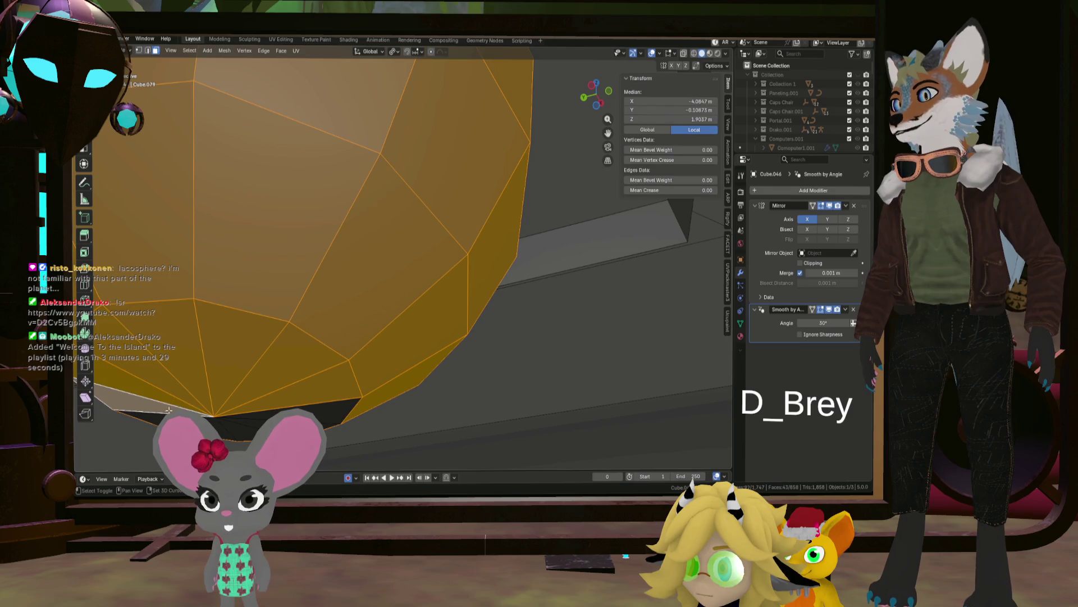
left_click(226, 430, "shift")
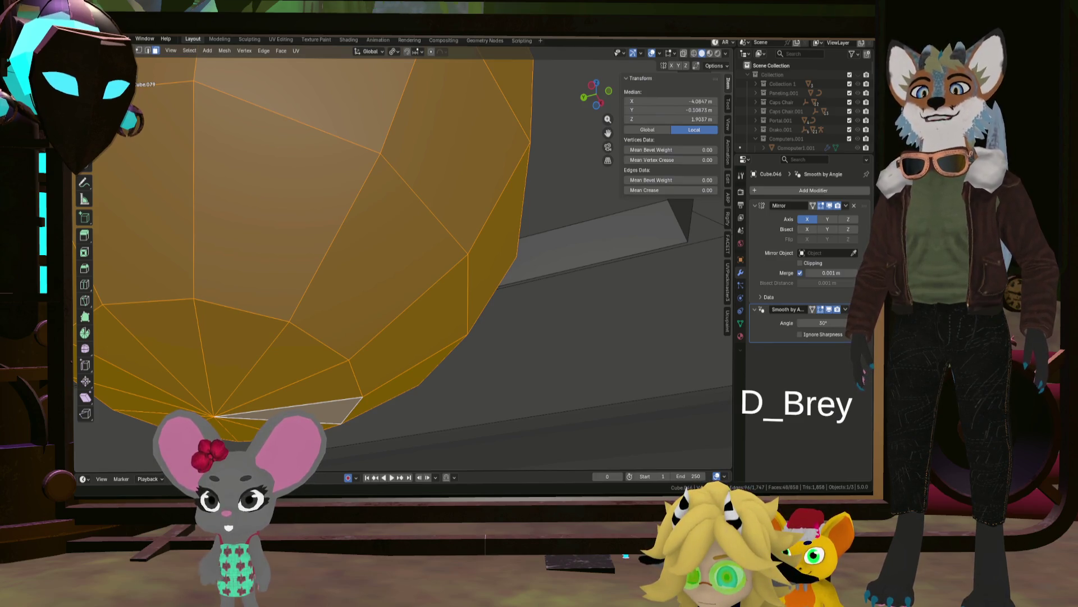
scroll(415, 306, "down", 3)
mouse_move(387, 301)
middle_mouse_down()
mouse_move(397, 303)
mouse_move(386, 284)
mouse_move(389, 318)
mouse_move(384, 227)
middle_mouse_up()
scroll(384, 227, "up", 5)
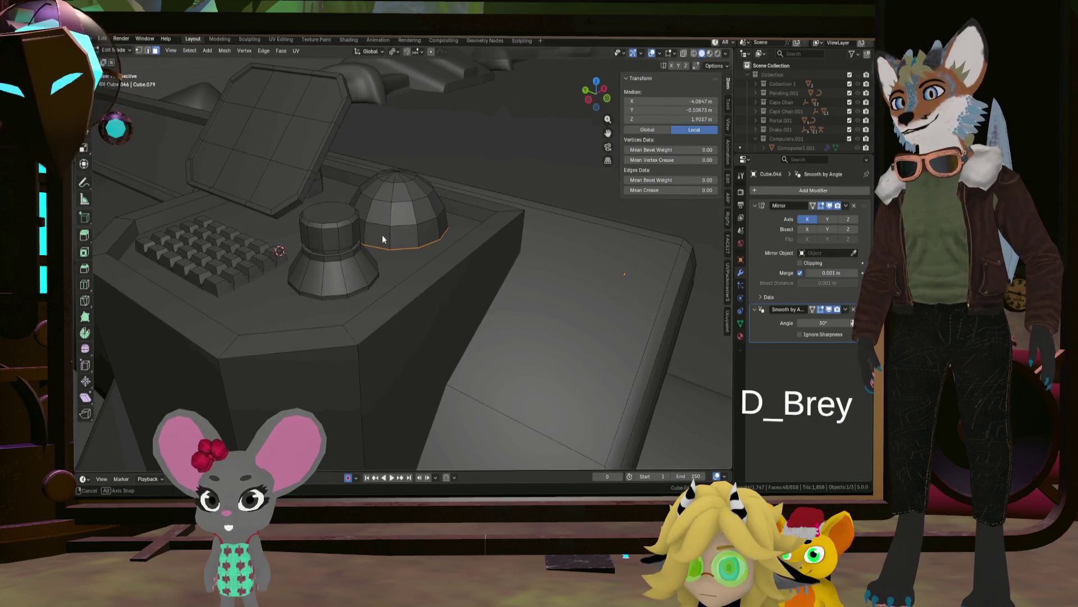
Delete the selected dome faces.
key("x")
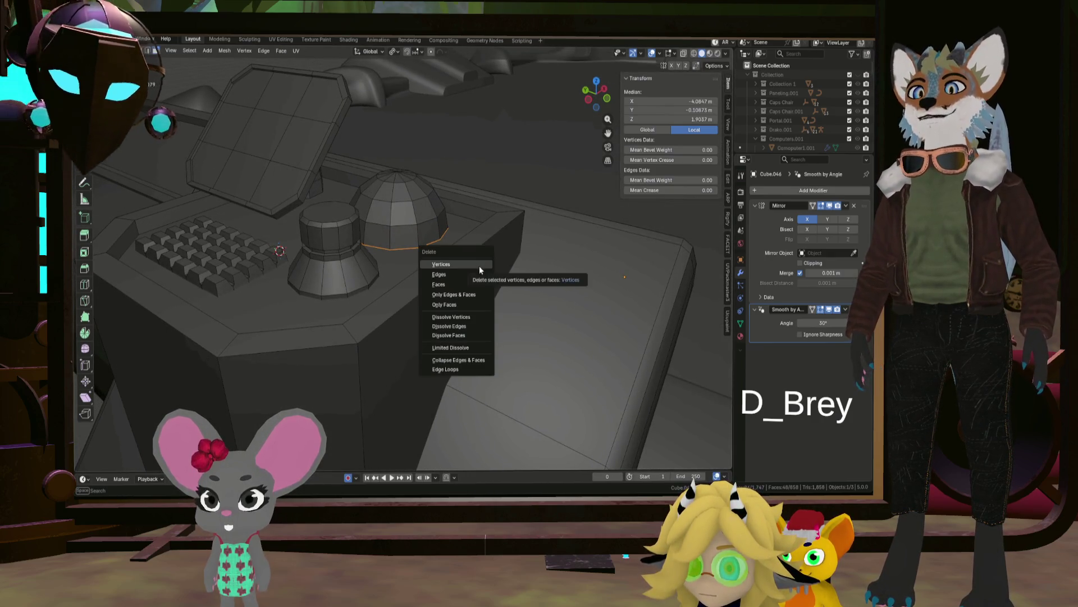
left_click(474, 284)
scroll(353, 201, "up", 3)
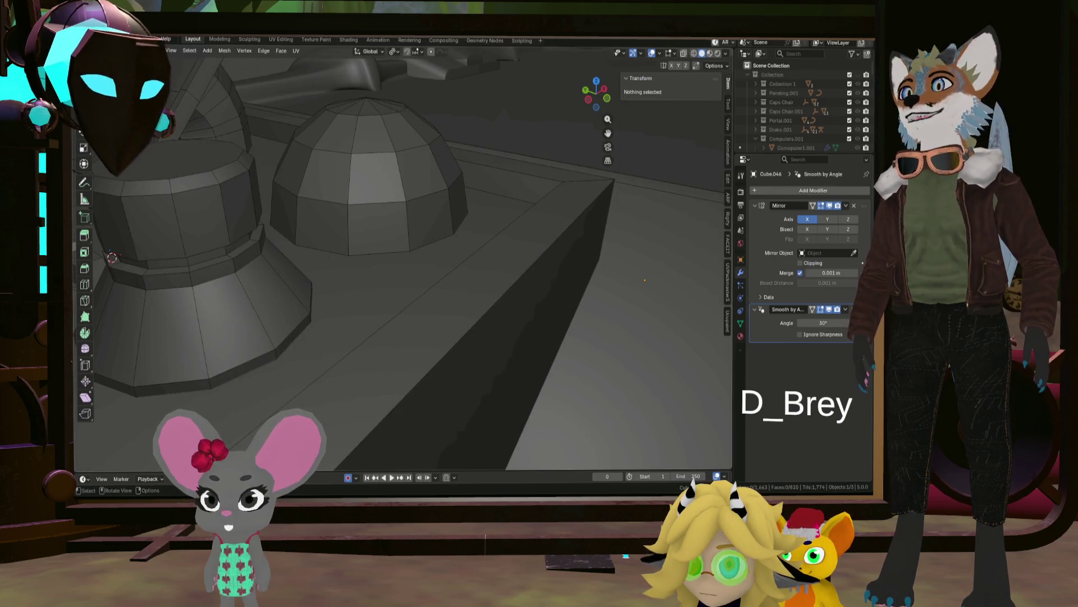
Select the dome's open bottom edge loop and extrude it.
left_click(428, 246, "alt")
middle_click(427, 246, "alt")
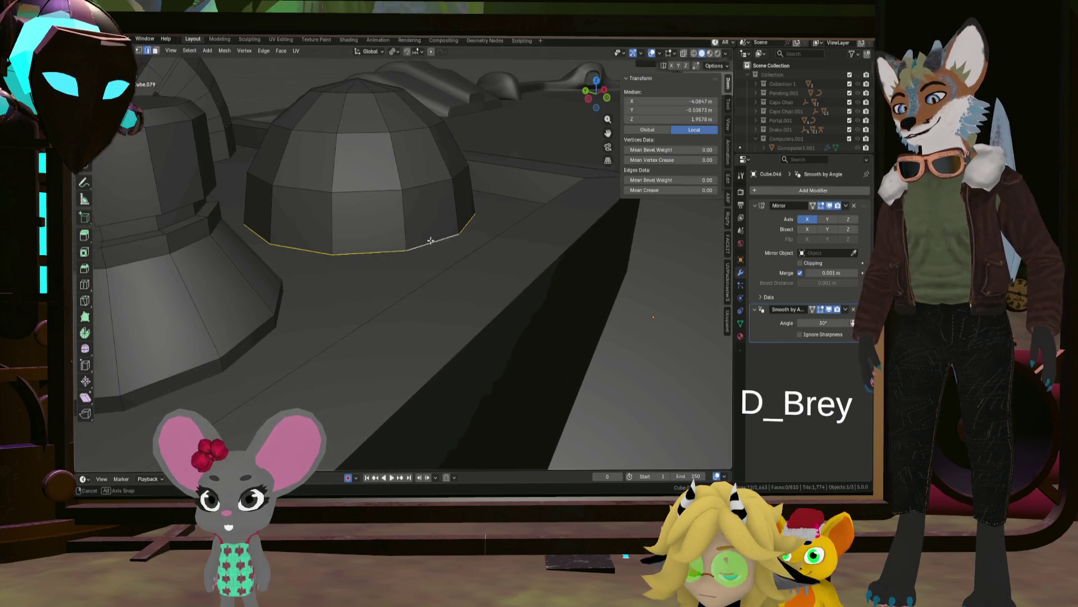
key("g")
left_click(446, 262)
mouse_move(445, 262)
middle_mouse_down()
mouse_move(455, 332)
mouse_move(470, 283)
middle_mouse_up()
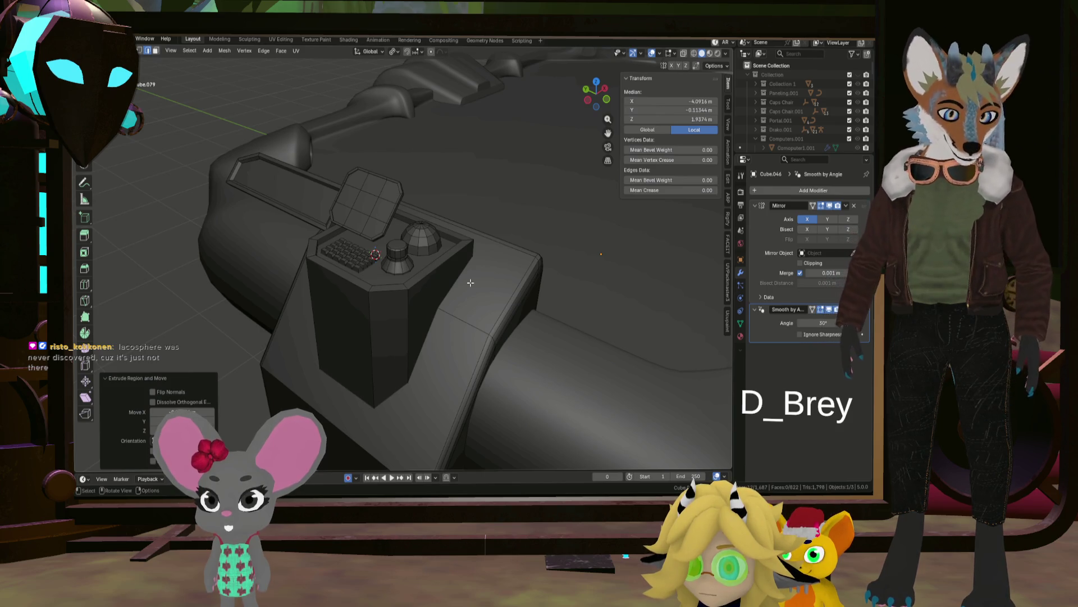
scroll(434, 298, "up", 6)
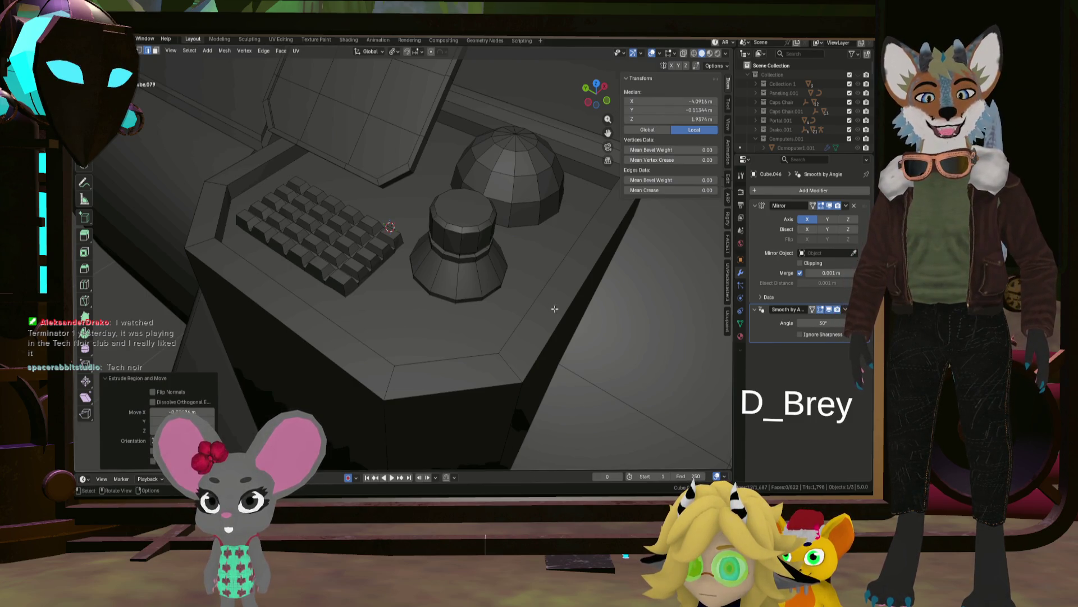
scroll(554, 308, "down", 10)
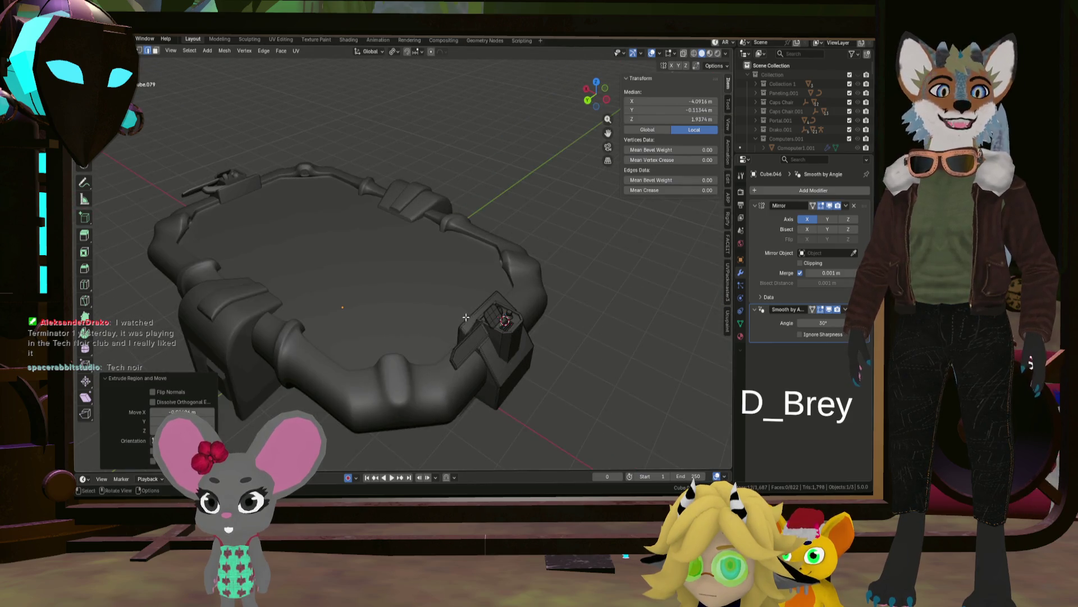
mouse_move(466, 318)
middle_mouse_down()
mouse_move(502, 317)
mouse_move(462, 328)
mouse_move(560, 338)
mouse_move(483, 292)
middle_mouse_up()
scroll(472, 280, "down", 5)
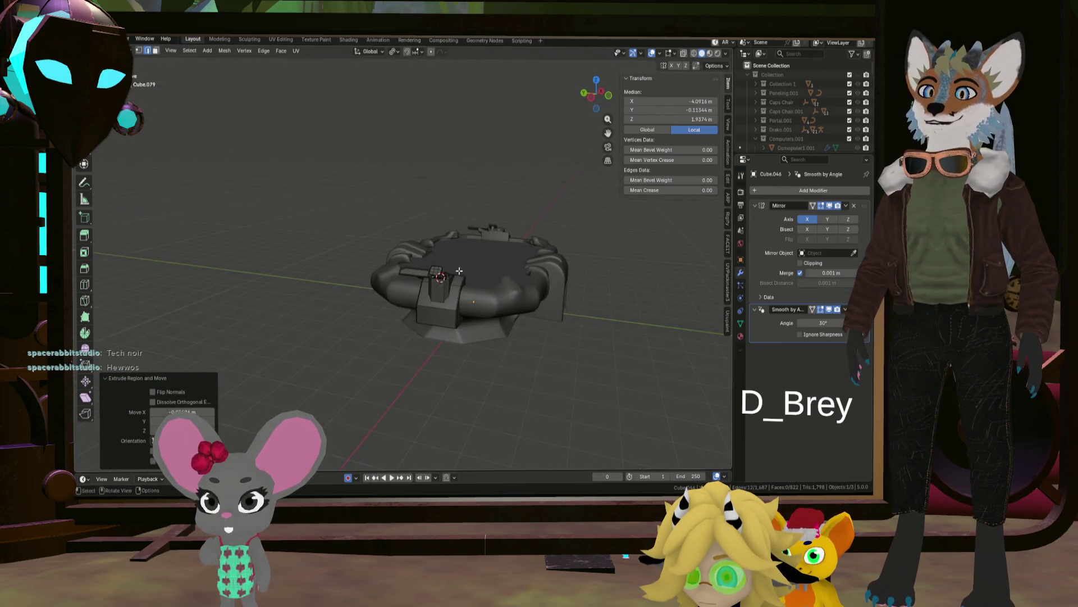
scroll(460, 271, "up", 3)
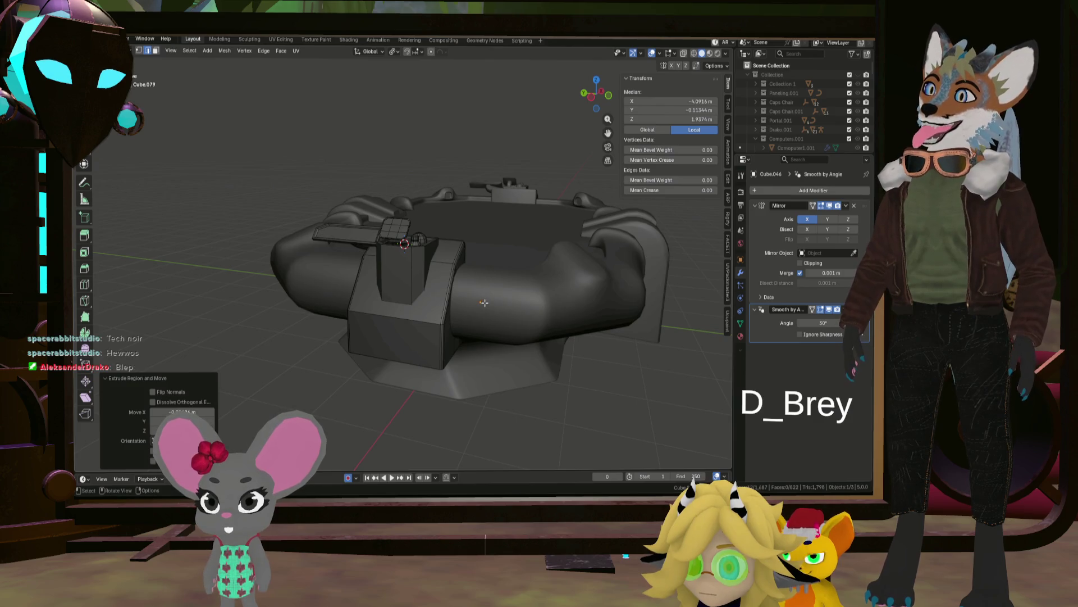
mouse_move(516, 323)
middle_mouse_down()
mouse_move(410, 325)
mouse_move(390, 311)
mouse_move(408, 335)
mouse_move(423, 311)
middle_mouse_up()
scroll(401, 326, "down", 4)
scroll(396, 317, "up", 5)
scroll(411, 334, "down", 3)
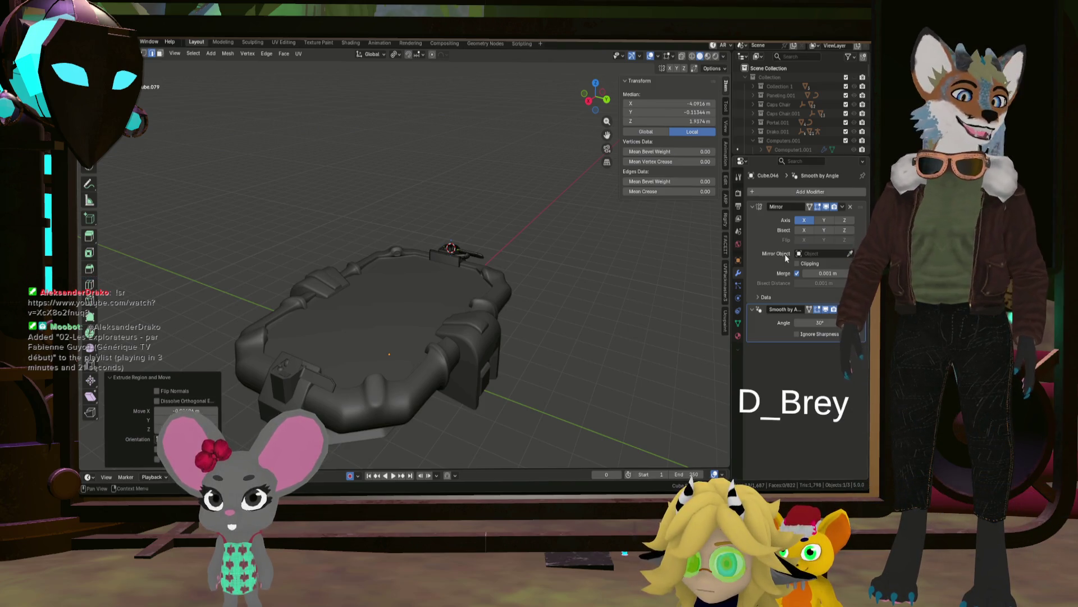
Unhide all objects from the Outliner and orbit toward the curved ribbed walls.
scroll(413, 275, "down", 8)
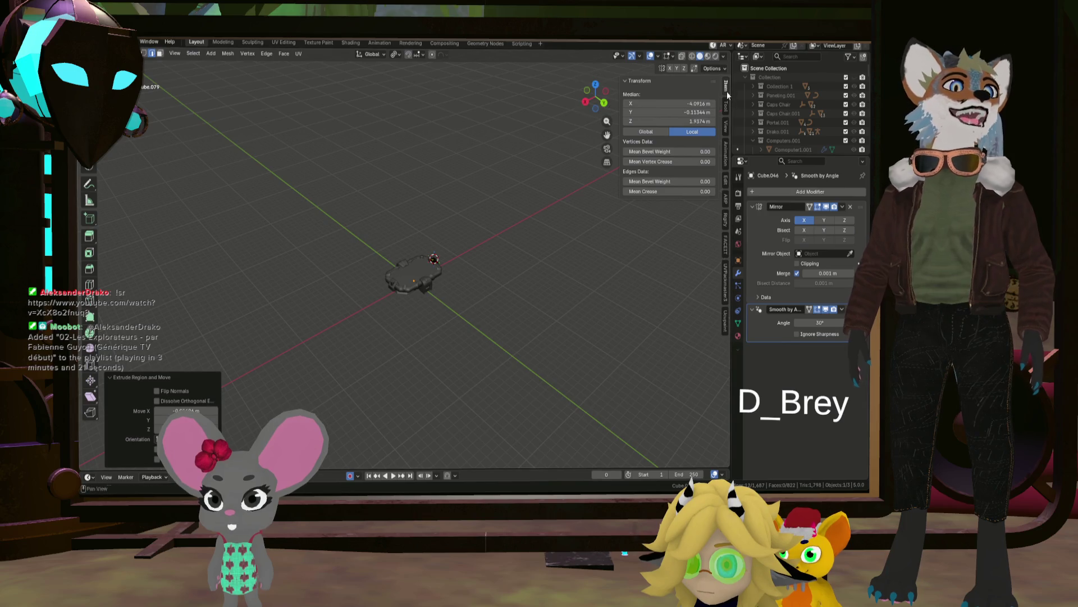
left_click(855, 79)
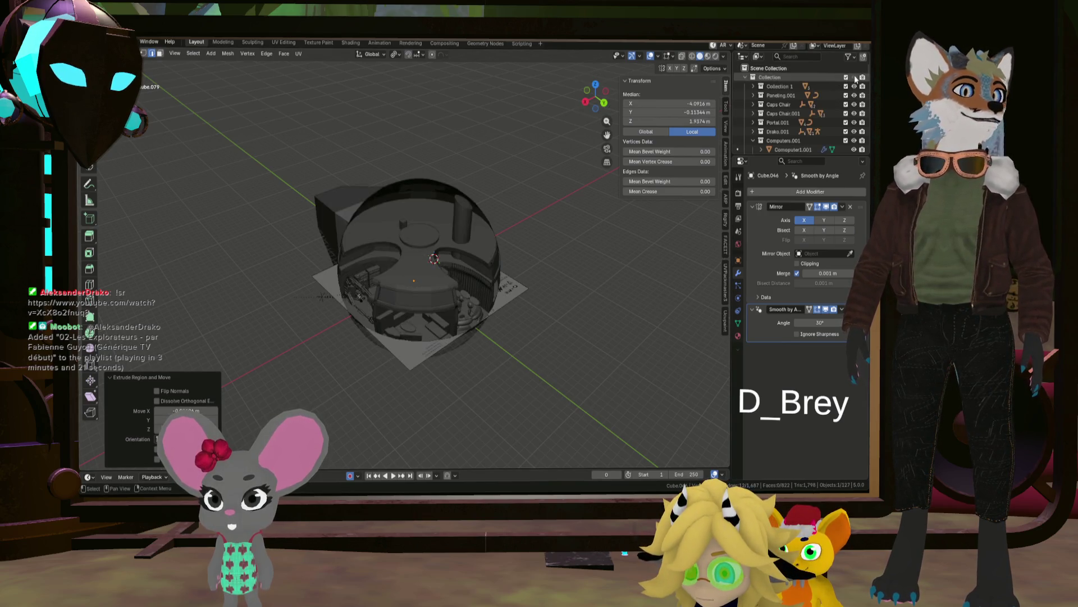
mouse_move(464, 290)
middle_mouse_down()
mouse_move(373, 332)
mouse_move(455, 330)
mouse_move(347, 265)
middle_mouse_up()
scroll(393, 315, "up", 10)
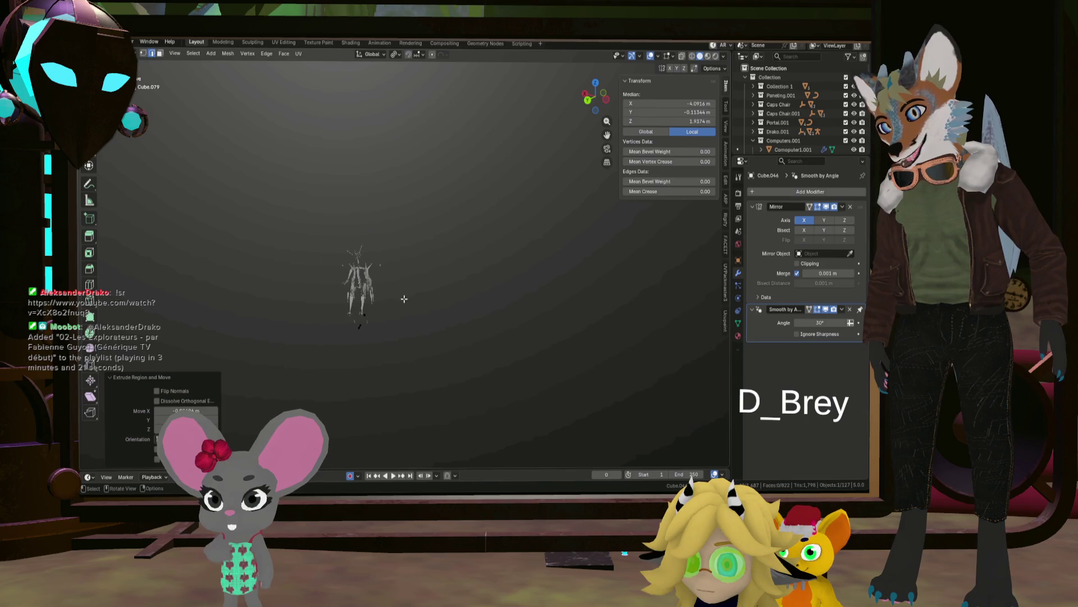
mouse_move(404, 298)
middle_mouse_down()
mouse_move(474, 187)
mouse_move(522, 224)
mouse_move(500, 231)
mouse_move(562, 196)
mouse_move(513, 274)
mouse_move(432, 286)
mouse_move(431, 244)
mouse_move(479, 247)
middle_mouse_up()
scroll(512, 275, "up", 5)
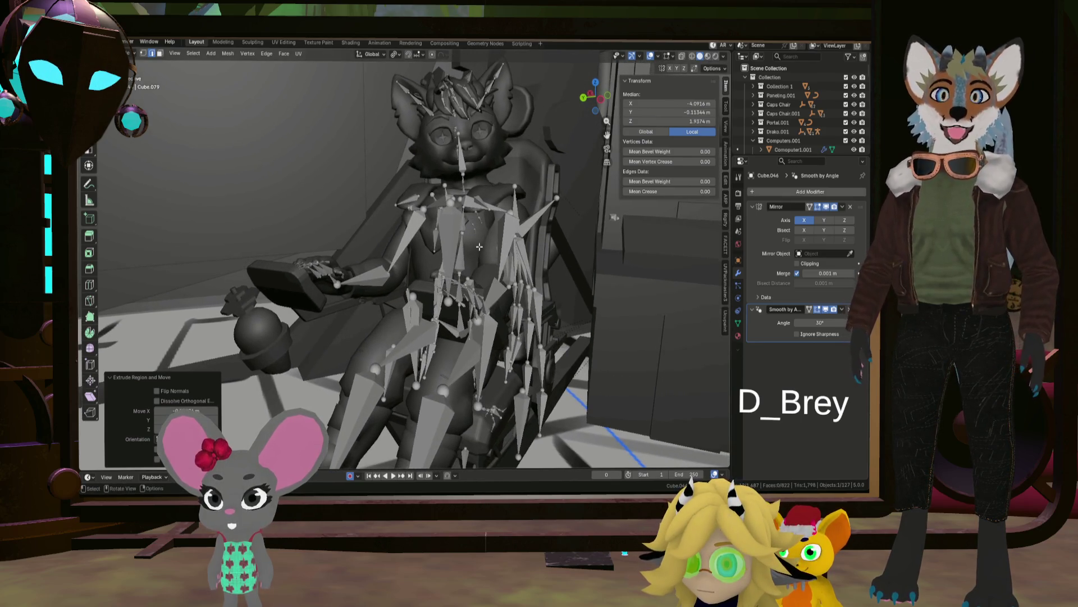
Orbit around the seated character, toggling Local View on and back off.
middle_click_drag(430, 271, 447, 280)
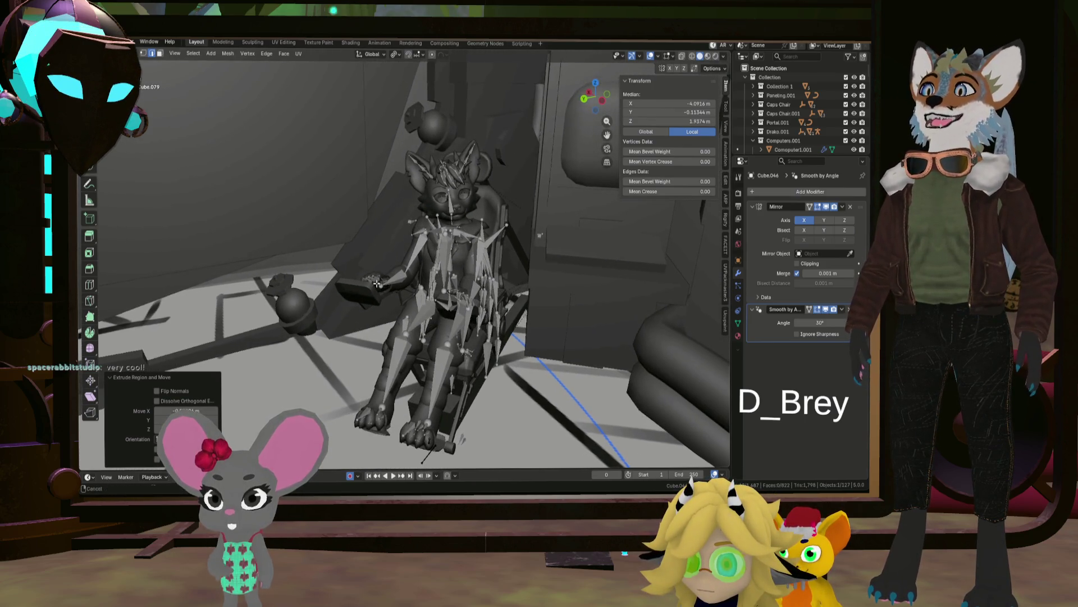
mouse_move(377, 284)
middle_mouse_down()
mouse_move(487, 292)
mouse_move(399, 286)
mouse_move(452, 285)
mouse_move(447, 297)
mouse_move(483, 264)
middle_mouse_up()
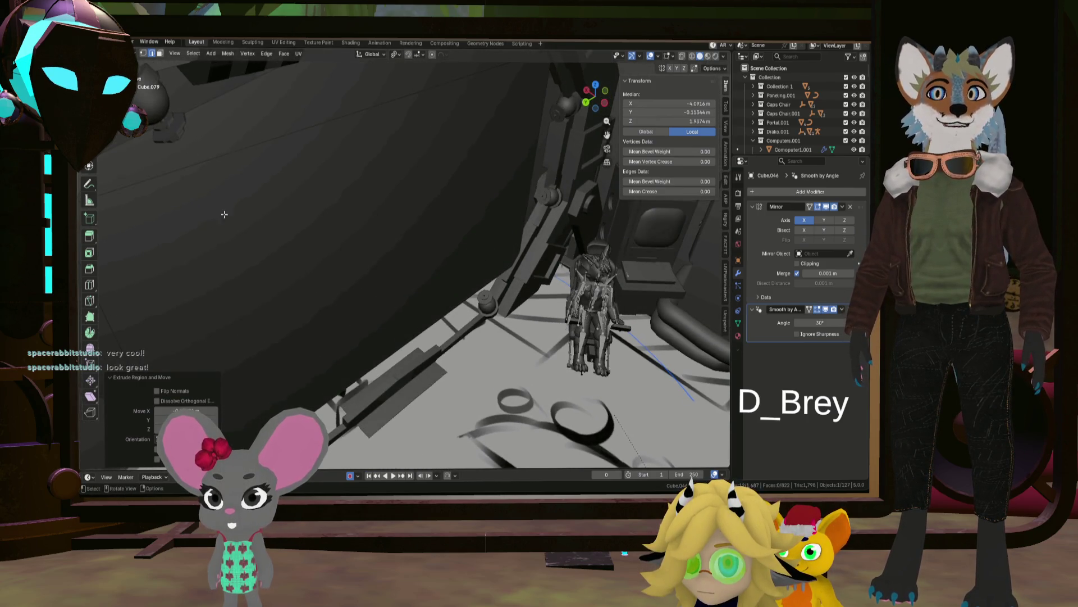
key("KP_Divide")
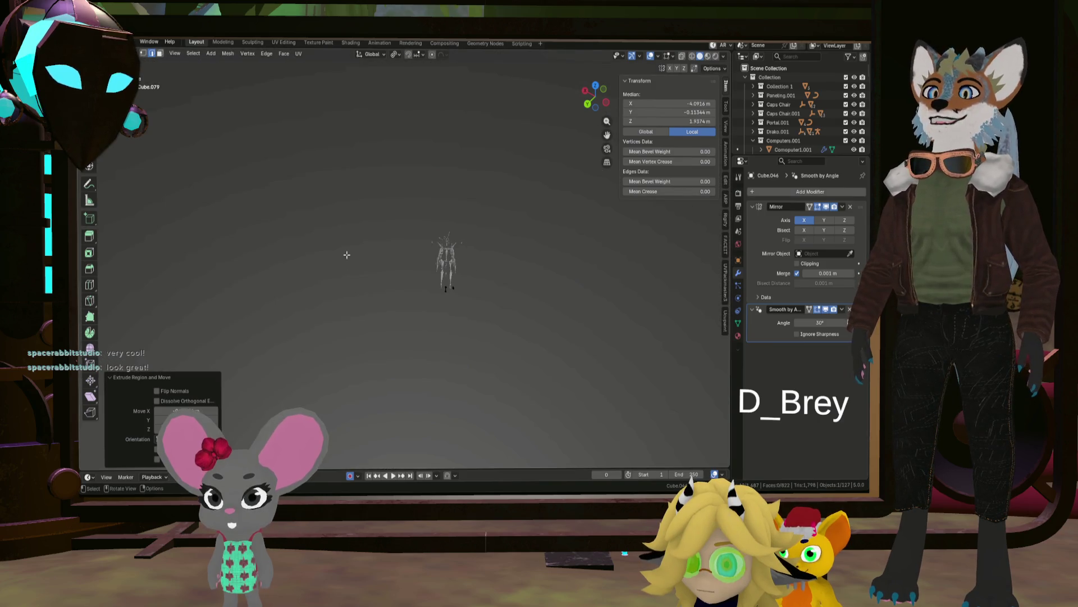
key("KP_Divide")
mouse_move(359, 256)
middle_mouse_down()
mouse_move(420, 259)
mouse_move(499, 218)
middle_mouse_up()
mouse_move(371, 186)
middle_mouse_down()
mouse_move(455, 348)
mouse_move(556, 315)
mouse_move(573, 275)
mouse_move(570, 301)
mouse_move(497, 308)
mouse_move(586, 335)
middle_mouse_up()
mouse_move(378, 279)
middle_mouse_down()
mouse_move(392, 274)
mouse_move(433, 310)
mouse_move(429, 259)
middle_mouse_up()
middle_click_drag(361, 239, 466, 293, "shift")
left_click(466, 292)
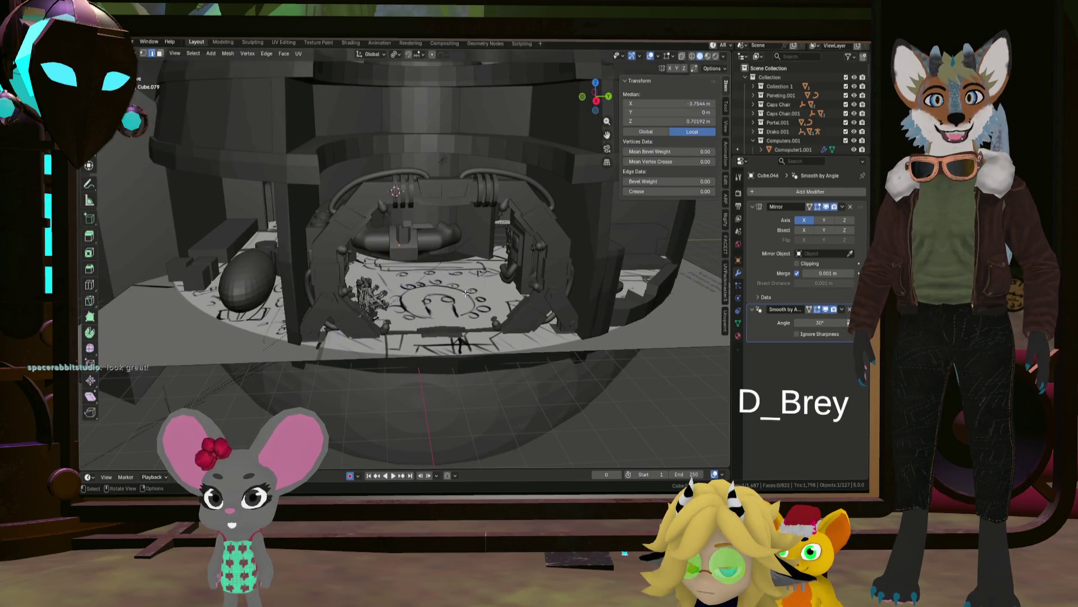
scroll(425, 244, "up", 5)
scroll(428, 270, "down", 8)
scroll(432, 294, "up", 3)
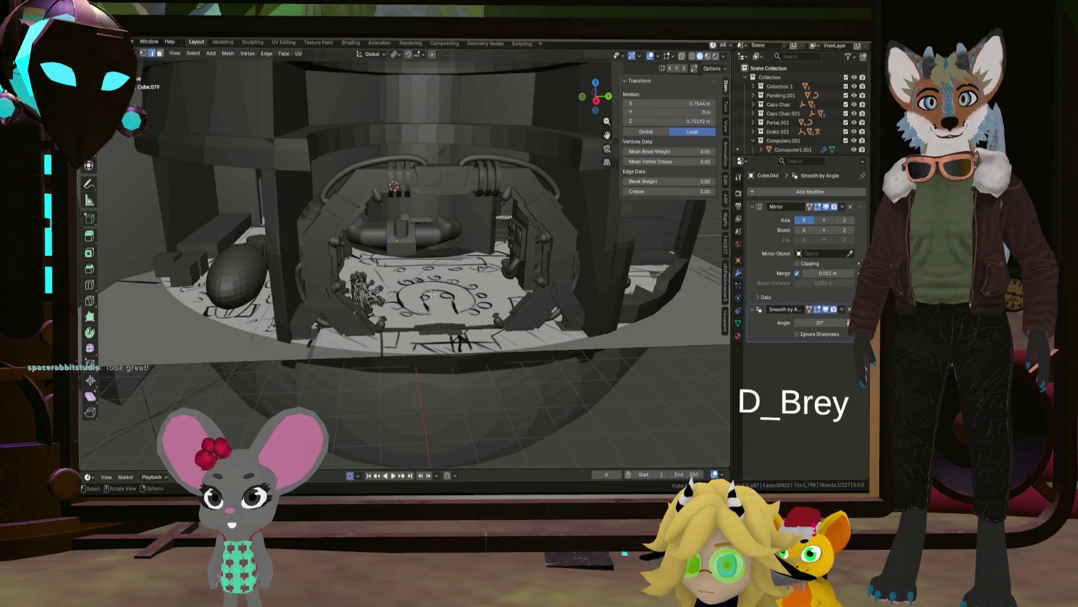
scroll(443, 300, "up", 5)
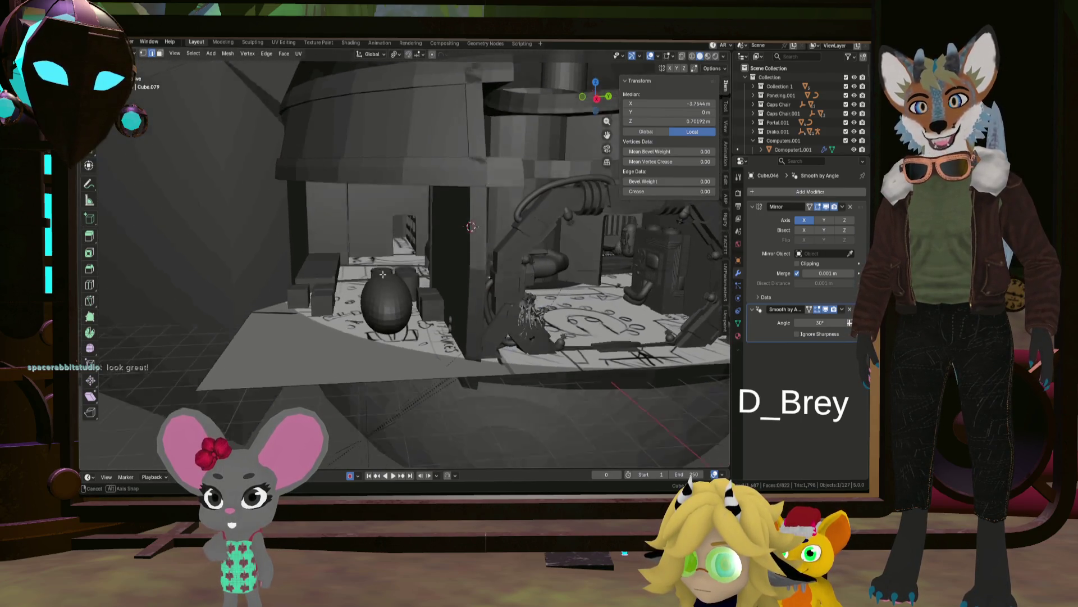
scroll(360, 238, "up", 4)
scroll(359, 238, "up", 6)
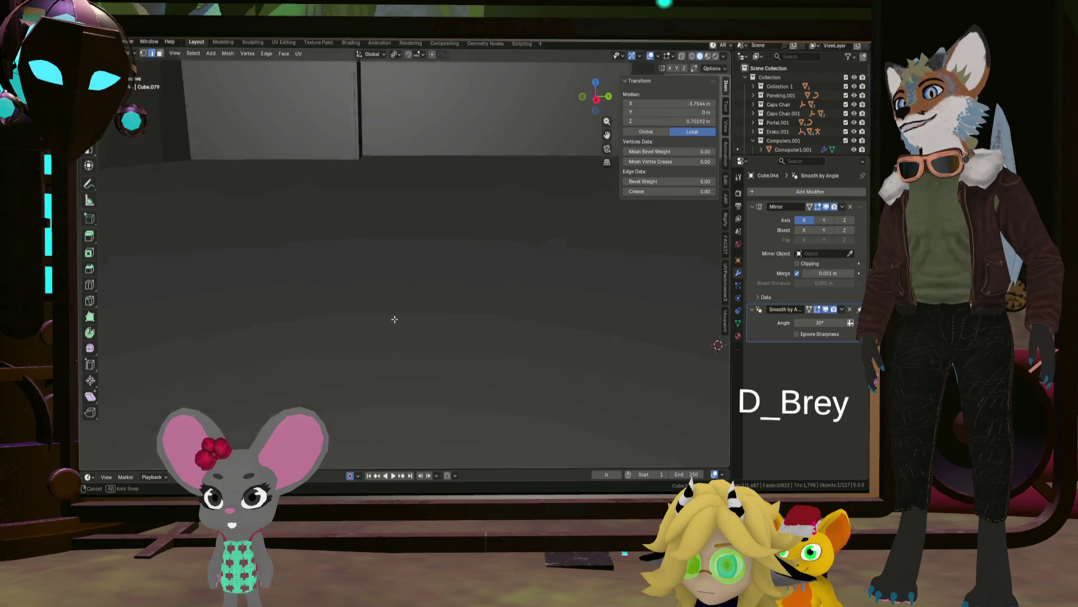
mouse_move(392, 315)
middle_mouse_down("shift")
mouse_move(423, 332)
mouse_move(447, 468)
middle_mouse_up("shift")
mouse_move(471, 400)
middle_mouse_down()
mouse_move(389, 376)
mouse_move(333, 388)
middle_mouse_up()
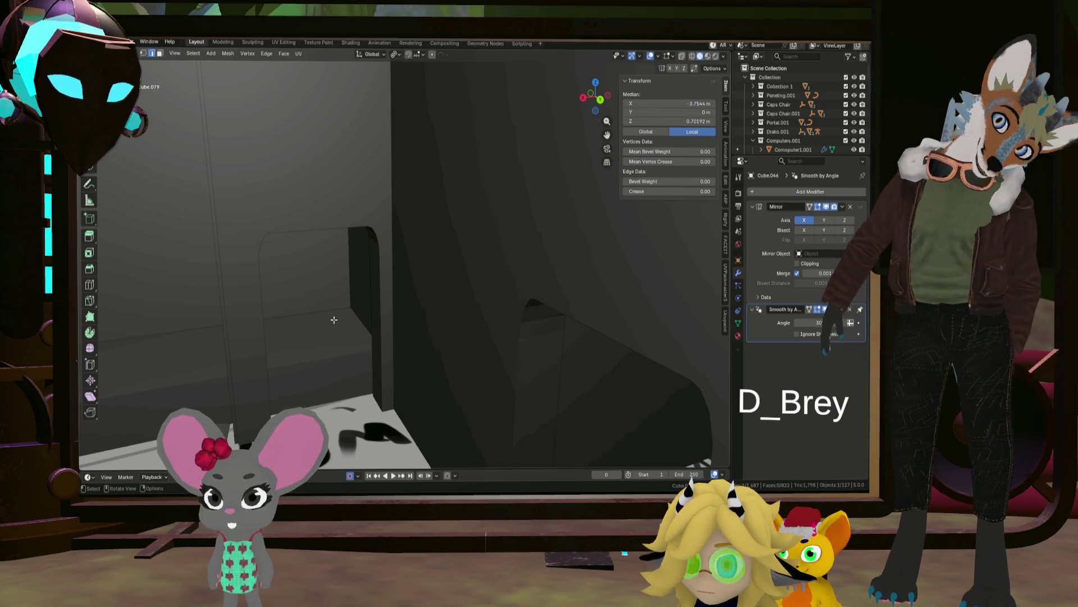
middle_click_drag(313, 301, 549, 319)
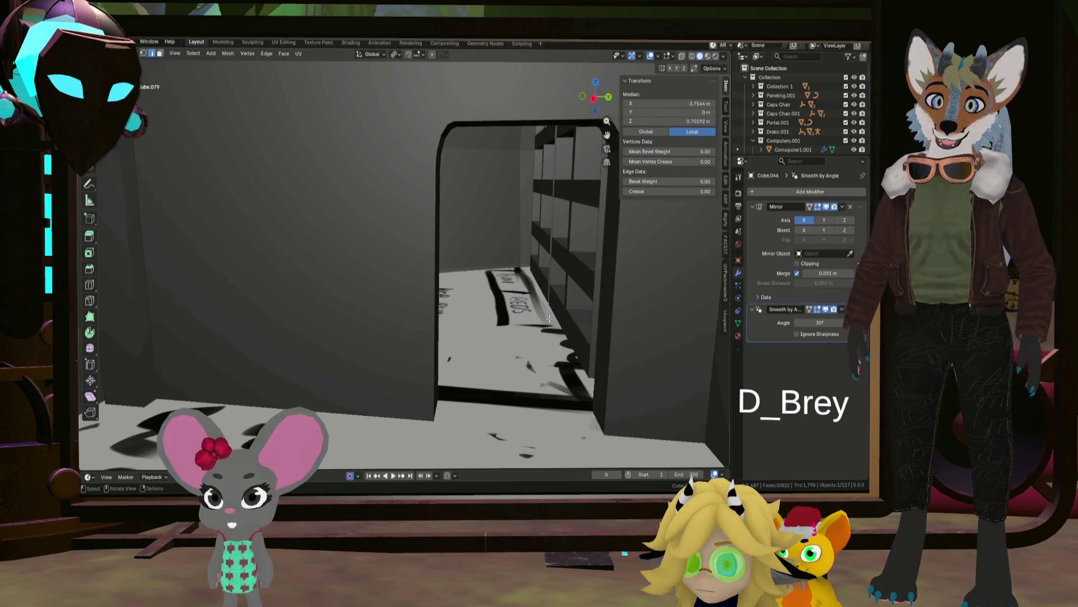
mouse_move(584, 161)
middle_mouse_down("ctrl")
mouse_move(566, 306)
mouse_move(376, 342)
middle_mouse_up("ctrl")
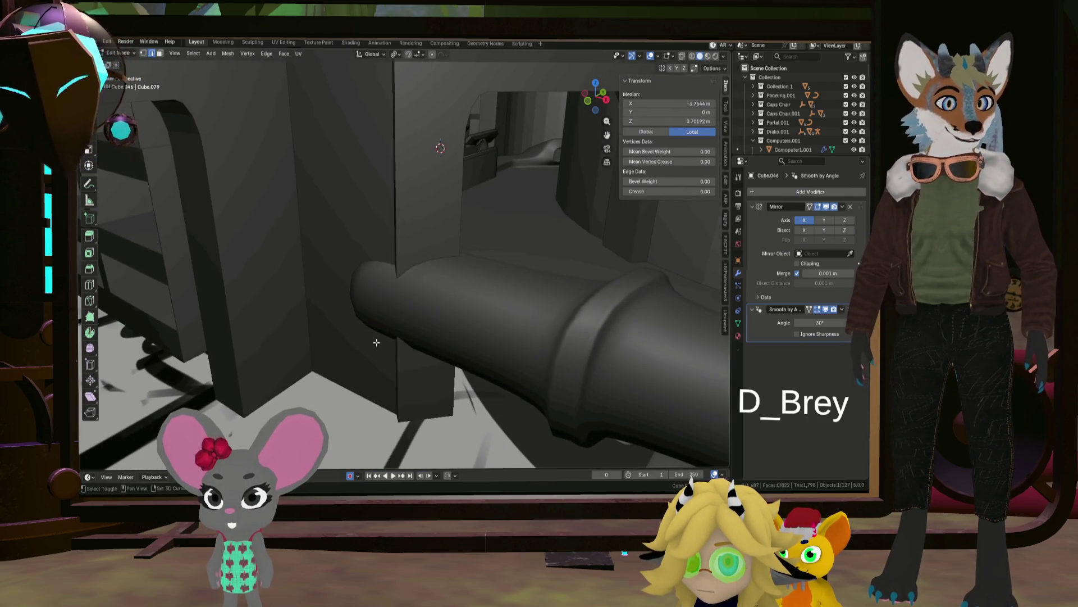
mouse_move(643, 191)
middle_mouse_down("ctrl")
mouse_move(543, 268)
mouse_move(221, 294)
mouse_move(241, 316)
mouse_move(491, 302)
mouse_move(479, 303)
middle_mouse_up("ctrl")
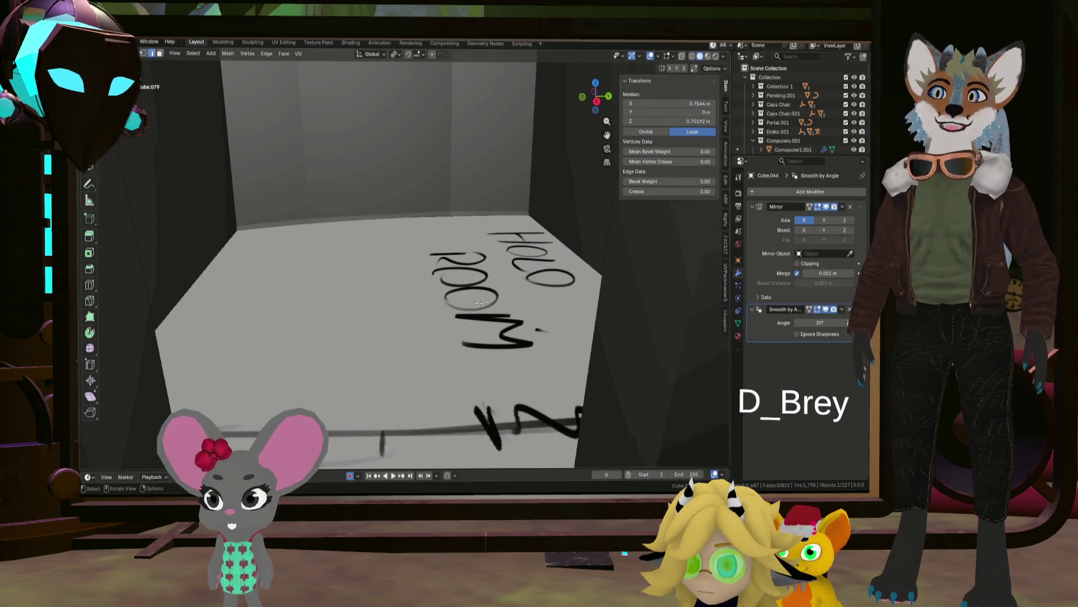
mouse_move(565, 276)
middle_mouse_down()
mouse_move(320, 226)
mouse_move(517, 269)
mouse_move(462, 323)
mouse_move(577, 299)
mouse_move(464, 369)
mouse_move(548, 334)
mouse_move(536, 290)
middle_mouse_up()
scroll(536, 290, "down", 6)
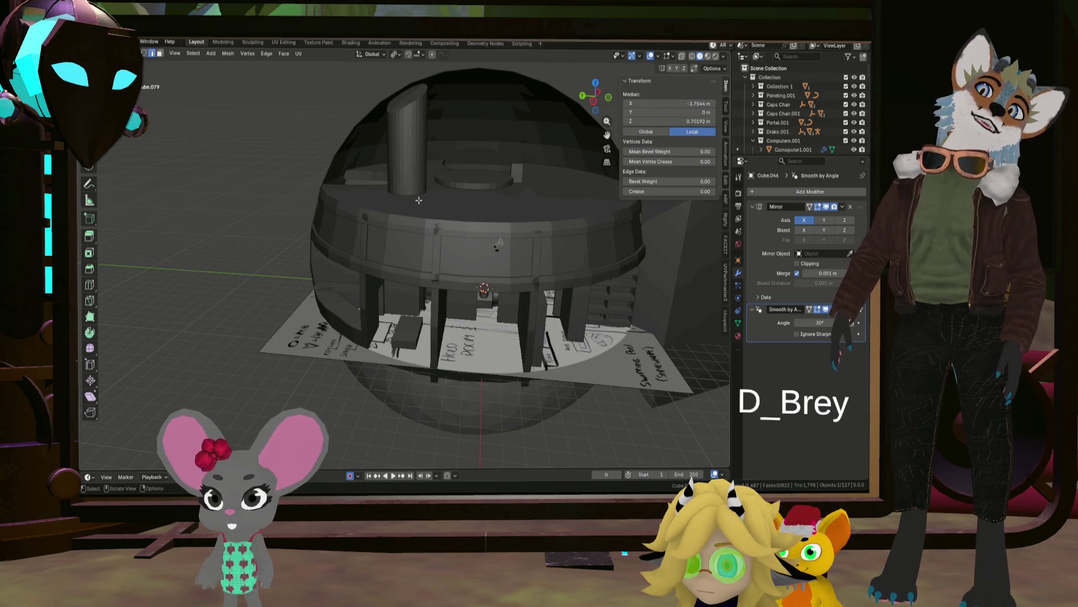
scroll(475, 192, "up", 2)
middle_click_drag(475, 193, 548, 136)
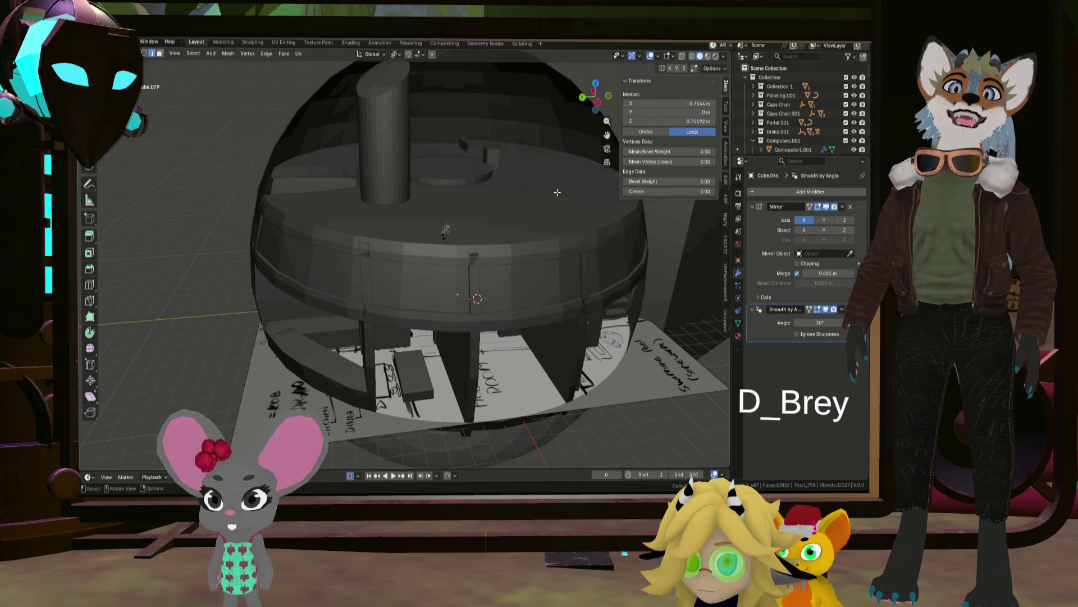
middle_click_drag(525, 175, 429, 212)
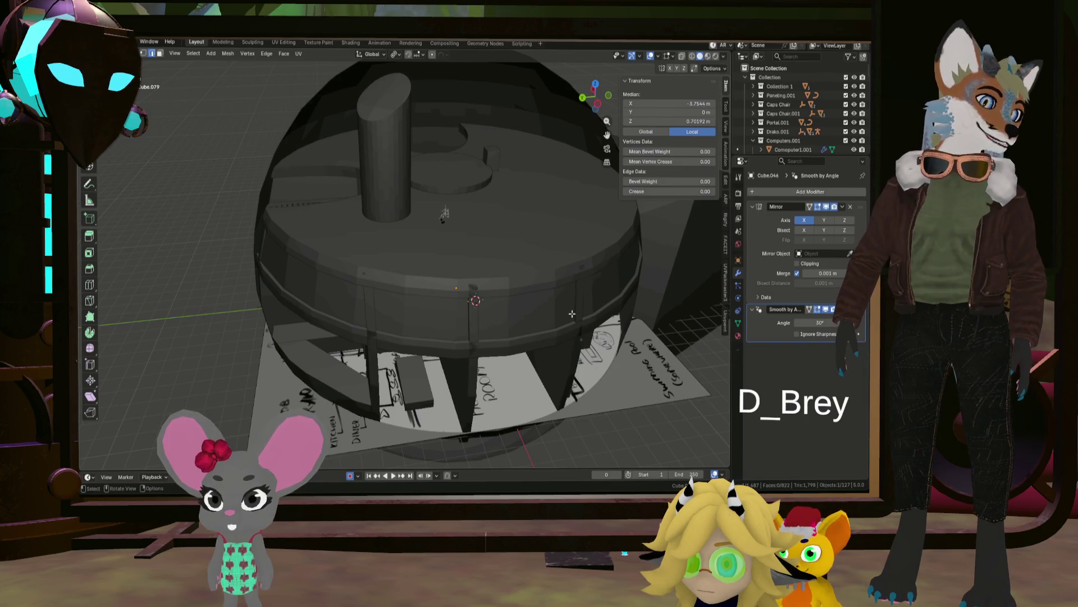
mouse_move(572, 314)
middle_mouse_down()
mouse_move(556, 359)
mouse_move(539, 350)
mouse_move(505, 279)
middle_mouse_up()
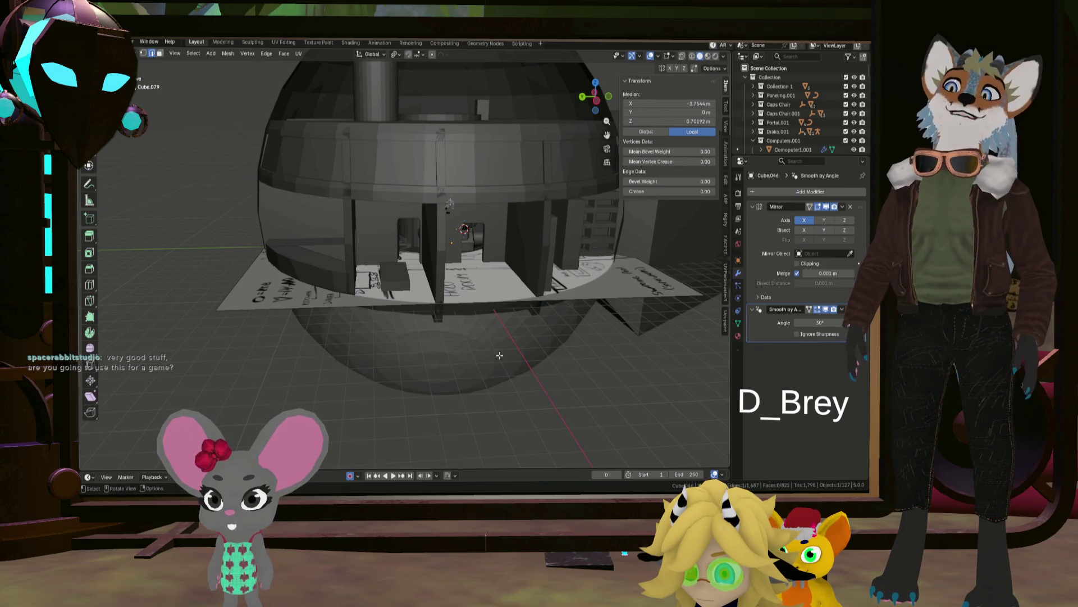
mouse_move(500, 355)
middle_mouse_down()
mouse_move(466, 334)
mouse_move(425, 328)
middle_mouse_up()
middle_click_drag(546, 348, 425, 315)
mouse_move(450, 342)
middle_mouse_down()
mouse_move(485, 345)
mouse_move(386, 323)
mouse_move(412, 325)
middle_mouse_up()
scroll(412, 326, "up", 5)
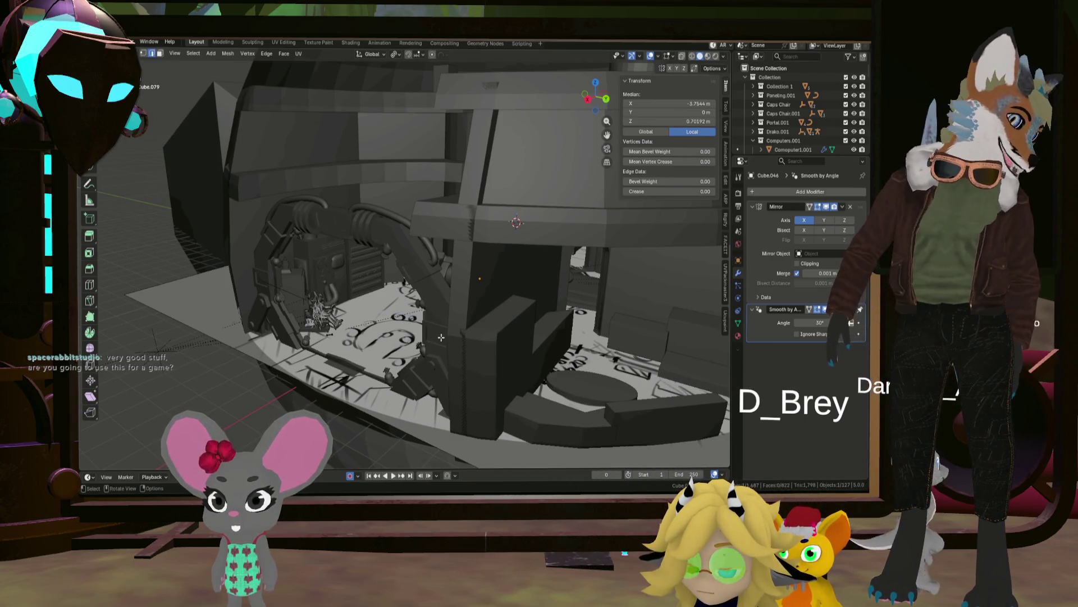
scroll(440, 337, "down", 10)
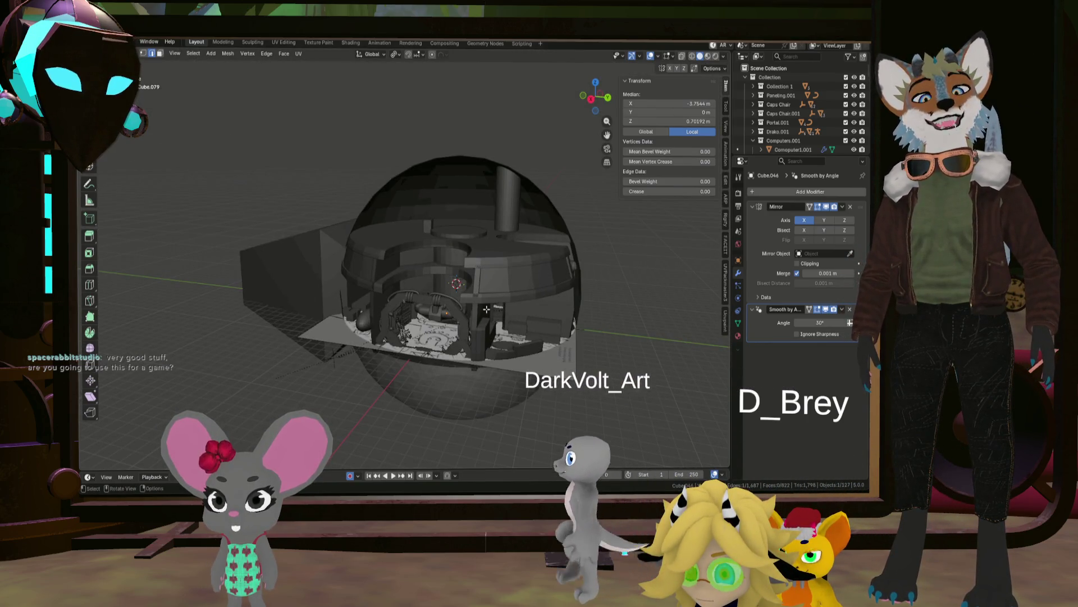
middle_click_drag(488, 310, 469, 311)
scroll(469, 310, "up", 10)
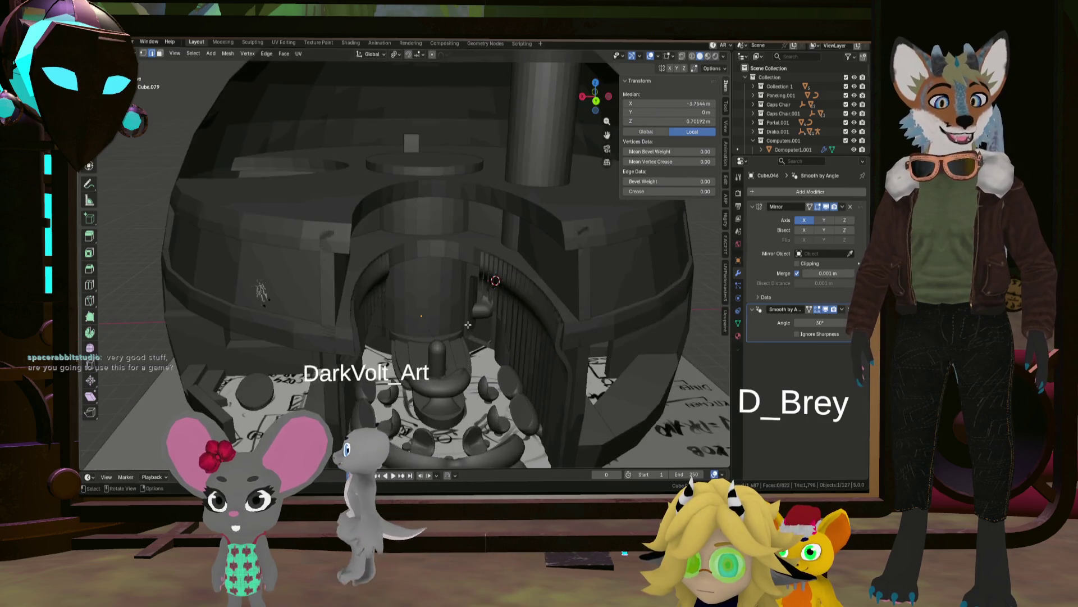
scroll(465, 311, "down", 8)
middle_click_drag(466, 310, 546, 329)
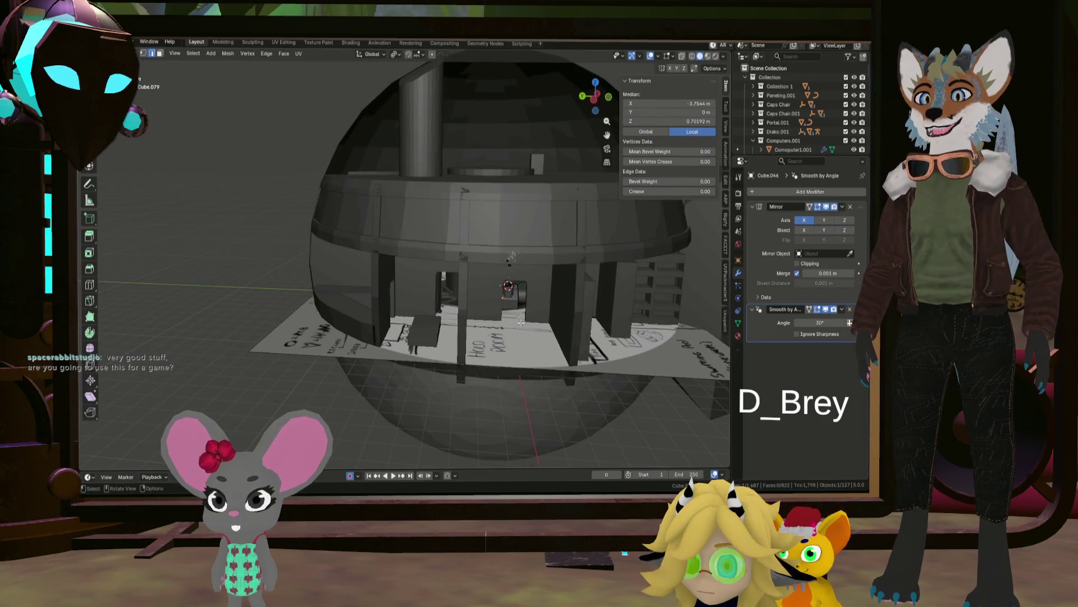
scroll(545, 328, "up", 5)
scroll(546, 328, "down", 4)
scroll(539, 320, "up", 5)
mouse_move(506, 292)
middle_mouse_down()
mouse_move(442, 254)
mouse_move(389, 266)
mouse_move(426, 241)
mouse_move(489, 267)
mouse_move(413, 267)
middle_mouse_up()
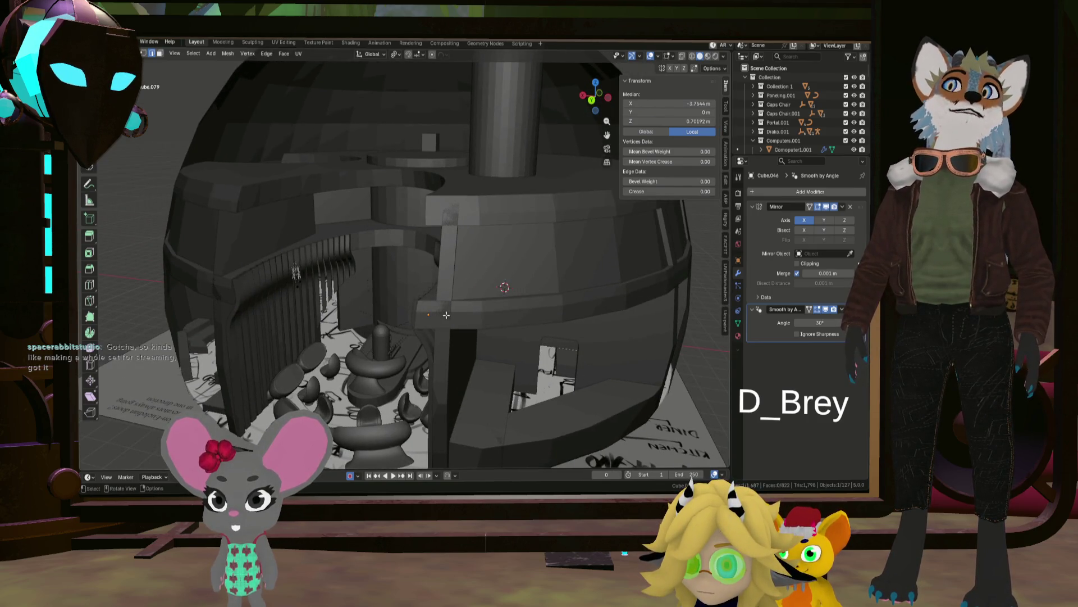
Orbit and pan around the dome interior to see the pole and furniture.
middle_click_drag(445, 315, 439, 309)
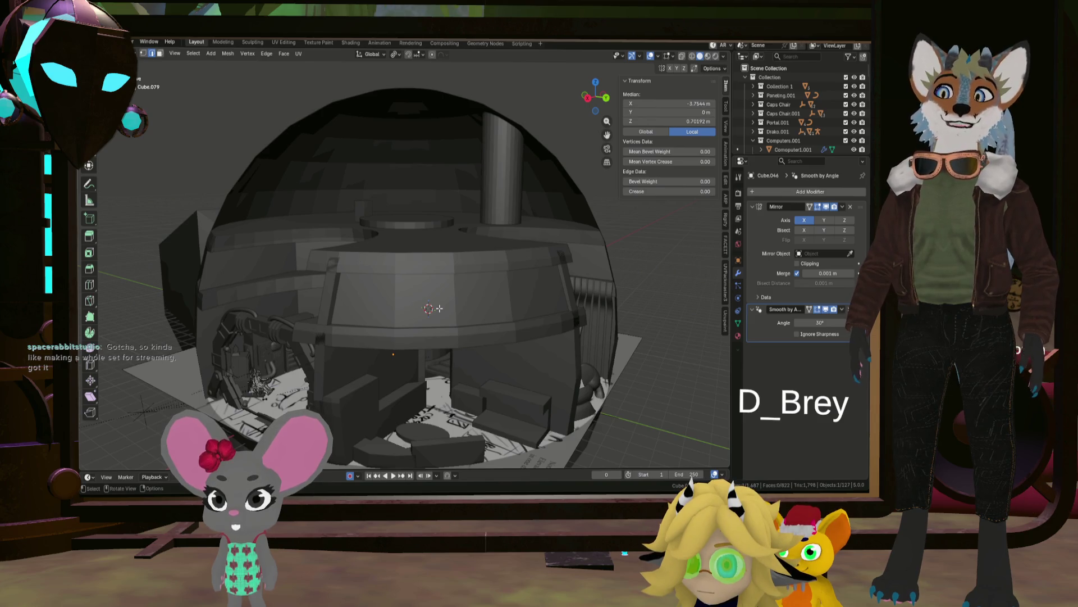
middle_click_drag(439, 308, 363, 294)
scroll(363, 294, "up", 2)
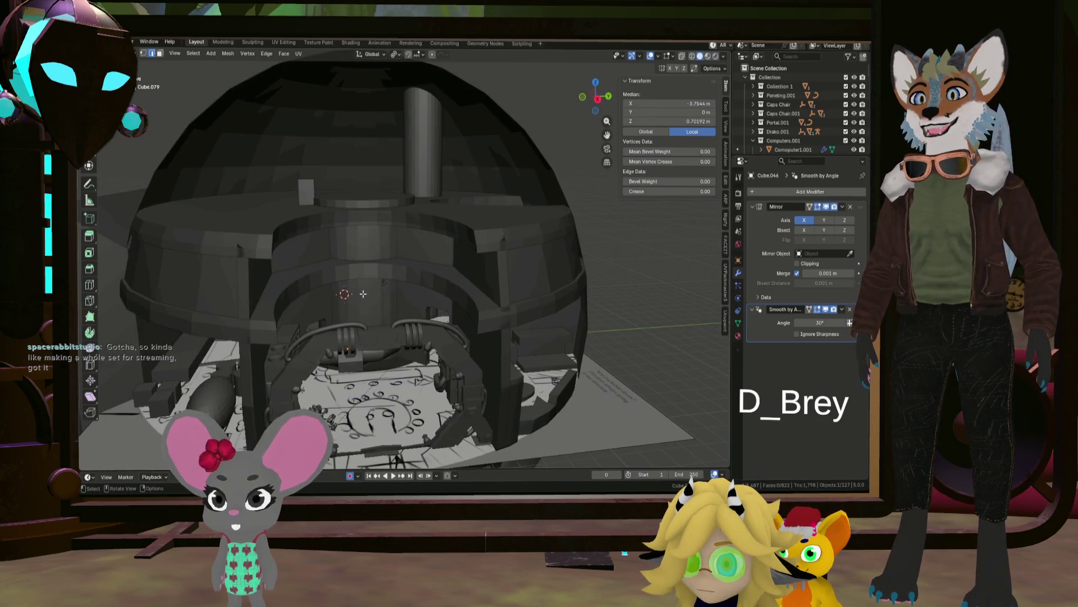
scroll(374, 287, "up", 3)
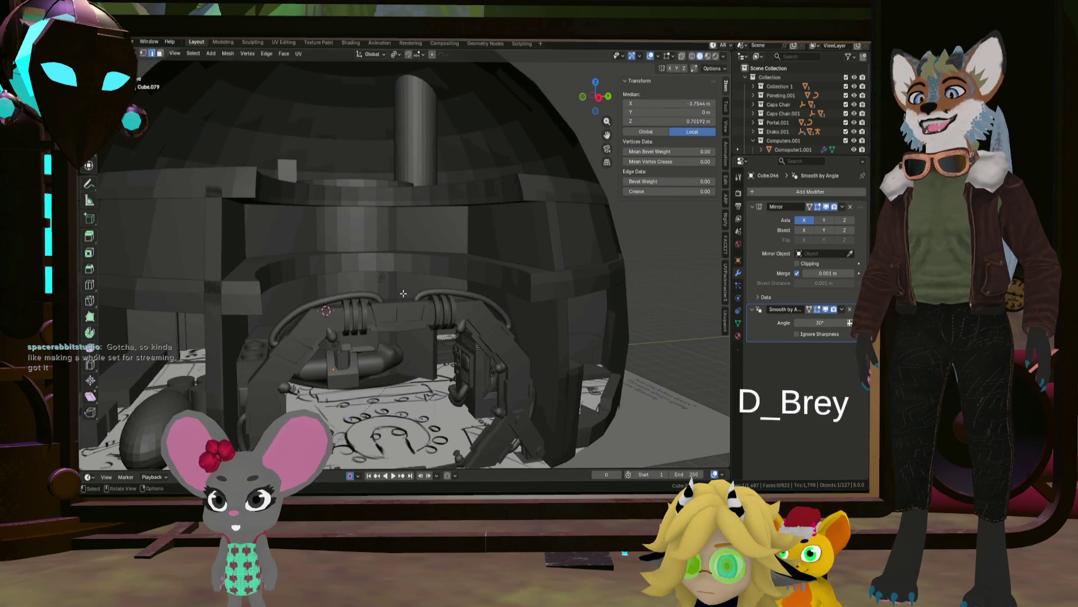
middle_click_drag(450, 327, 436, 336)
middle_click_drag(493, 312, 454, 348, "shift")
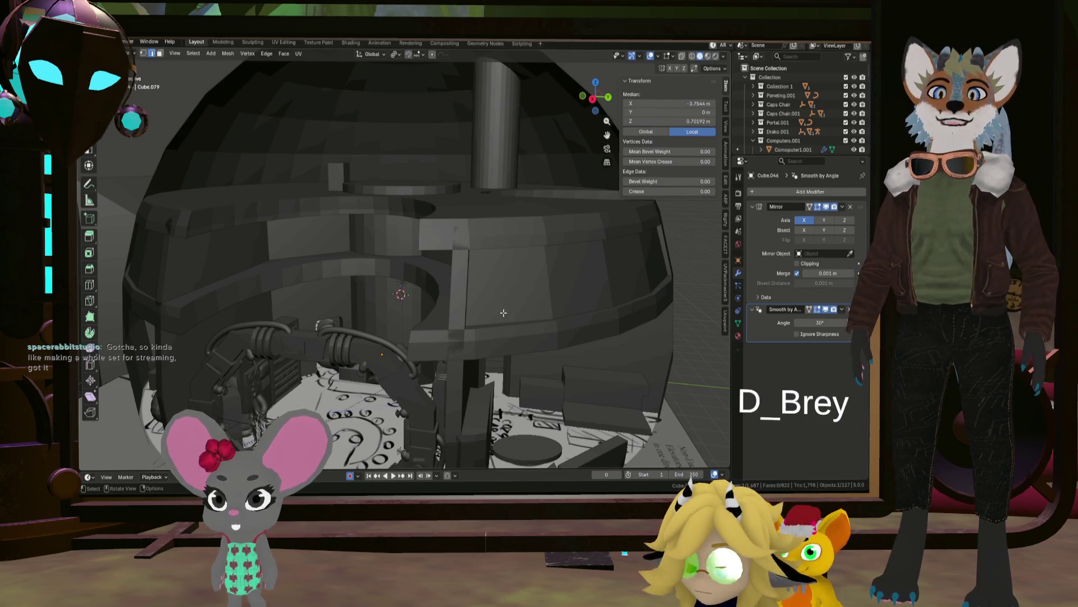
Orbit to the dome's front opening and isolate the console ring in Local View.
mouse_move(512, 288)
middle_mouse_down()
mouse_move(506, 264)
mouse_move(450, 282)
middle_mouse_up()
middle_click_drag(503, 241, 591, 490)
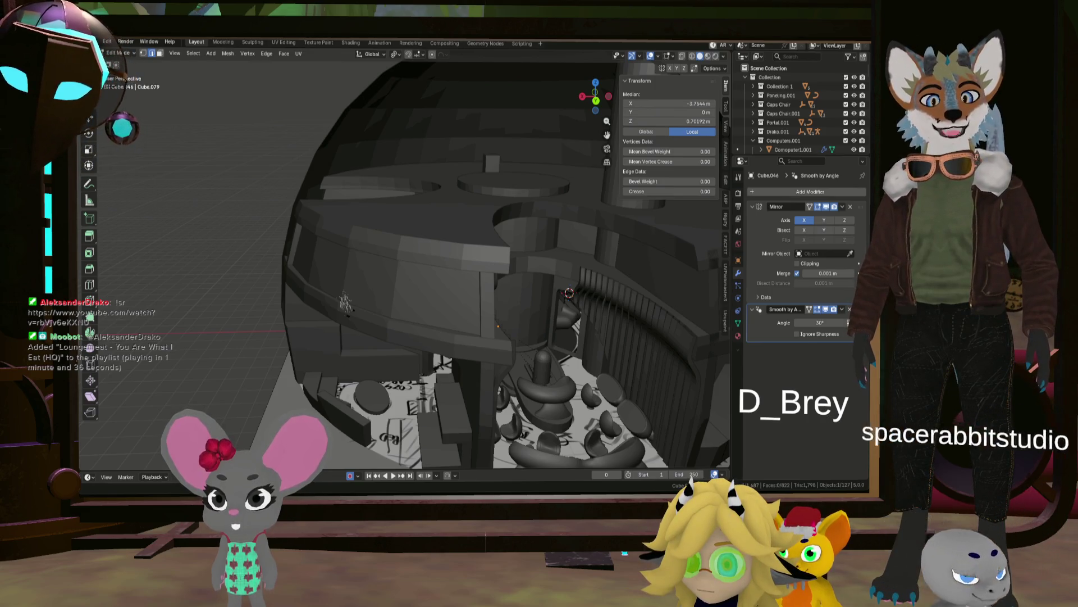
mouse_move(494, 337)
middle_mouse_down()
mouse_move(443, 349)
mouse_move(453, 352)
middle_mouse_up()
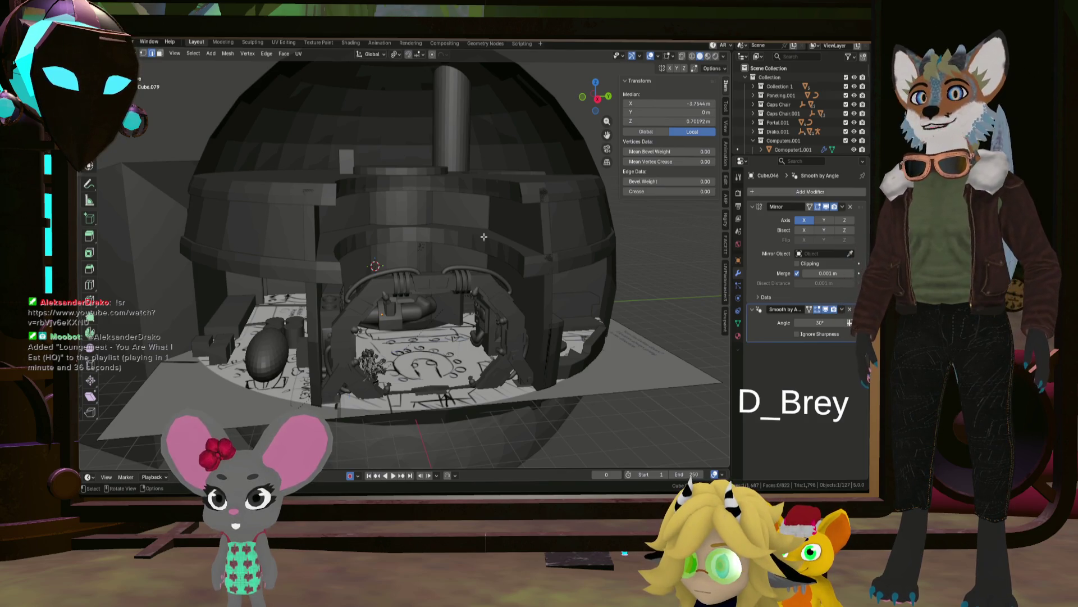
key("KP_Divide")
mouse_move(488, 286)
middle_mouse_down()
mouse_move(380, 299)
mouse_move(390, 315)
mouse_move(424, 321)
mouse_move(445, 308)
middle_mouse_up()
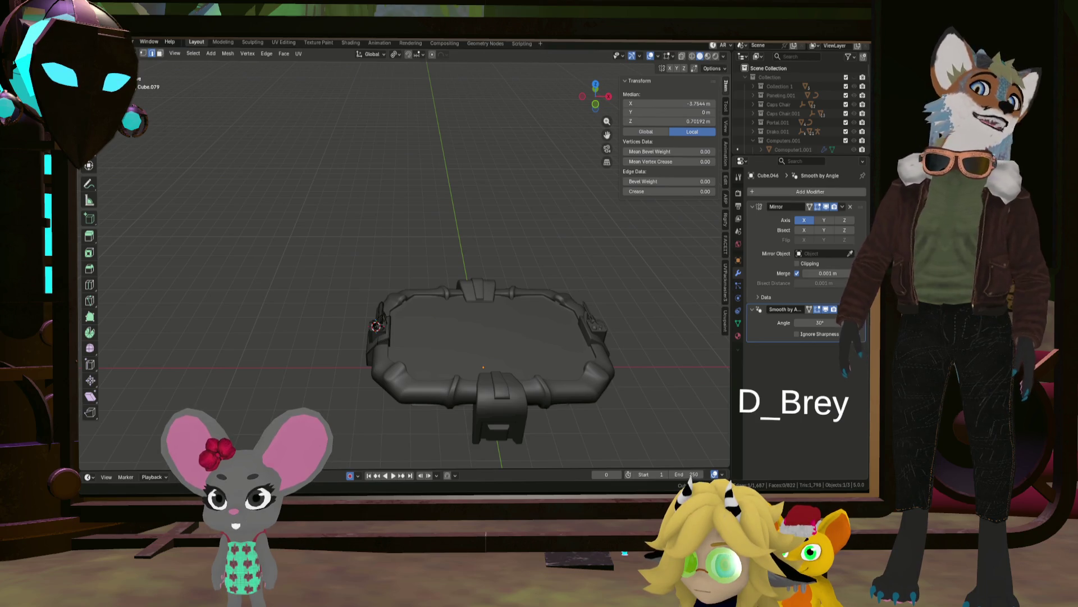
Exit Edit Mode and select the console's centre piece together with the ring.
scroll(404, 281, "up", 4)
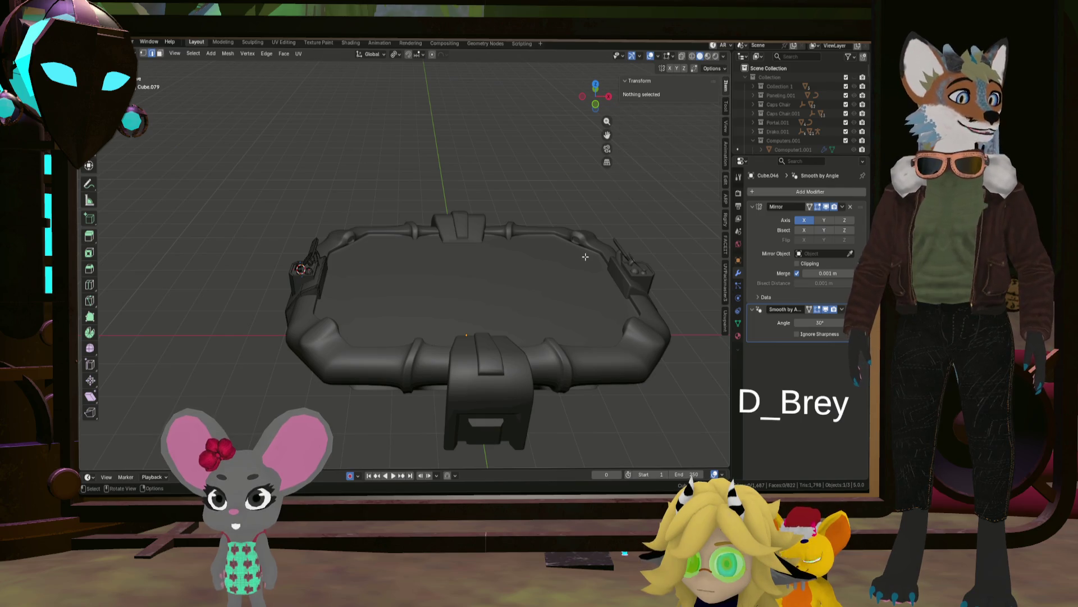
key("Tab")
scroll(408, 247, "down", 3)
left_click(452, 320, "shift")
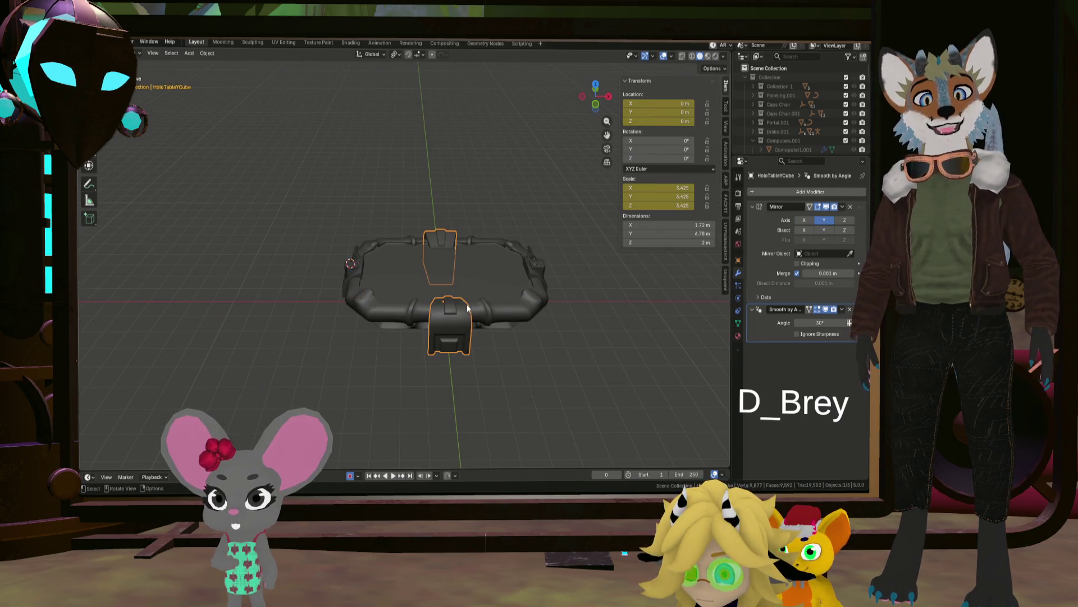
left_click(528, 292, "shift")
mouse_move(539, 272)
middle_mouse_down()
mouse_move(458, 259)
mouse_move(479, 263)
middle_mouse_up()
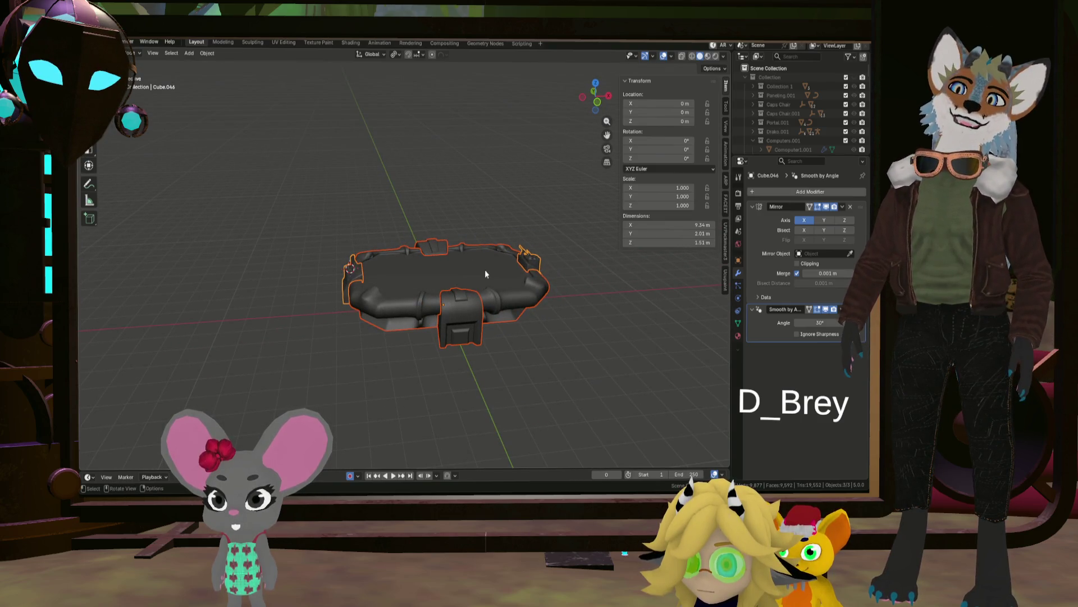
scroll(484, 270, "up", 1)
mouse_move(506, 285)
middle_mouse_down()
mouse_move(548, 282)
mouse_move(376, 255)
mouse_move(408, 276)
mouse_move(498, 234)
middle_mouse_up()
Scale the selected console ring down to 0.319.
key("s")
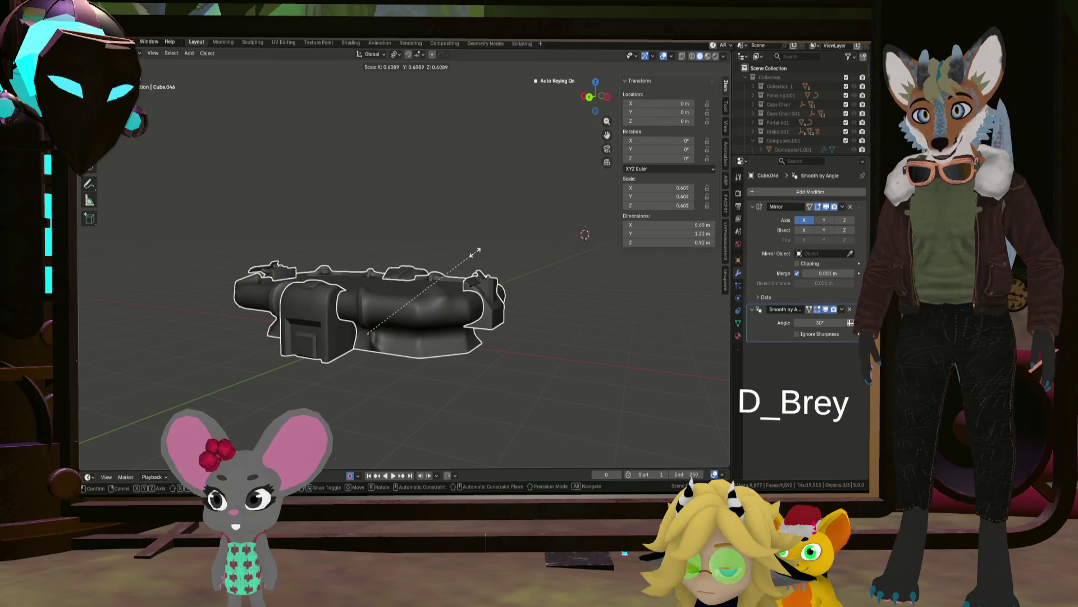
left_click(422, 288)
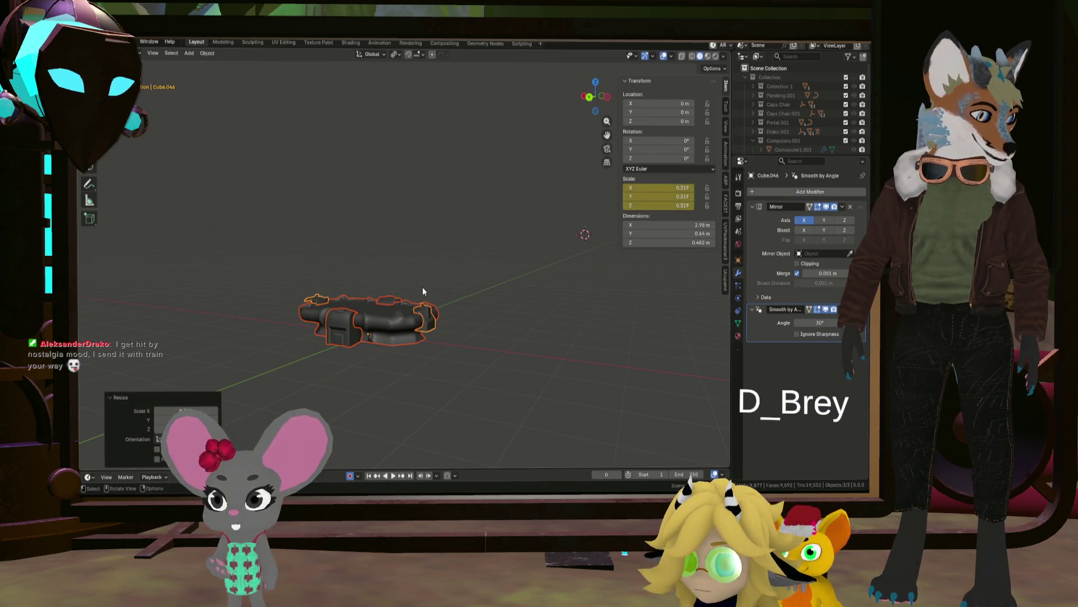
mouse_move(423, 288)
middle_mouse_down()
mouse_move(413, 291)
mouse_move(428, 305)
mouse_move(516, 296)
mouse_move(507, 304)
middle_mouse_up()
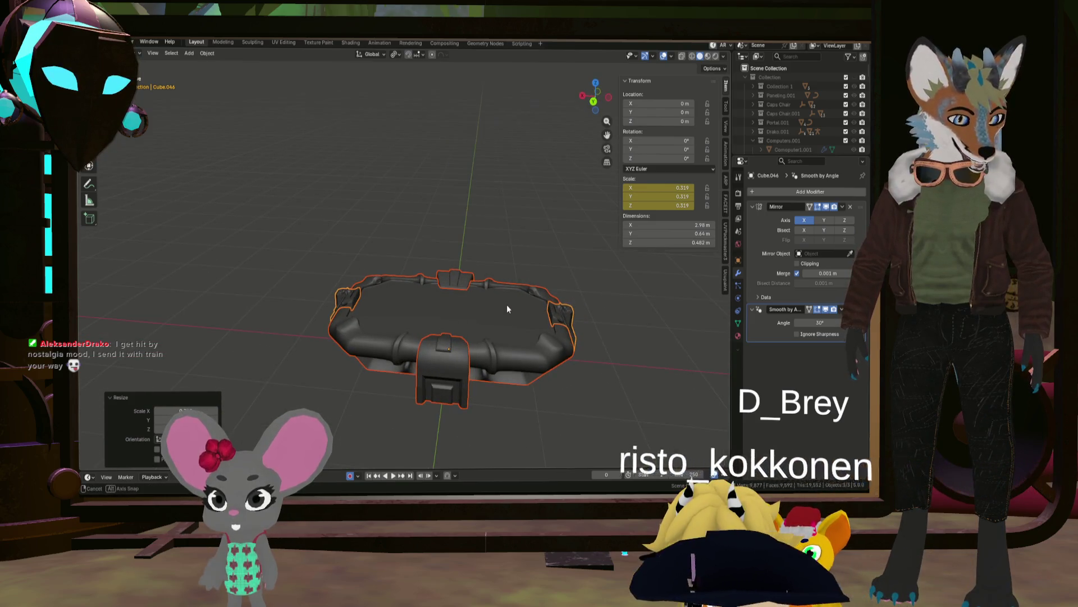
key("shift+a")
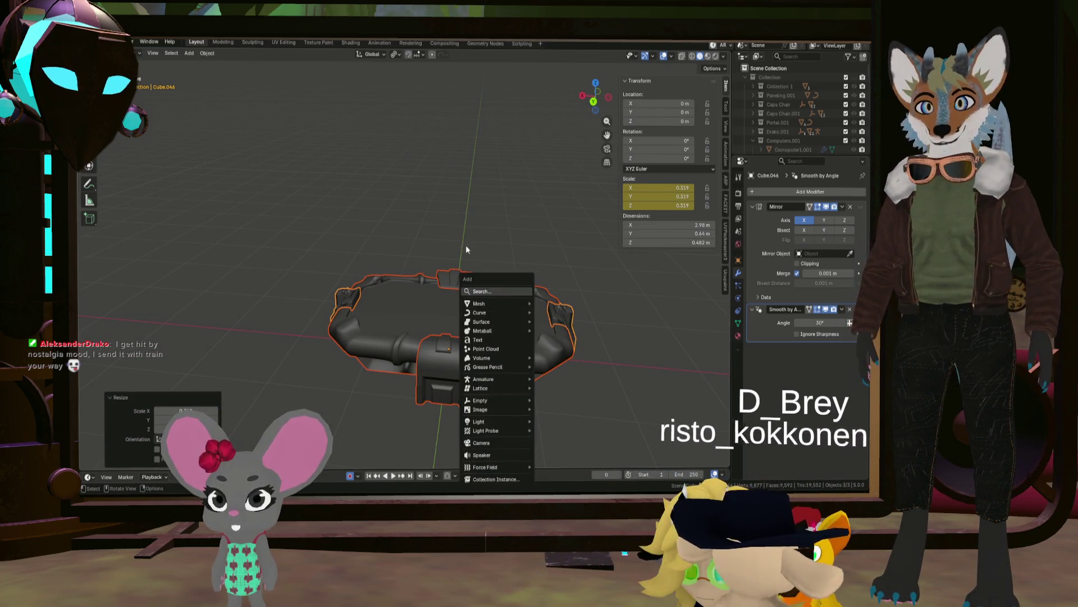
Apply the scale so it reads 1.000, then turn off auto-keying in the timeline.
key("ctrl+a")
left_click(449, 246)
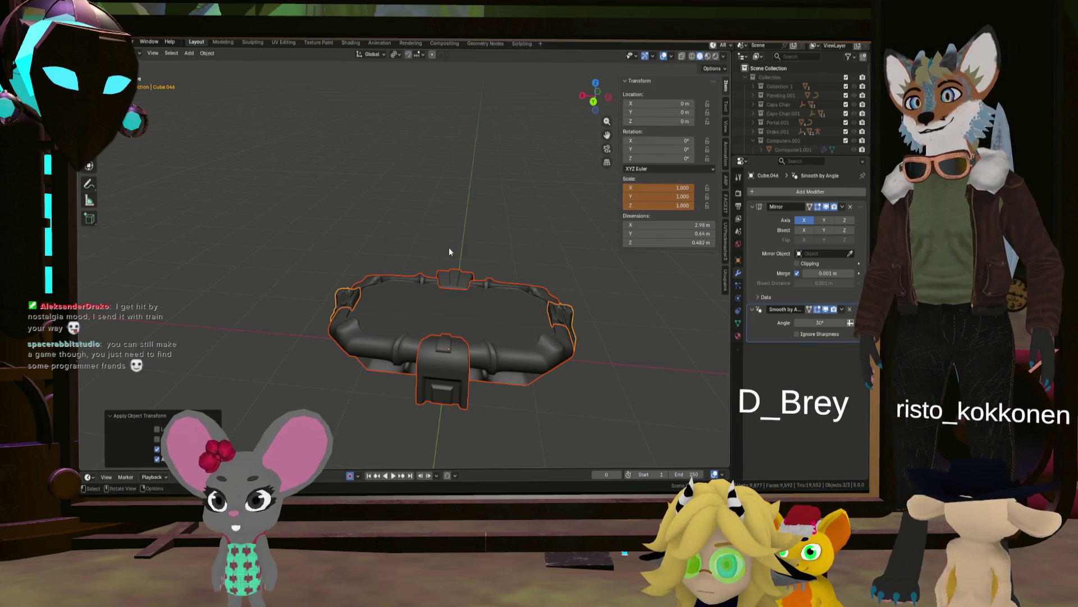
mouse_move(449, 247)
middle_mouse_down()
mouse_move(543, 281)
mouse_move(583, 271)
mouse_move(582, 281)
mouse_move(566, 278)
middle_mouse_up()
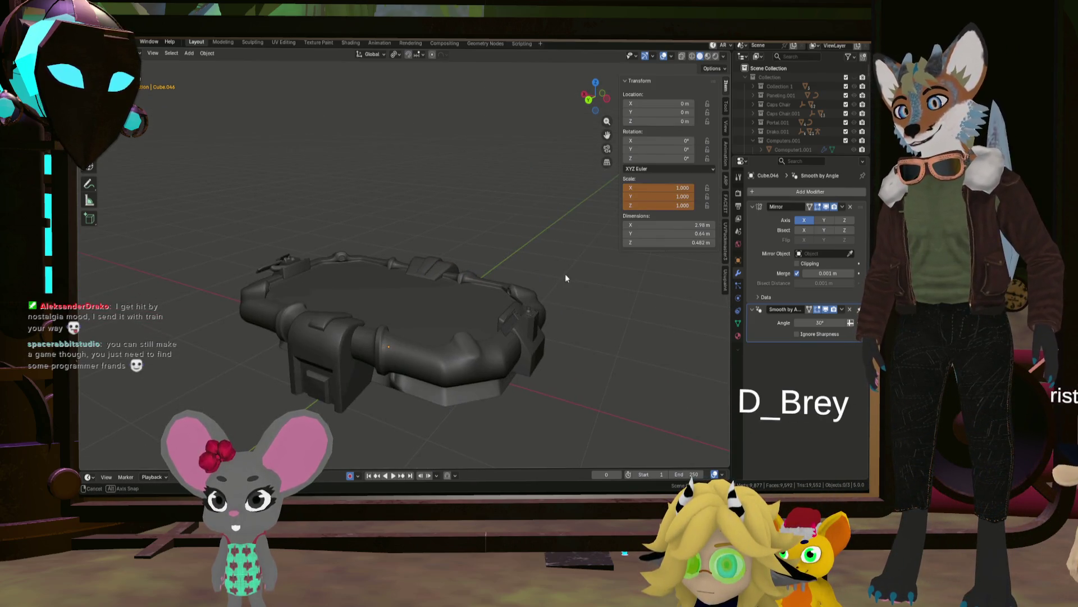
left_click(350, 475)
scroll(399, 393, "up", 2)
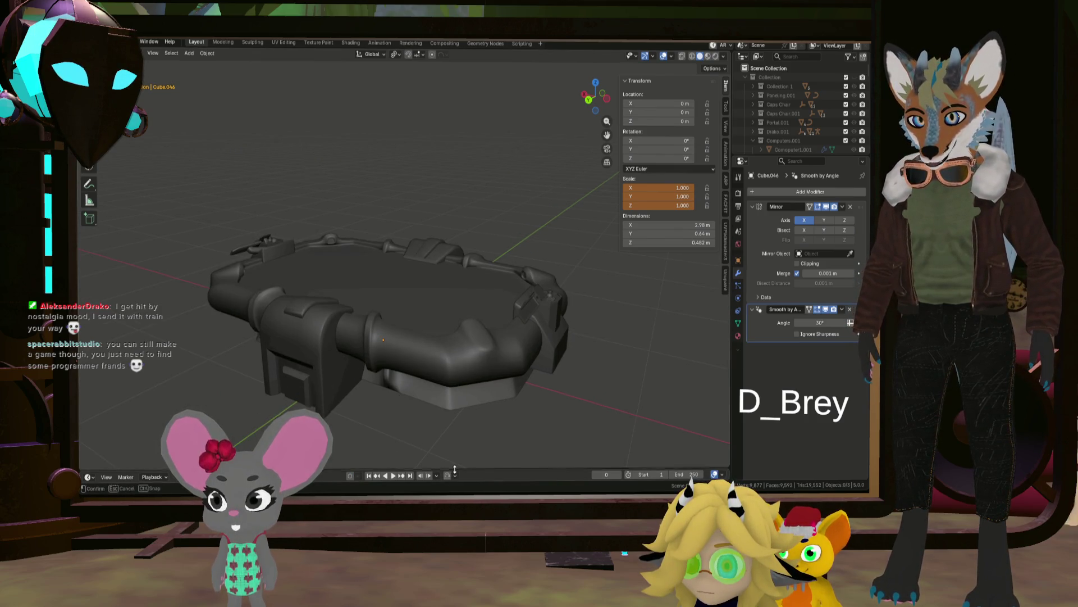
mouse_move(455, 469)
left_mouse_down()
mouse_move(455, 374)
mouse_move(455, 462)
left_mouse_up()
middle_click_drag(567, 354, 555, 369)
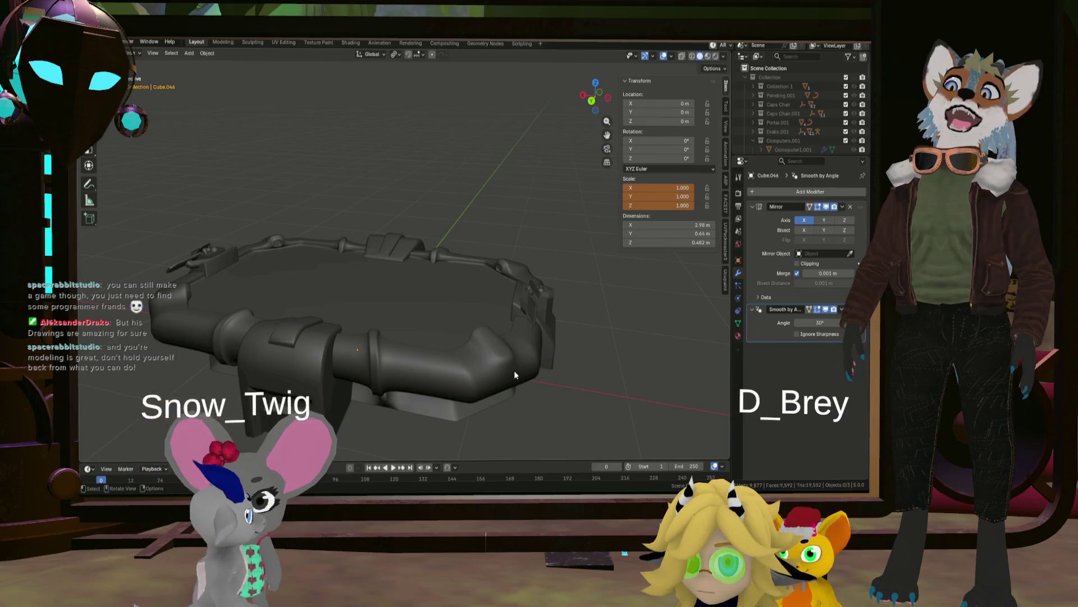
mouse_move(559, 389)
middle_mouse_down()
mouse_move(534, 383)
mouse_move(515, 353)
mouse_move(399, 335)
mouse_move(451, 343)
mouse_move(504, 333)
mouse_move(359, 348)
mouse_move(428, 355)
mouse_move(386, 383)
mouse_move(412, 359)
mouse_move(360, 347)
mouse_move(353, 391)
mouse_move(376, 374)
mouse_move(391, 310)
mouse_move(437, 341)
mouse_move(492, 357)
mouse_move(425, 298)
mouse_move(519, 351)
mouse_move(430, 322)
middle_mouse_up()
scroll(430, 322, "up", 2)
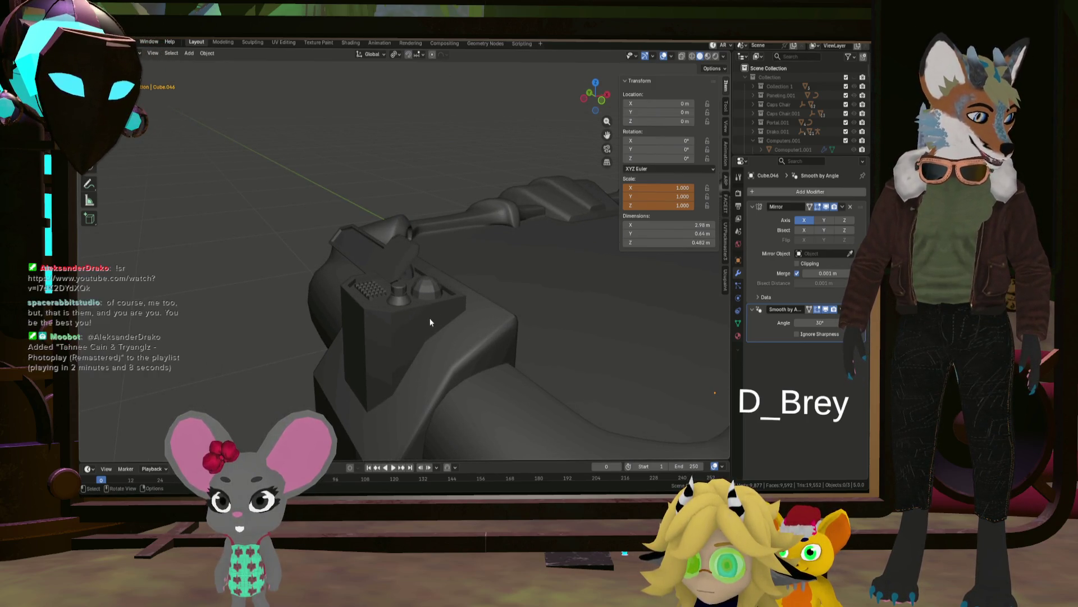
scroll(436, 322, "up", 3)
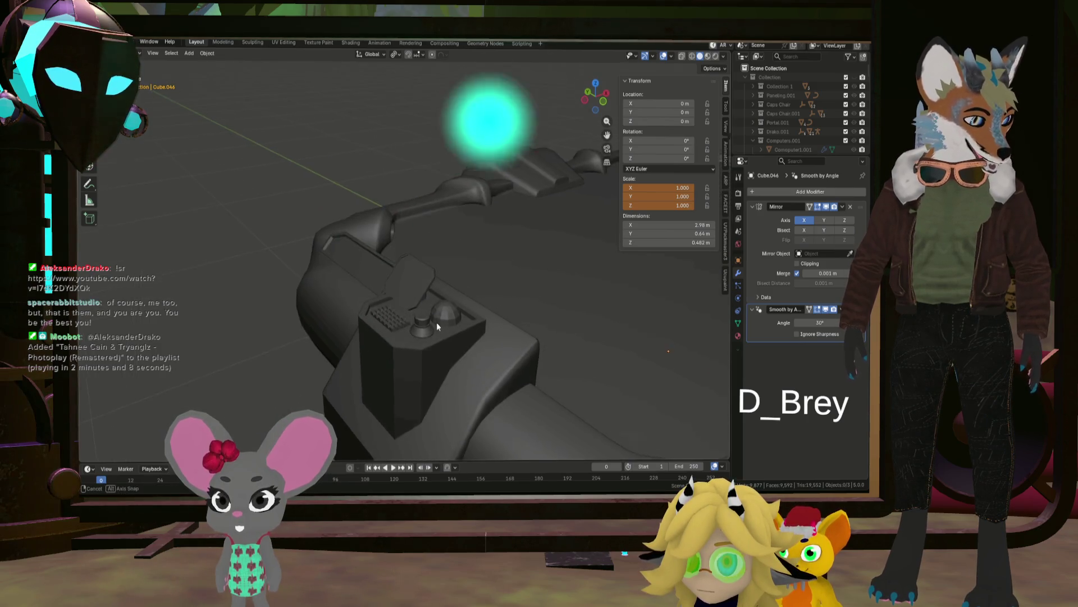
In Edit Mode, lower the console's top-face edge loop slightly along Z.
left_click(439, 353)
middle_click_drag(448, 351, 466, 343)
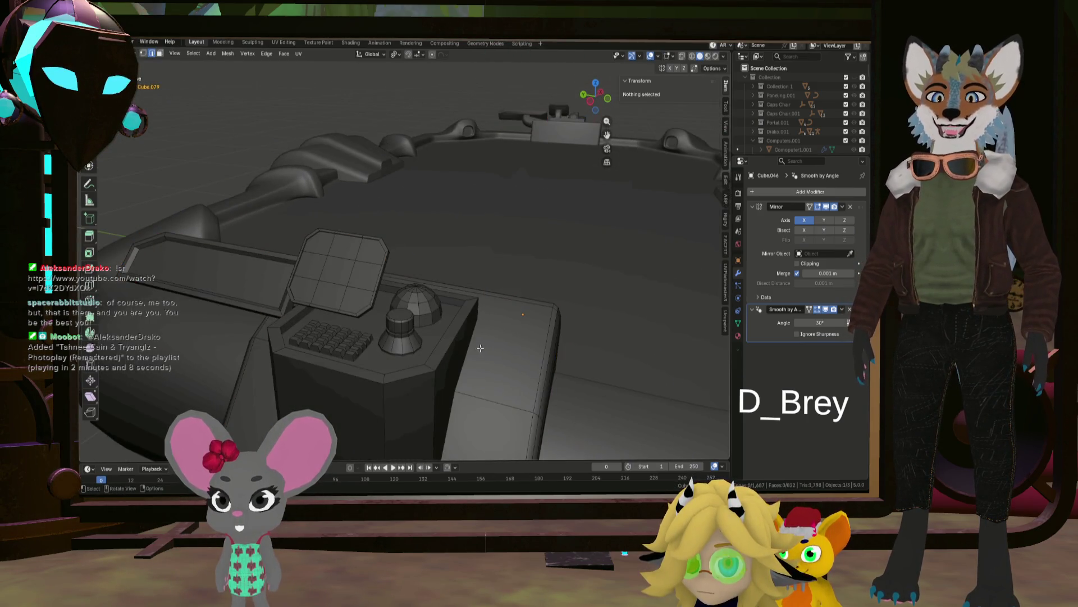
key("Tab")
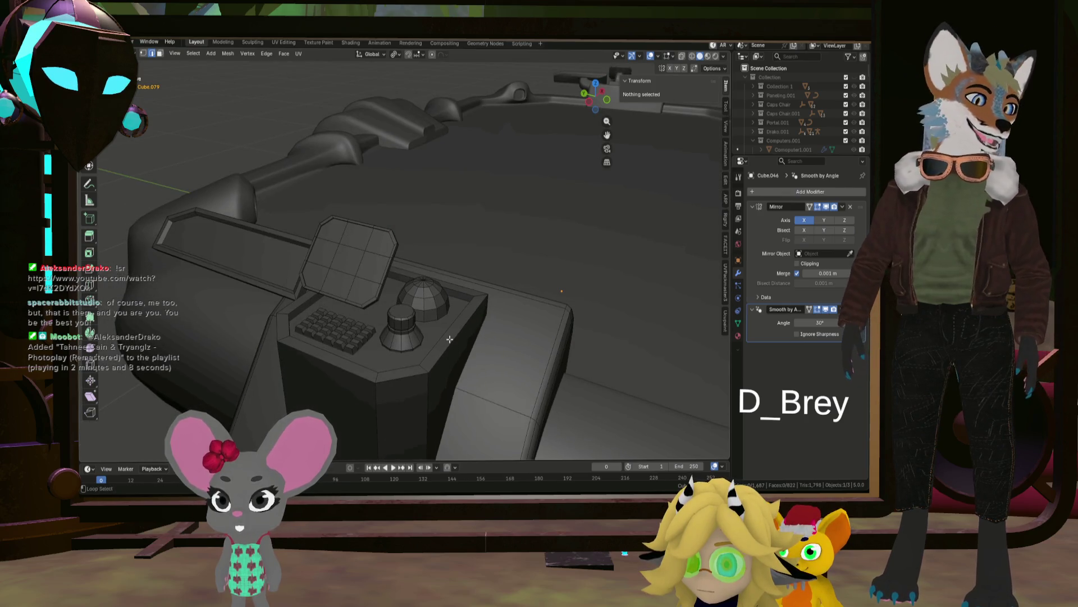
left_click(450, 336, "alt")
middle_click_drag(450, 336, 463, 319)
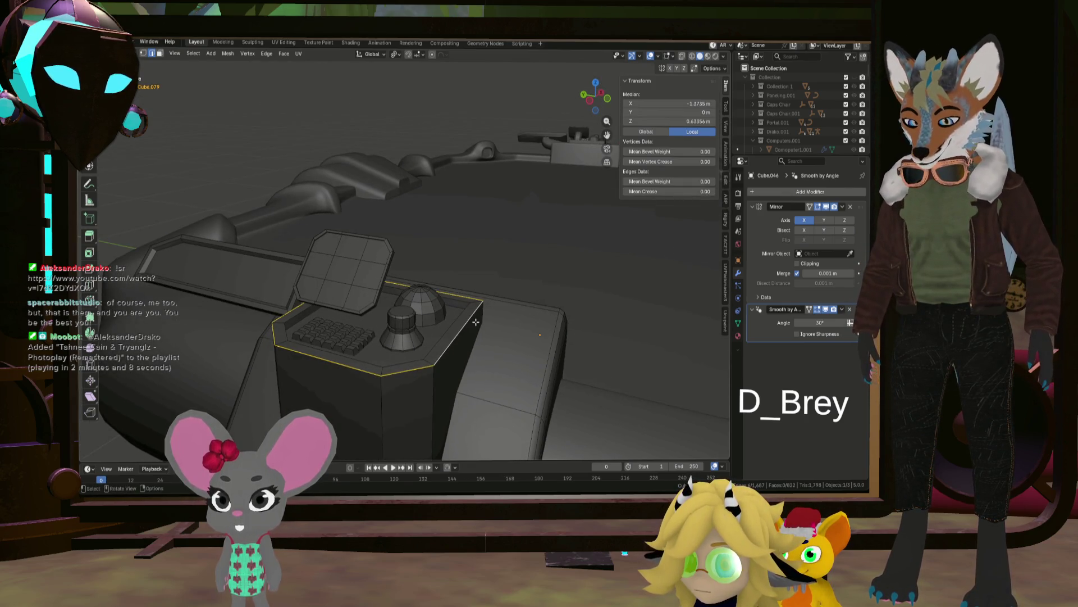
key("g")
key("z")
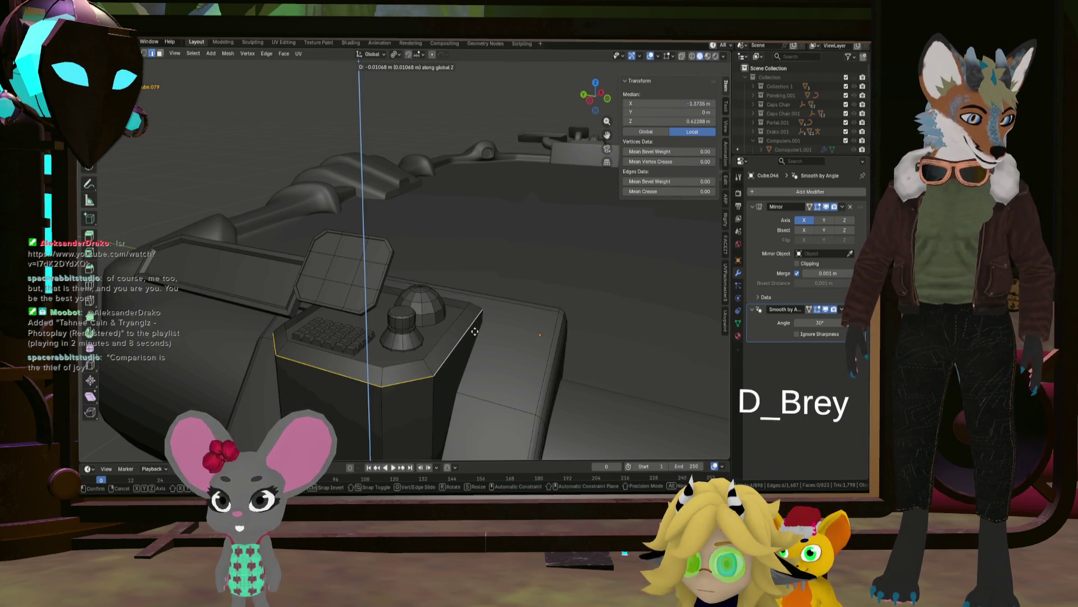
left_click(475, 335)
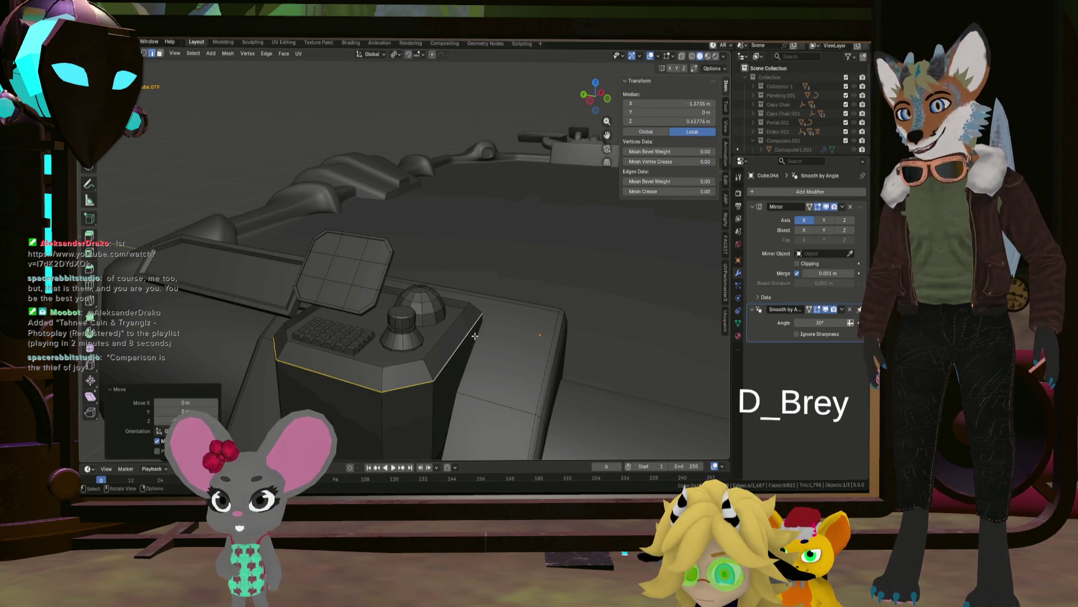
Deselect the loop, return to Object Mode and orbit around the whole ring.
middle_click_drag(475, 335, 404, 334)
key("alt+a")
scroll(276, 269, "down", 3)
mouse_move(288, 279)
middle_mouse_down()
mouse_move(255, 294)
mouse_move(302, 294)
mouse_move(268, 268)
mouse_move(369, 255)
mouse_move(502, 319)
mouse_move(455, 285)
mouse_move(392, 204)
mouse_move(339, 259)
mouse_move(356, 277)
mouse_move(426, 251)
mouse_move(450, 315)
mouse_move(458, 271)
middle_mouse_up()
key("Tab")
mouse_move(379, 265)
middle_mouse_down()
mouse_move(403, 241)
mouse_move(451, 236)
mouse_move(346, 251)
middle_mouse_up()
scroll(474, 266, "down", 3)
mouse_move(473, 266)
middle_mouse_down()
mouse_move(368, 306)
mouse_move(468, 272)
mouse_move(521, 290)
mouse_move(486, 278)
mouse_move(456, 308)
mouse_move(419, 279)
mouse_move(476, 240)
mouse_move(477, 281)
middle_mouse_up()
scroll(480, 274, "up", 4)
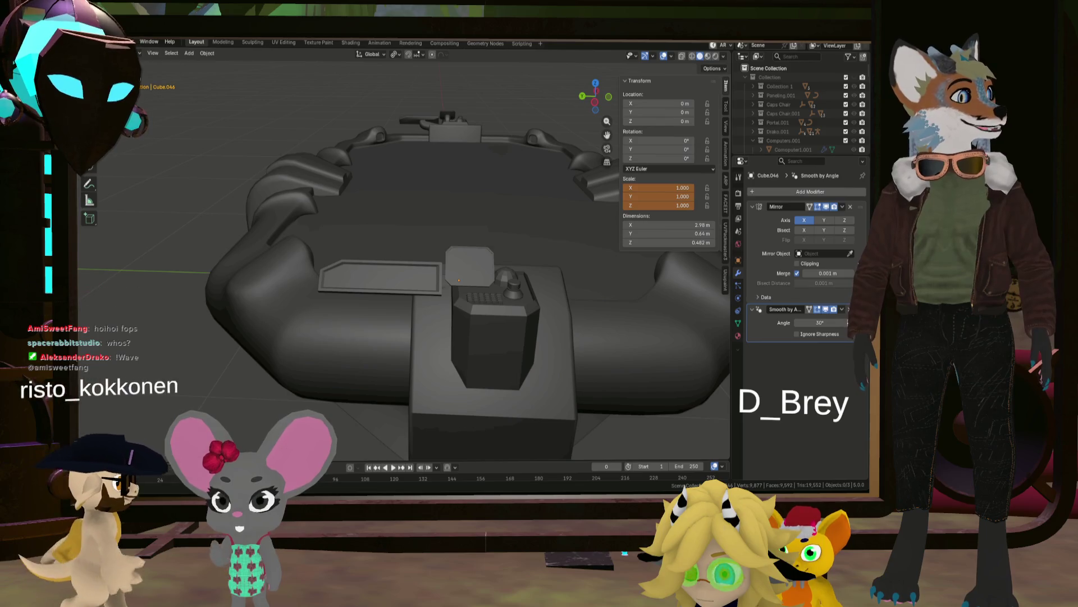
Orbit around the belt-shaped desk model to view it from several angles.
mouse_move(393, 281)
middle_mouse_down()
mouse_move(326, 284)
mouse_move(502, 297)
mouse_move(427, 299)
mouse_move(482, 297)
mouse_move(433, 293)
mouse_move(497, 283)
mouse_move(433, 307)
mouse_move(454, 293)
mouse_move(436, 271)
mouse_move(474, 292)
mouse_move(460, 321)
mouse_move(450, 312)
mouse_move(483, 300)
middle_mouse_up()
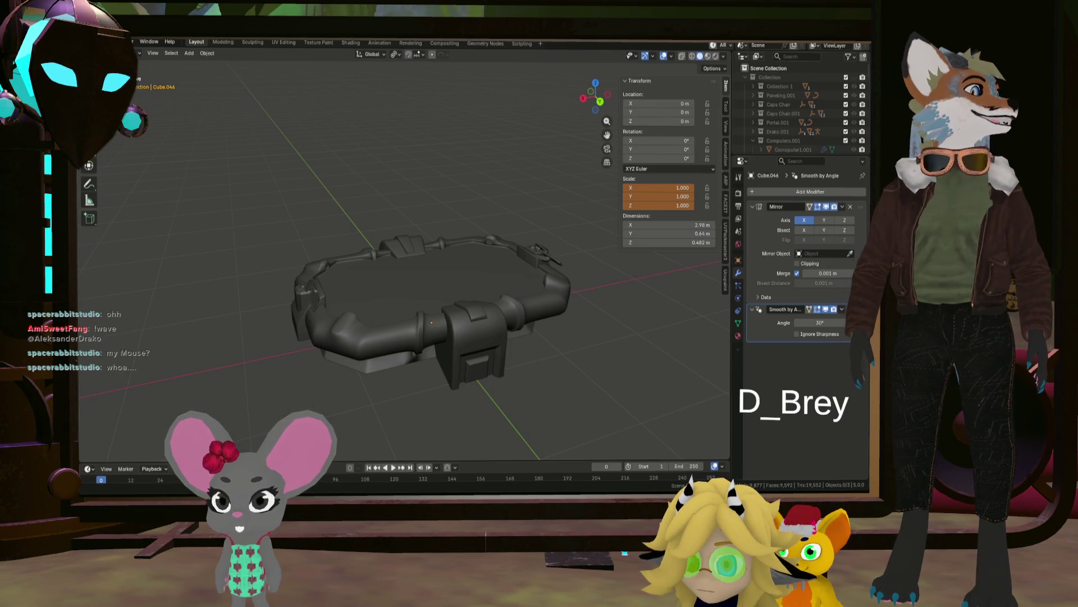
mouse_move(517, 323)
middle_mouse_down()
mouse_move(548, 319)
mouse_move(532, 296)
middle_mouse_up()
scroll(560, 295, "up", 3)
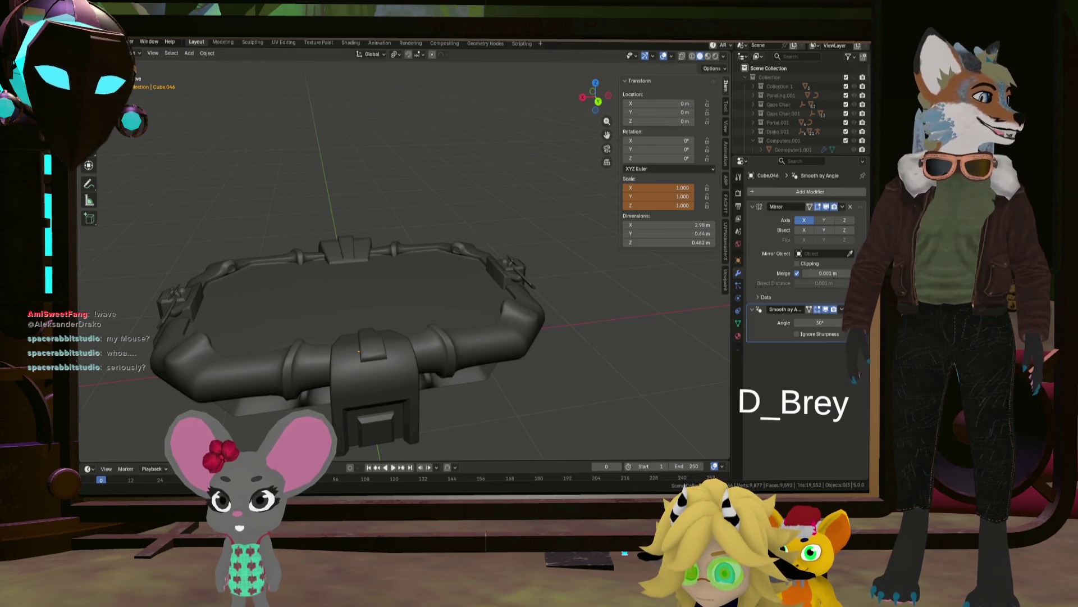
mouse_move(540, 297)
middle_mouse_down()
mouse_move(602, 302)
mouse_move(565, 282)
mouse_move(591, 274)
mouse_move(518, 266)
mouse_move(579, 268)
mouse_move(511, 284)
mouse_move(528, 275)
middle_mouse_up()
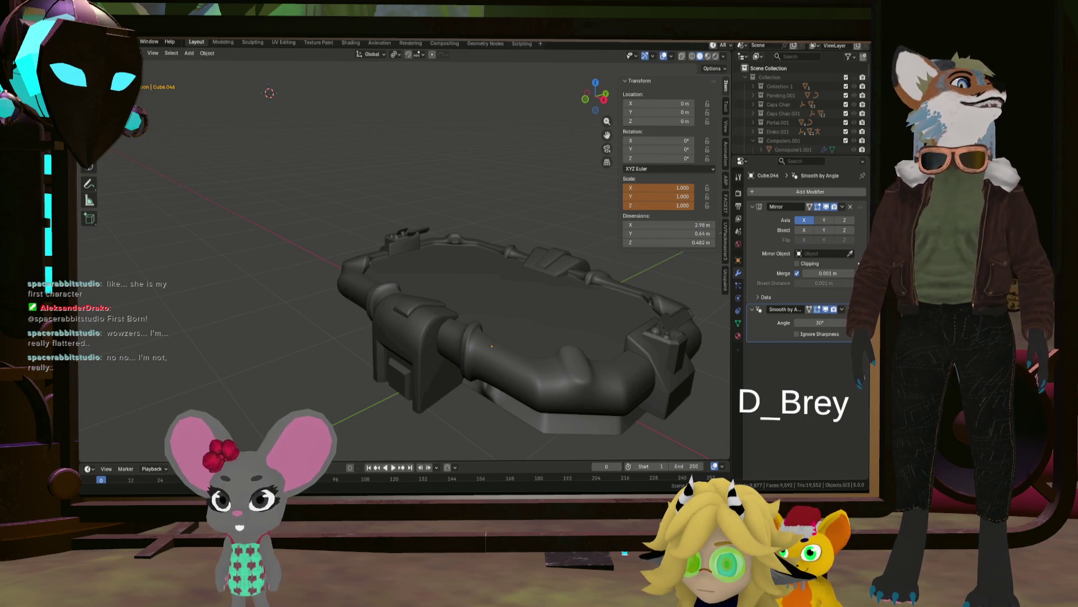
mouse_move(612, 230)
middle_mouse_down()
mouse_move(568, 295)
mouse_move(530, 264)
mouse_move(531, 298)
mouse_move(547, 311)
mouse_move(478, 301)
mouse_move(614, 283)
mouse_move(560, 258)
mouse_move(522, 282)
mouse_move(483, 280)
mouse_move(453, 325)
mouse_move(433, 249)
mouse_move(511, 296)
mouse_move(532, 293)
mouse_move(371, 282)
mouse_move(558, 303)
mouse_move(521, 300)
middle_mouse_up()
scroll(614, 283, "down", 5)
Enter Edit Mode on the desk and zoom in on its geometry.
key("Tab")
scroll(531, 276, "up", 4)
scroll(483, 281, "up", 3)
scroll(452, 325, "up", 4)
scroll(433, 248, "up", 2)
scroll(435, 252, "down", 3)
scroll(450, 284, "down", 6)
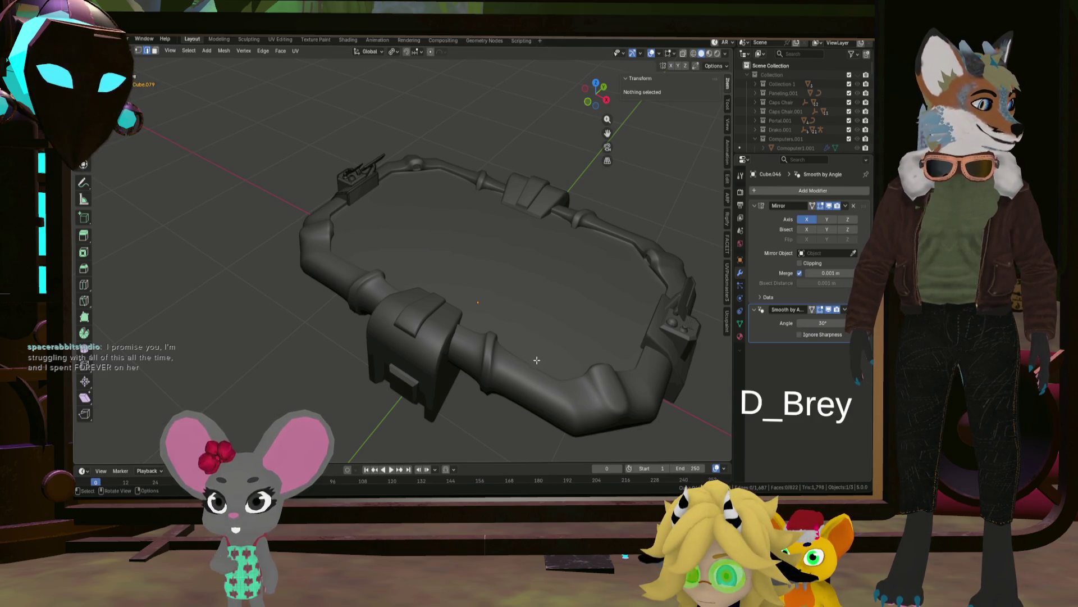
mouse_move(536, 359)
middle_mouse_down()
mouse_move(496, 315)
mouse_move(561, 294)
mouse_move(566, 320)
mouse_move(504, 310)
mouse_move(504, 372)
middle_mouse_up()
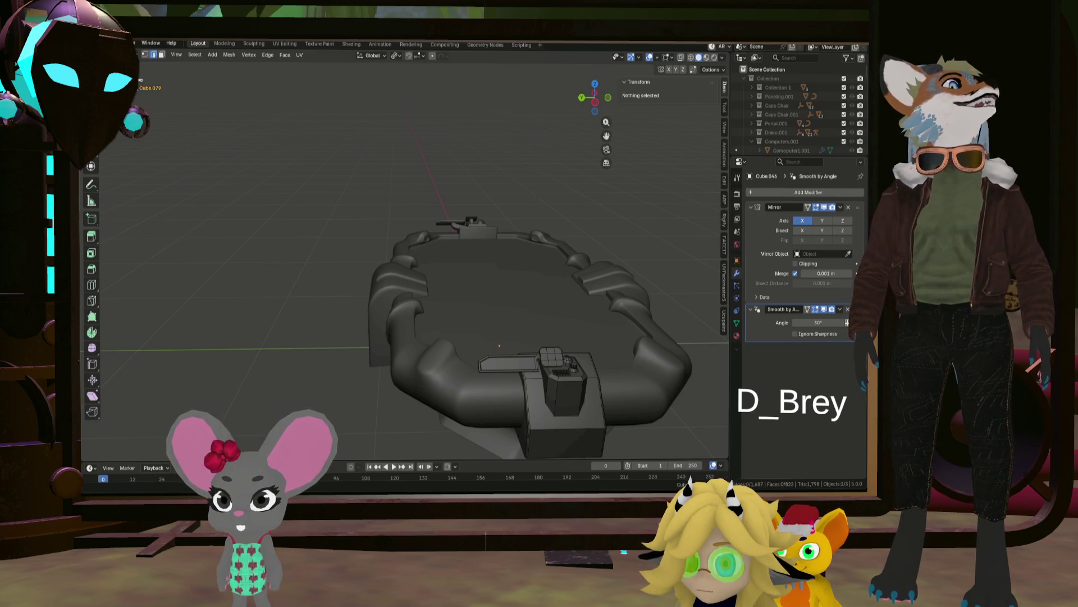
mouse_move(427, 315)
middle_mouse_down()
mouse_move(492, 309)
mouse_move(497, 287)
mouse_move(450, 298)
mouse_move(463, 289)
mouse_move(415, 286)
mouse_move(544, 313)
mouse_move(476, 315)
mouse_move(491, 299)
mouse_move(430, 312)
mouse_move(556, 319)
middle_mouse_up()
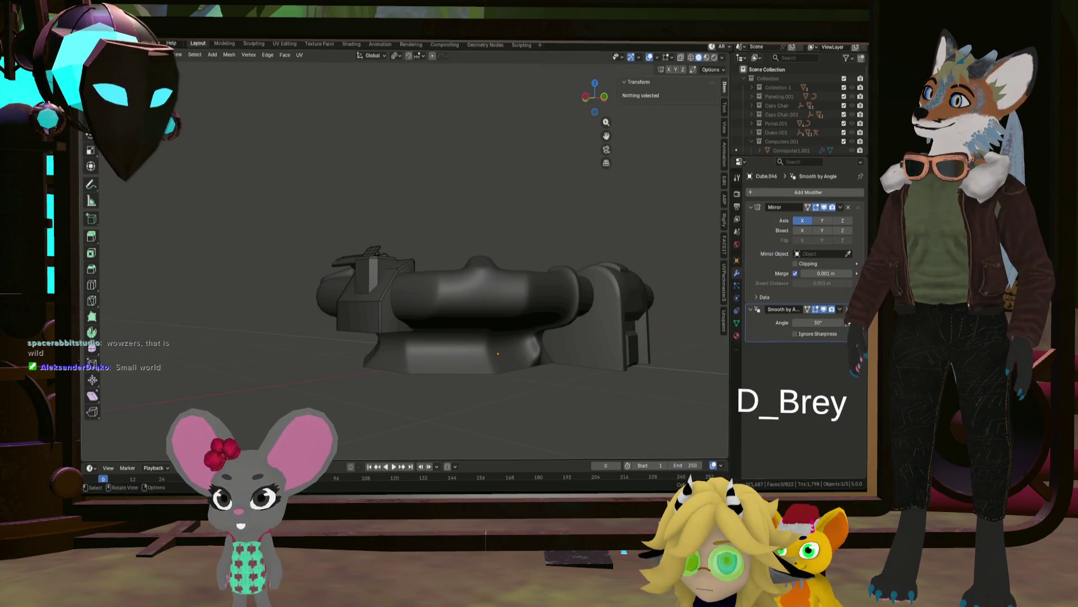
middle_click_drag(427, 253, 442, 323)
scroll(444, 320, "up", 6)
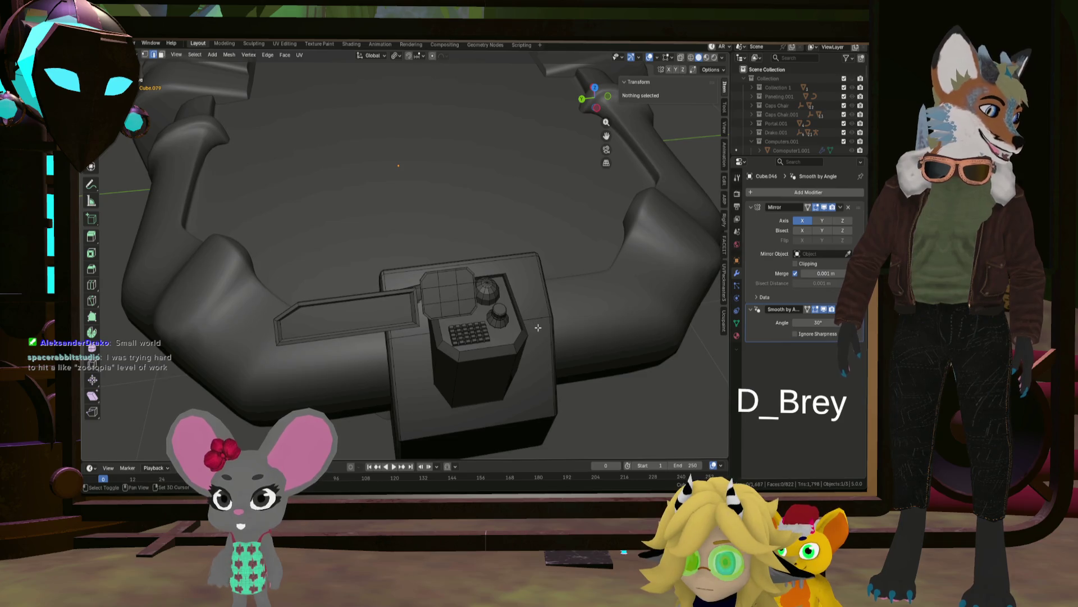
mouse_move(538, 327)
middle_mouse_down()
mouse_move(489, 322)
mouse_move(535, 339)
mouse_move(430, 329)
mouse_move(567, 344)
mouse_move(500, 346)
mouse_move(506, 359)
mouse_move(549, 373)
mouse_move(462, 274)
mouse_move(322, 291)
mouse_move(495, 305)
middle_mouse_up()
scroll(489, 345, "up", 5)
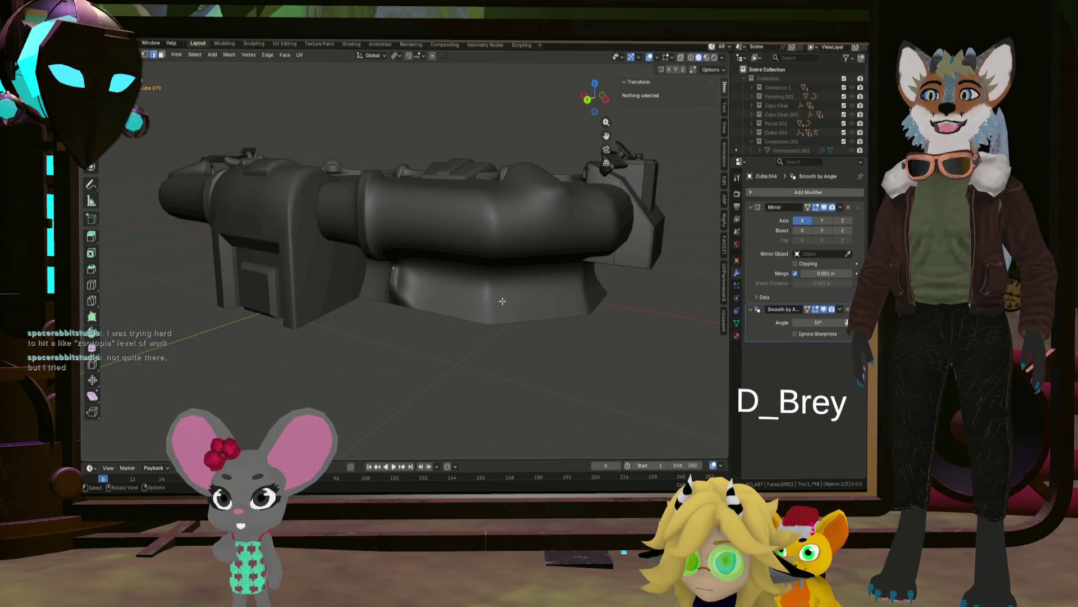
Leave the desk's Edit Mode and local view, and open the HoloTable ring mesh for editing.
key("Tab")
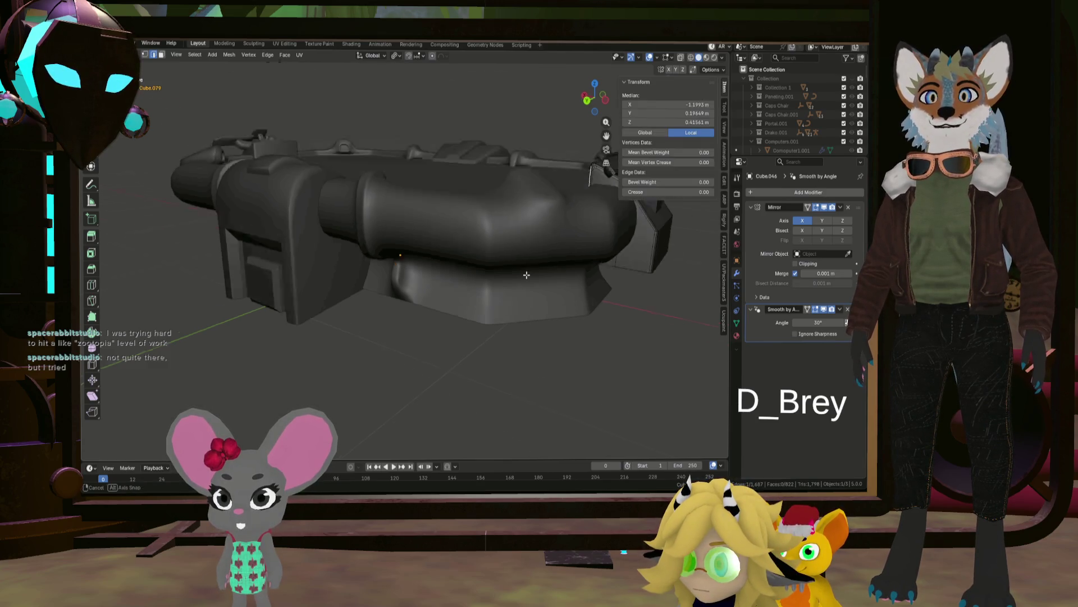
key("KP_Divide")
key("ctrl+z")
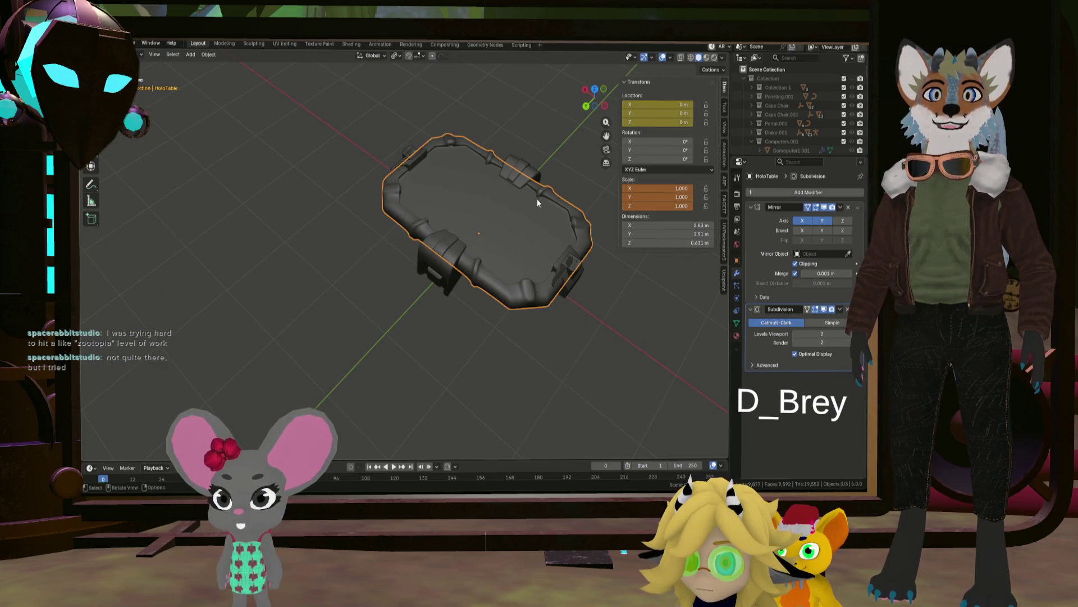
key("KP_Divide")
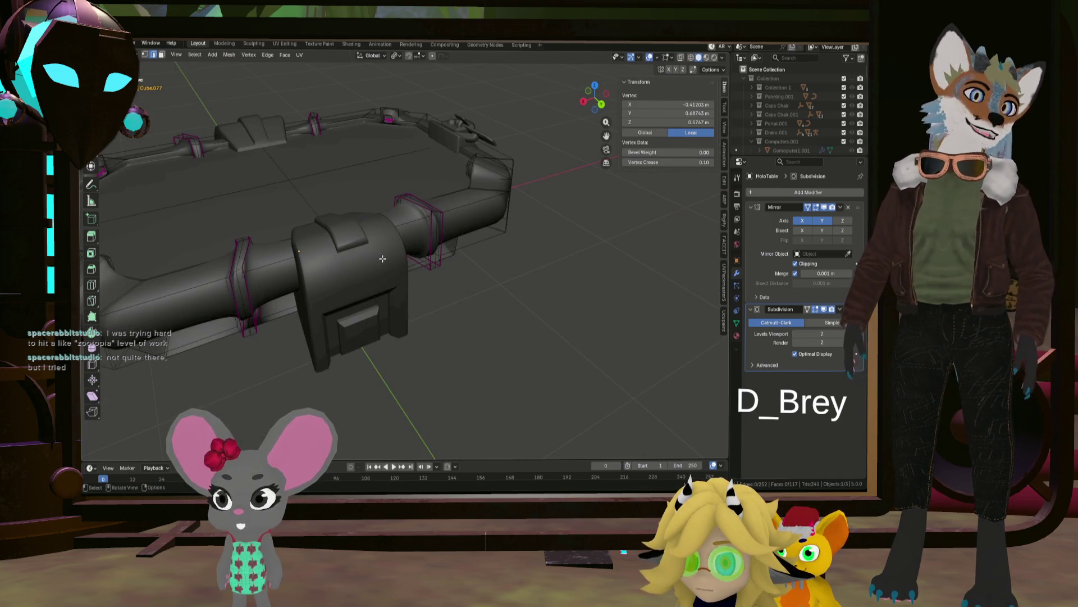
mouse_move(331, 264)
middle_mouse_down()
mouse_move(474, 308)
mouse_move(560, 301)
mouse_move(521, 333)
mouse_move(472, 310)
middle_mouse_up()
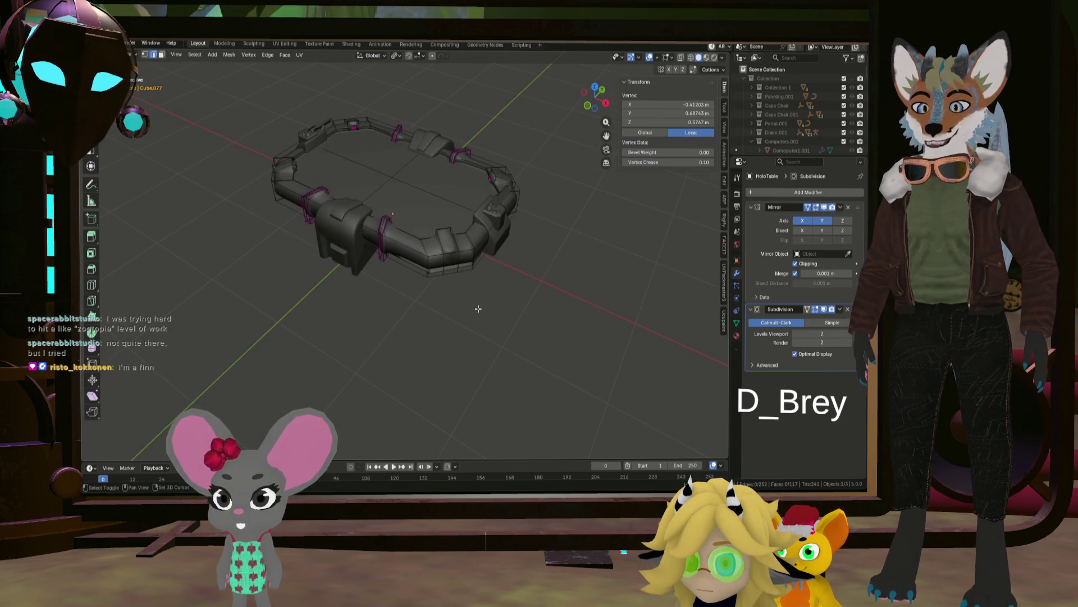
Add a 2 m cube to the HoloTable mesh and move it beside the ring.
key("shift+a")
left_click(472, 292)
scroll(466, 282, "down", 6)
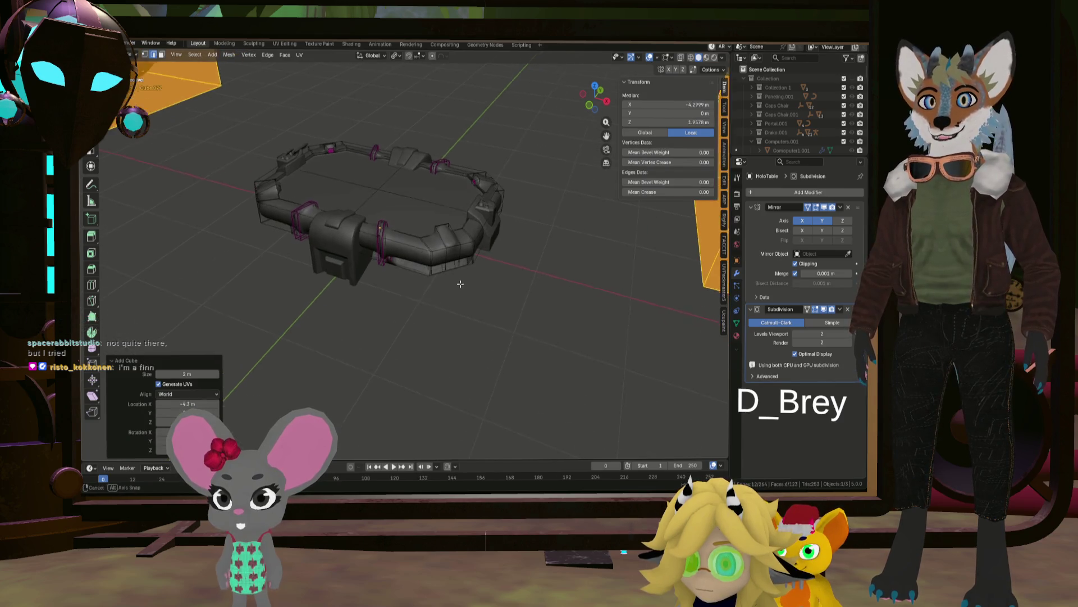
mouse_move(604, 289)
middle_mouse_down()
mouse_move(632, 268)
mouse_move(532, 292)
mouse_move(580, 367)
mouse_move(590, 348)
mouse_move(562, 333)
mouse_move(576, 328)
middle_mouse_up()
key("g")
left_click(638, 301)
scroll(592, 344, "up", 5)
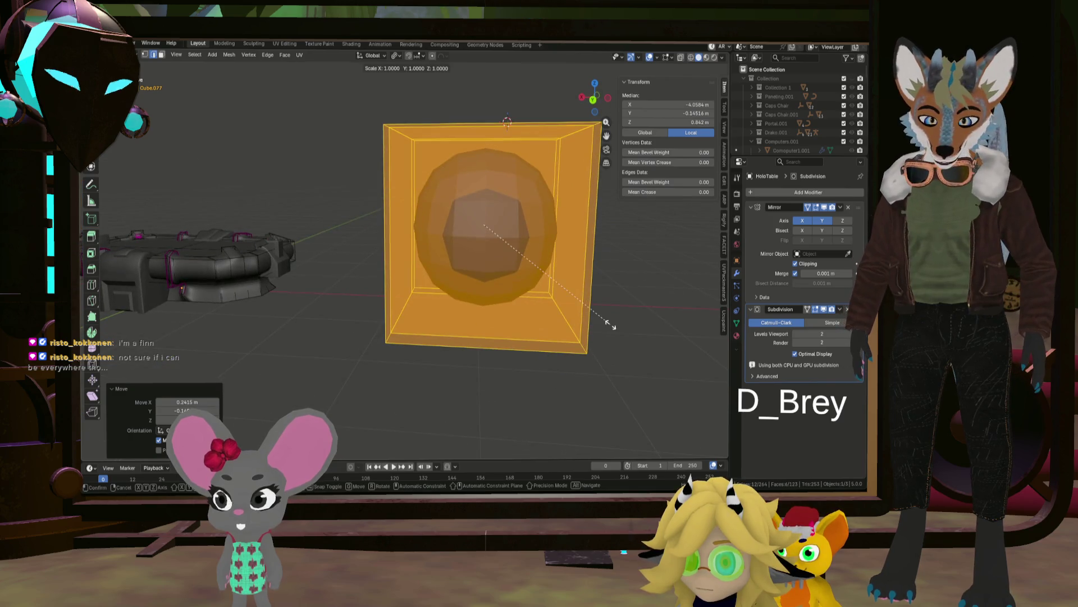
Scale the cube flat along Z into a thin slab.
key("z")
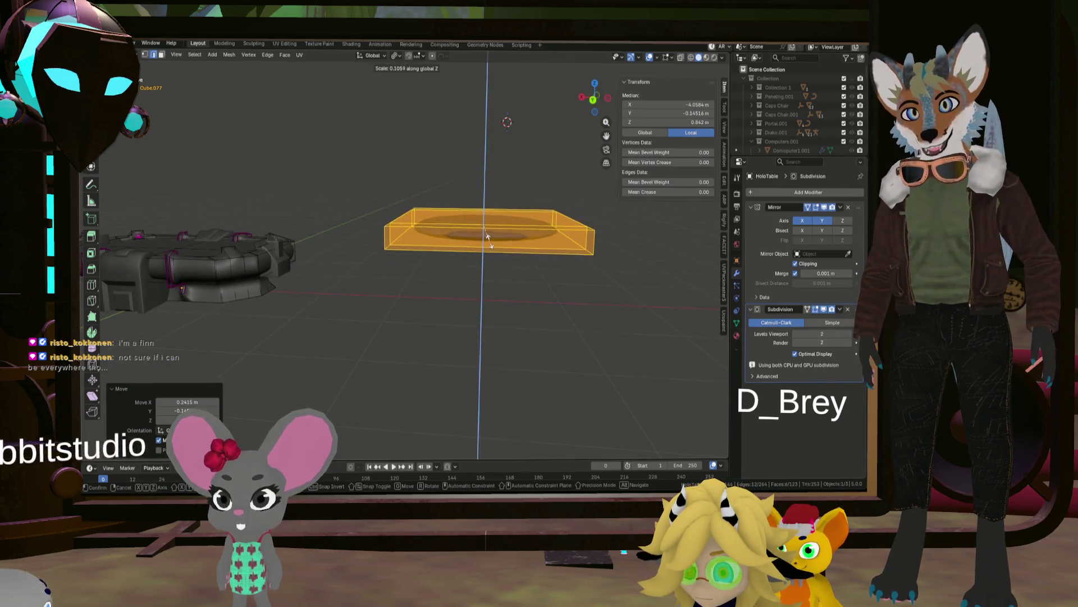
left_click(488, 236)
mouse_move(486, 242)
middle_mouse_down()
mouse_move(481, 296)
mouse_move(398, 290)
mouse_move(380, 248)
mouse_move(463, 287)
mouse_move(444, 298)
middle_mouse_up()
scroll(375, 288, "up", 3)
key("g")
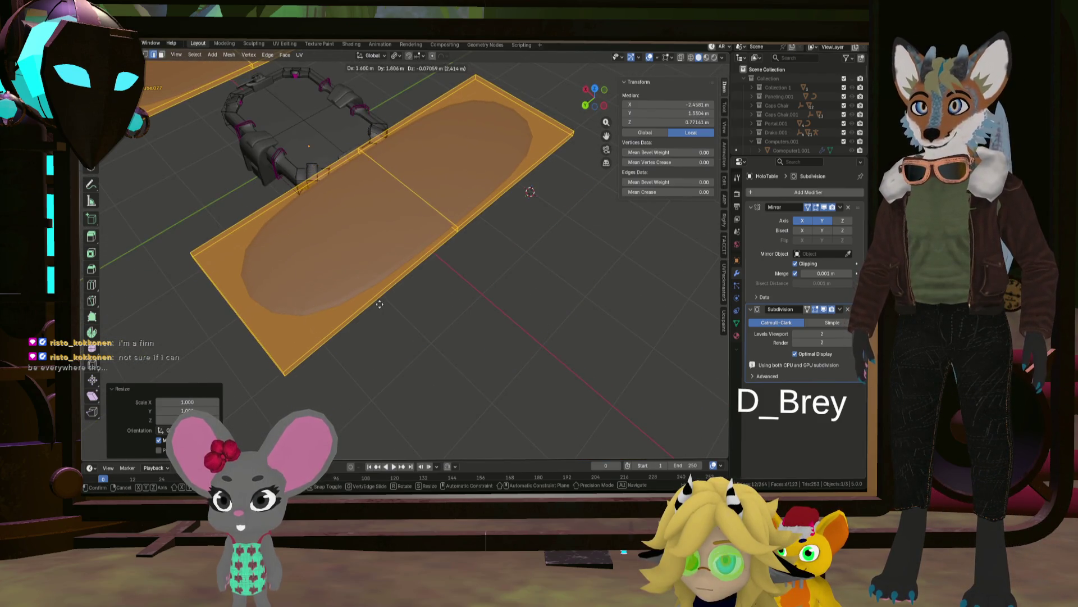
Disable Merge in the Mirror modifier and move the slabs apart around the ring.
left_click(795, 274)
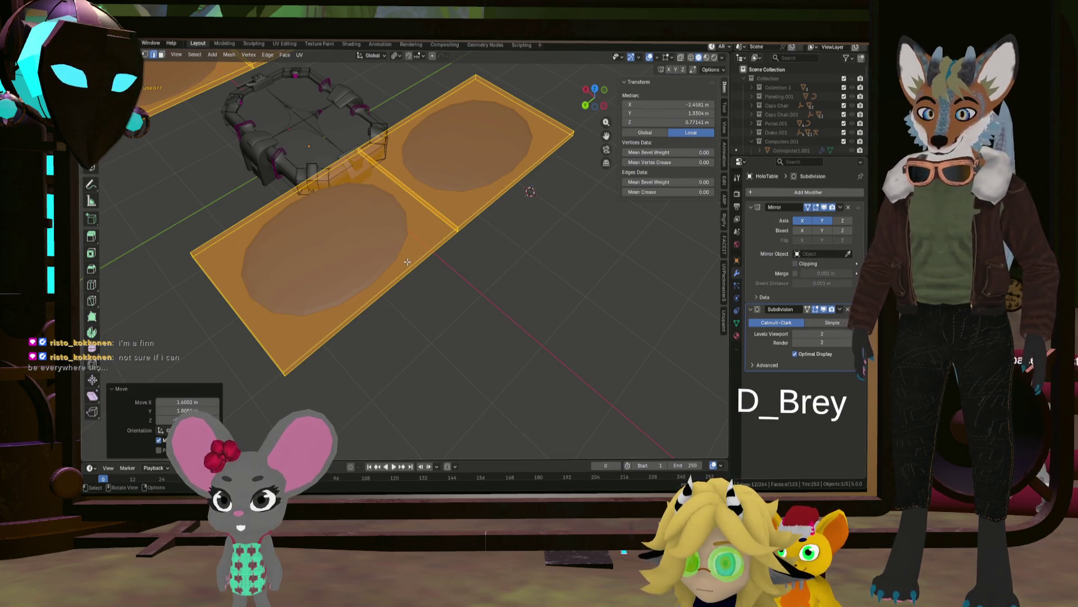
key("g")
left_click(340, 302)
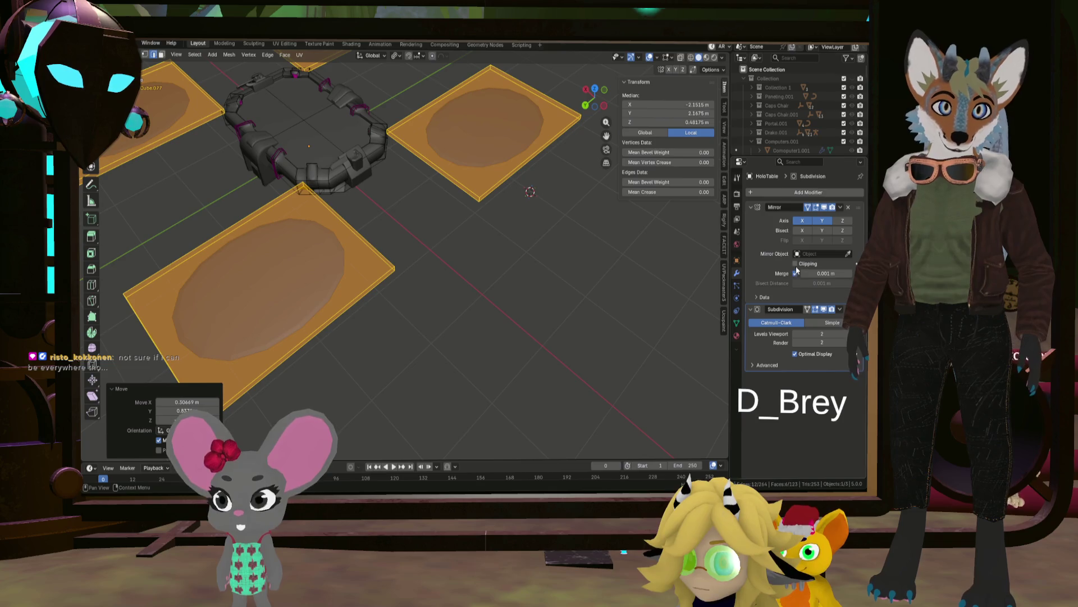
middle_click_drag(415, 308, 566, 314, "shift")
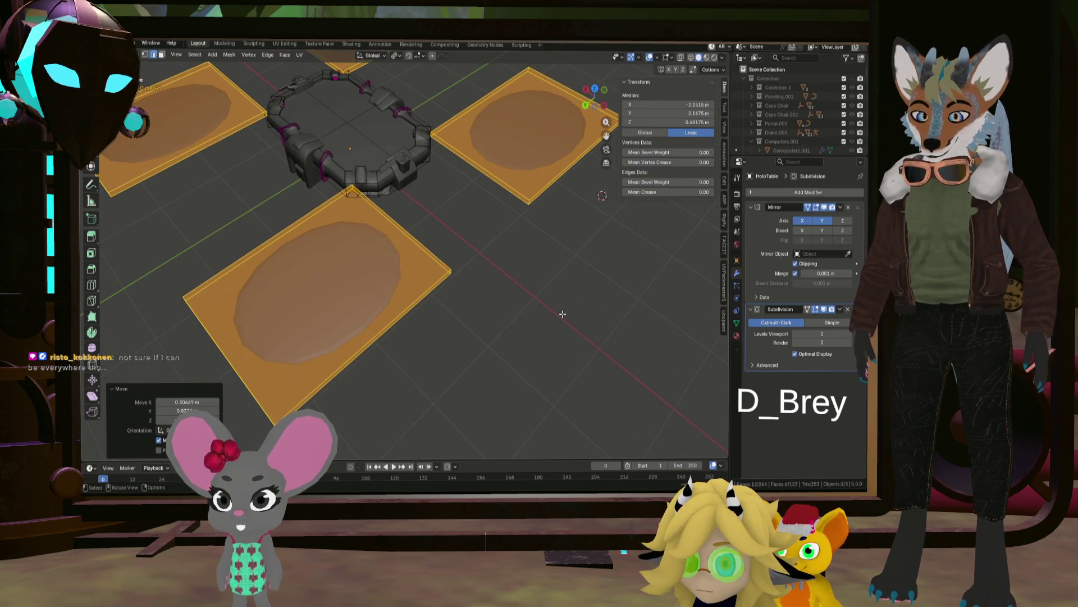
Shrink the slabs to about a quarter and rescale them along Y into small square pads.
key("s")
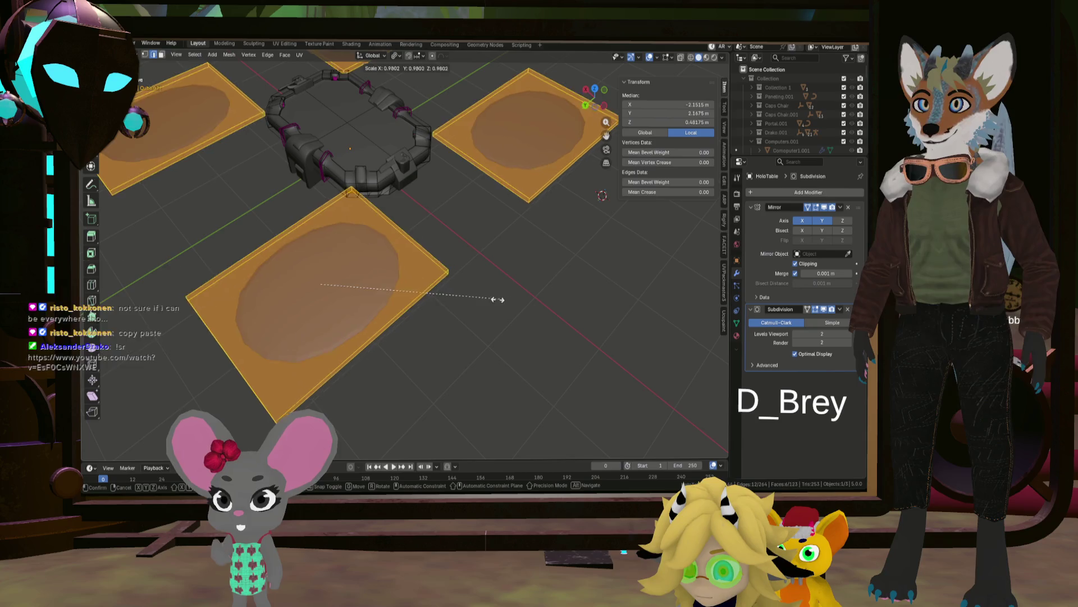
left_click(365, 299)
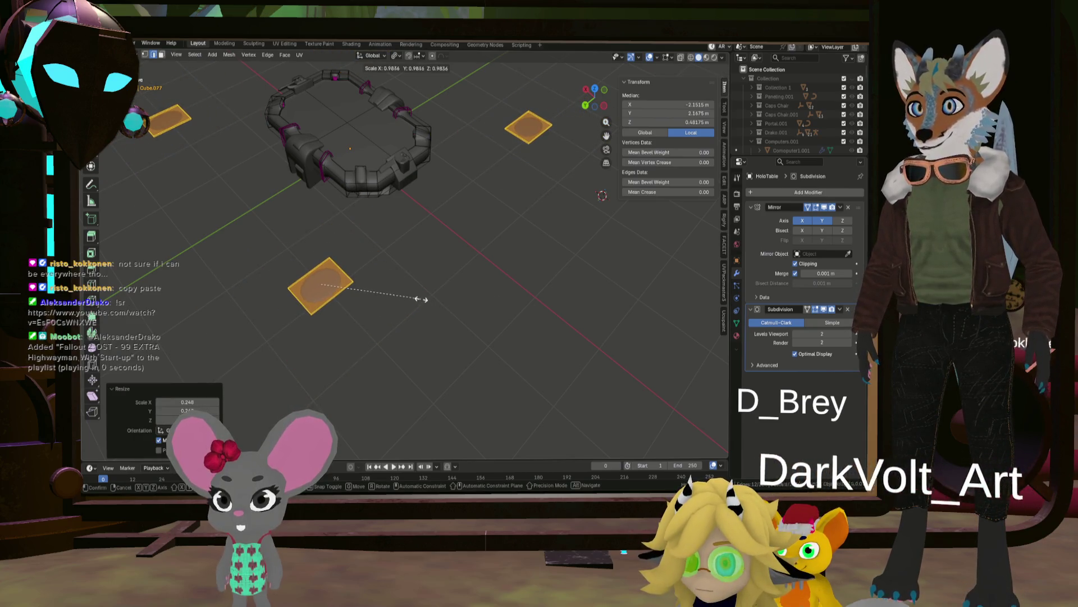
key("s")
key("y")
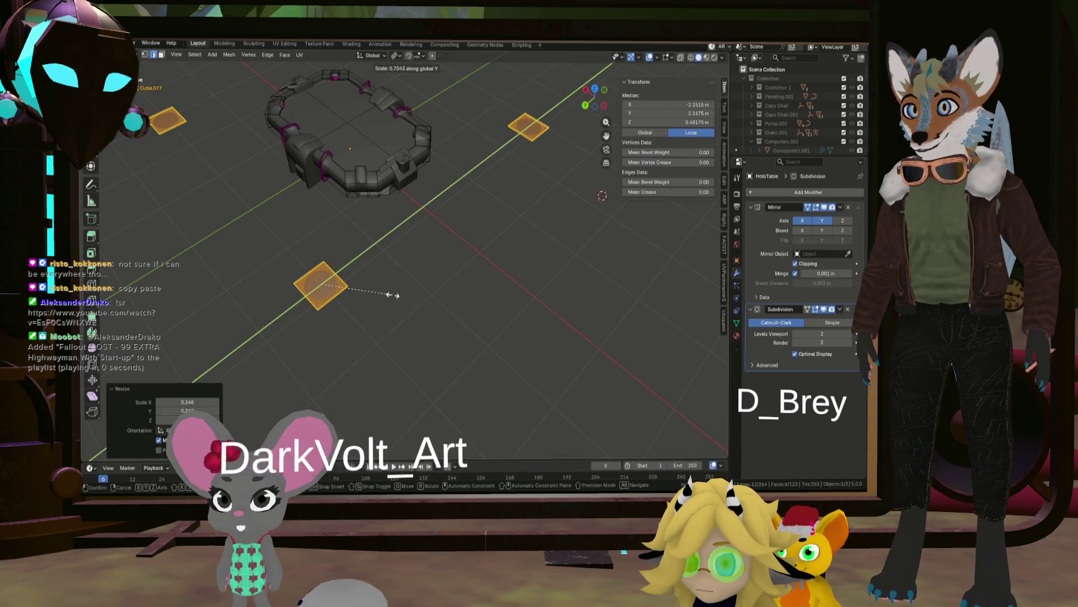
left_click(385, 301)
mouse_move(385, 301)
middle_mouse_down()
mouse_move(330, 305)
mouse_move(477, 336)
mouse_move(443, 216)
mouse_move(515, 332)
middle_mouse_up()
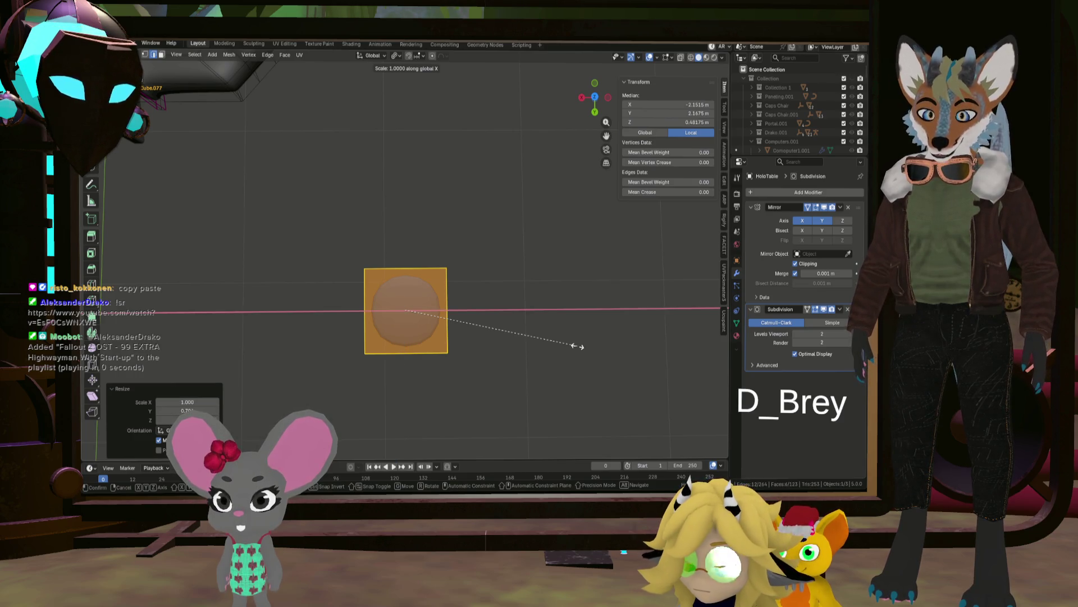
Squeeze the pad along Y and stretch it to 2.213 along X into a thin strip.
key("y")
left_click(421, 325)
mouse_move(421, 325)
middle_mouse_down()
mouse_move(406, 277)
mouse_move(450, 303)
mouse_move(449, 326)
mouse_move(393, 343)
mouse_move(398, 301)
mouse_move(321, 212)
middle_mouse_up()
left_click(502, 306)
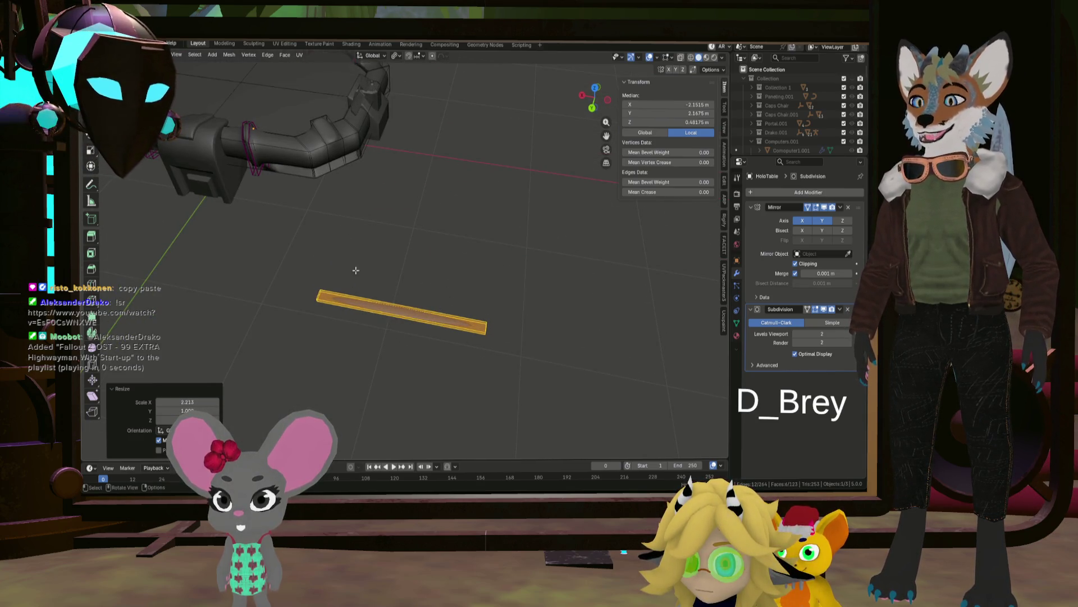
middle_click_drag(281, 132, 409, 308)
scroll(408, 309, "up", 3)
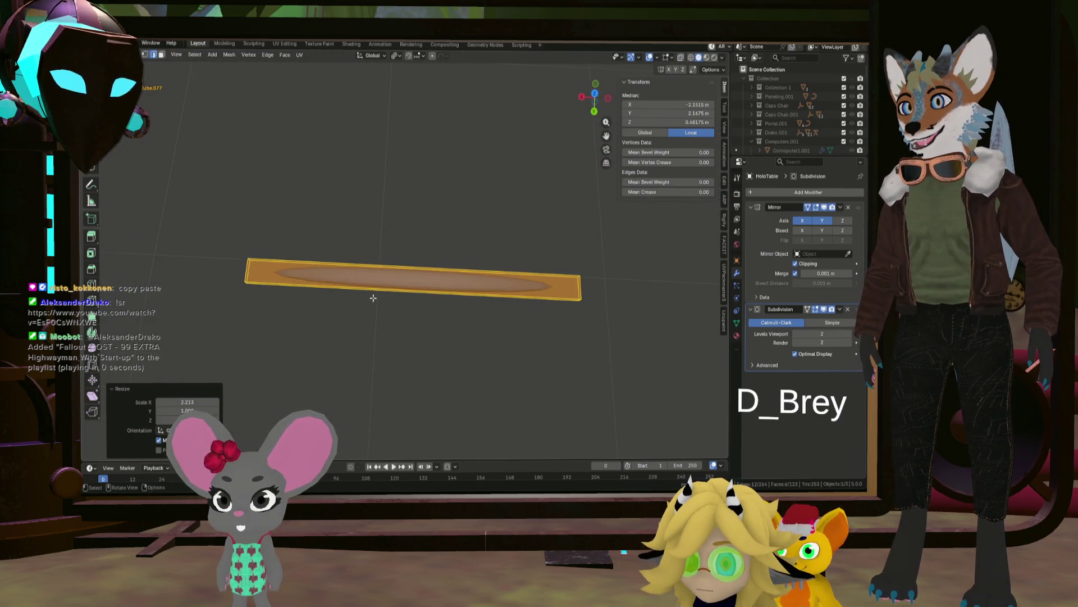
scroll(406, 287, "up", 4)
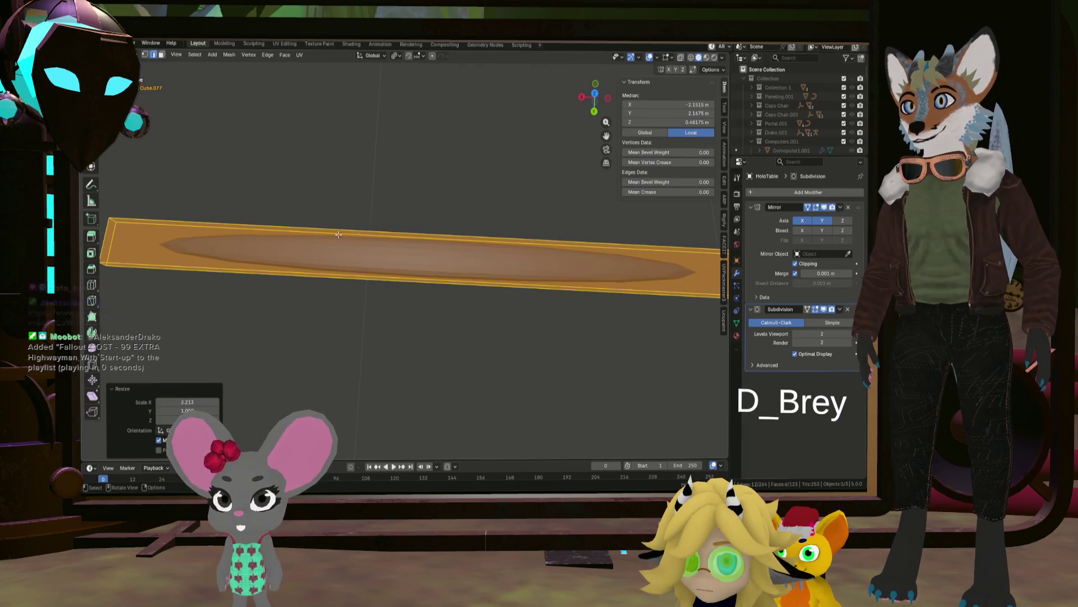
middle_click_drag(180, 216, 351, 276)
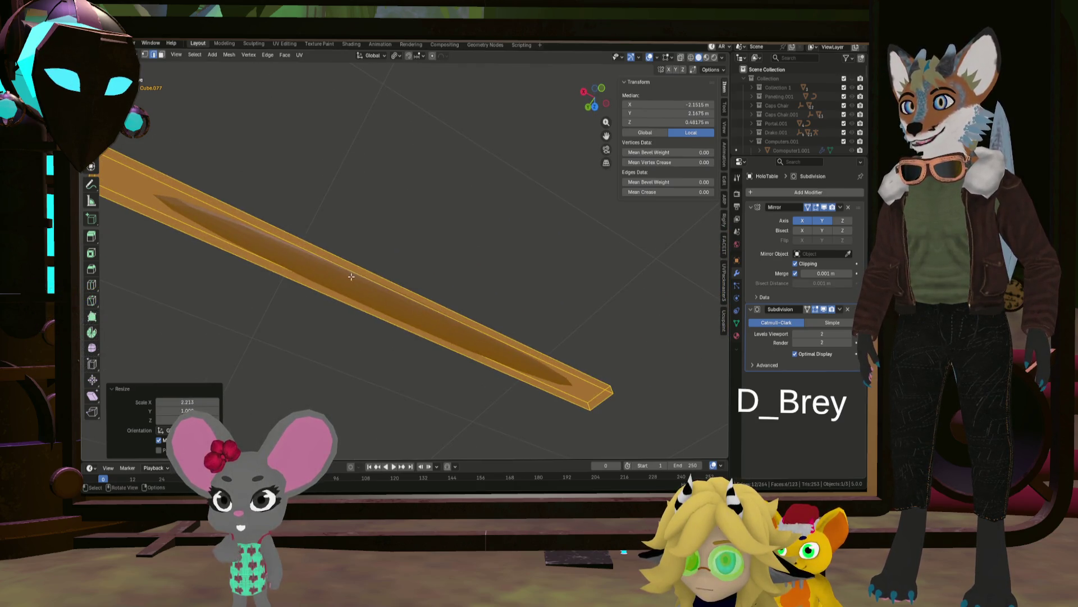
In face select mode, delete the unwanted faces so only a flat strip remains.
left_click(161, 54)
left_click(248, 183)
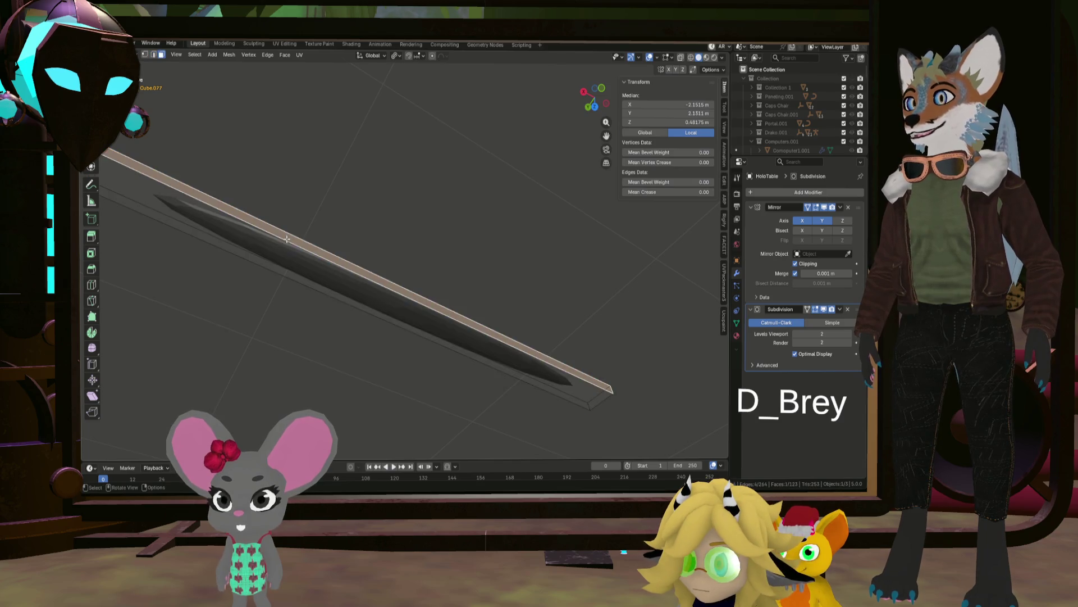
mouse_move(248, 184)
middle_mouse_down()
mouse_move(335, 235)
mouse_move(517, 299)
mouse_move(517, 332)
mouse_move(498, 299)
mouse_move(547, 181)
mouse_move(284, 137)
mouse_move(326, 186)
mouse_move(419, 247)
mouse_move(414, 303)
mouse_move(479, 290)
mouse_move(549, 335)
mouse_move(497, 352)
middle_mouse_up()
key("x")
left_click(420, 247)
scroll(503, 339, "down", 3)
scroll(506, 339, "up", 6)
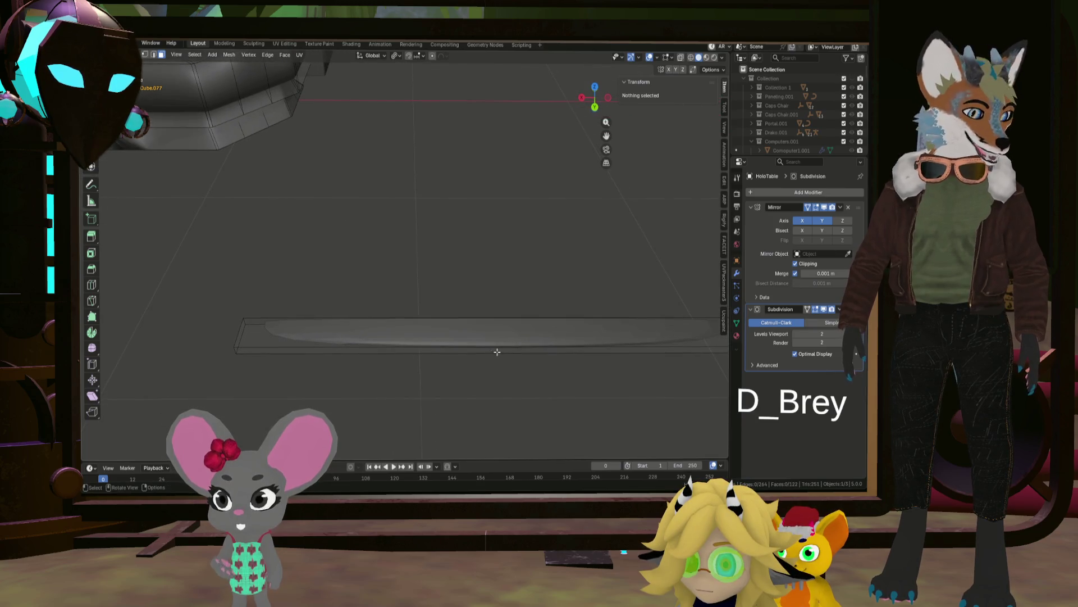
Add nine loop cuts along the thin strip.
left_click(525, 331)
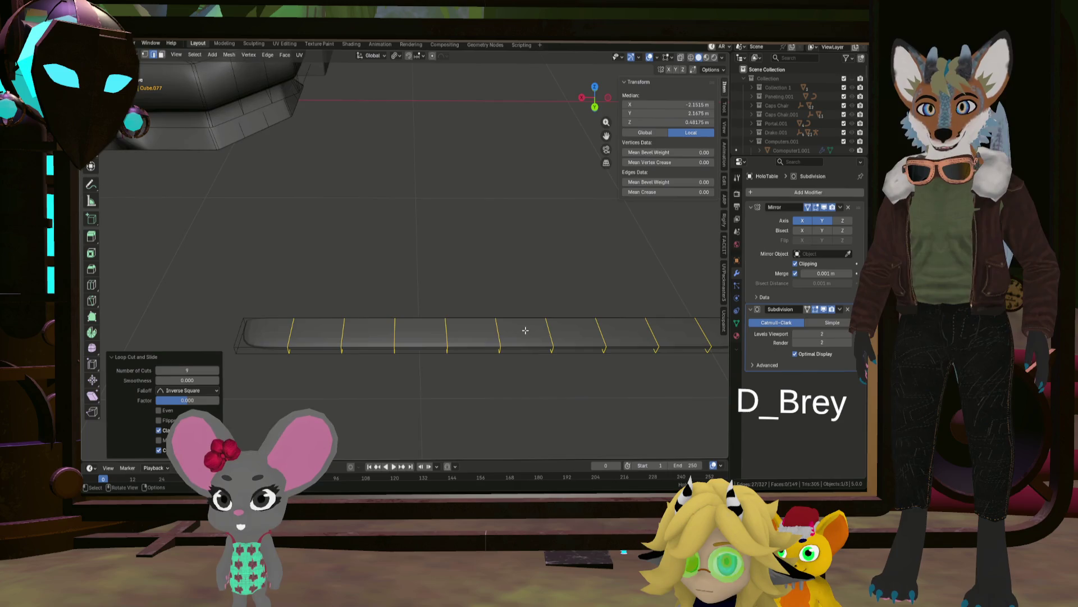
scroll(525, 337, "down", 3)
mouse_move(539, 359)
middle_mouse_down()
mouse_move(551, 366)
mouse_move(470, 345)
middle_mouse_up()
scroll(448, 329, "up", 1)
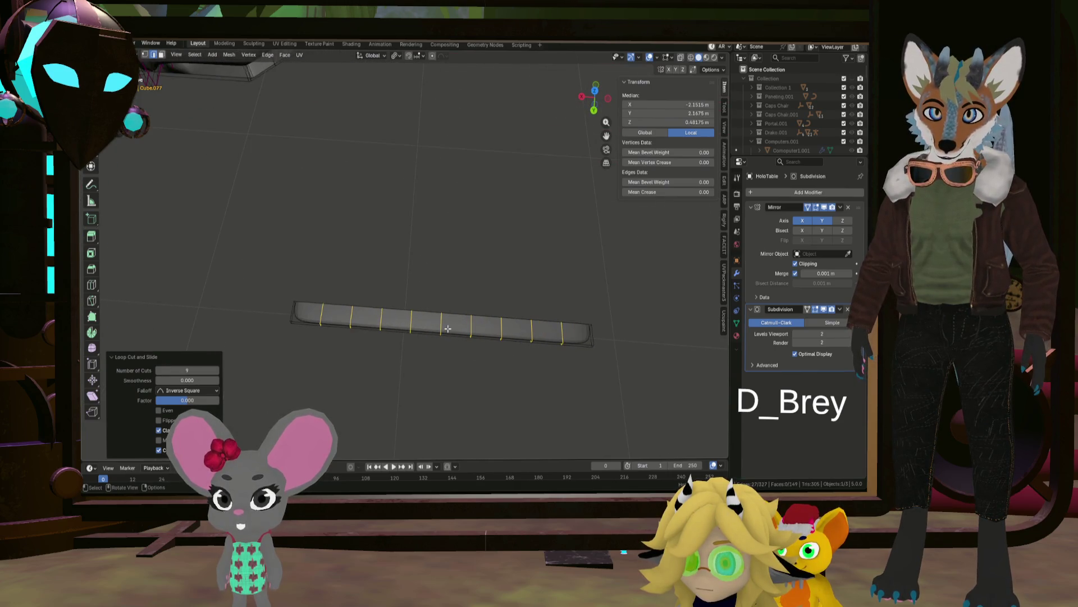
Select the strip's middle edge loop and bend it with proportional editing on.
left_click(447, 328)
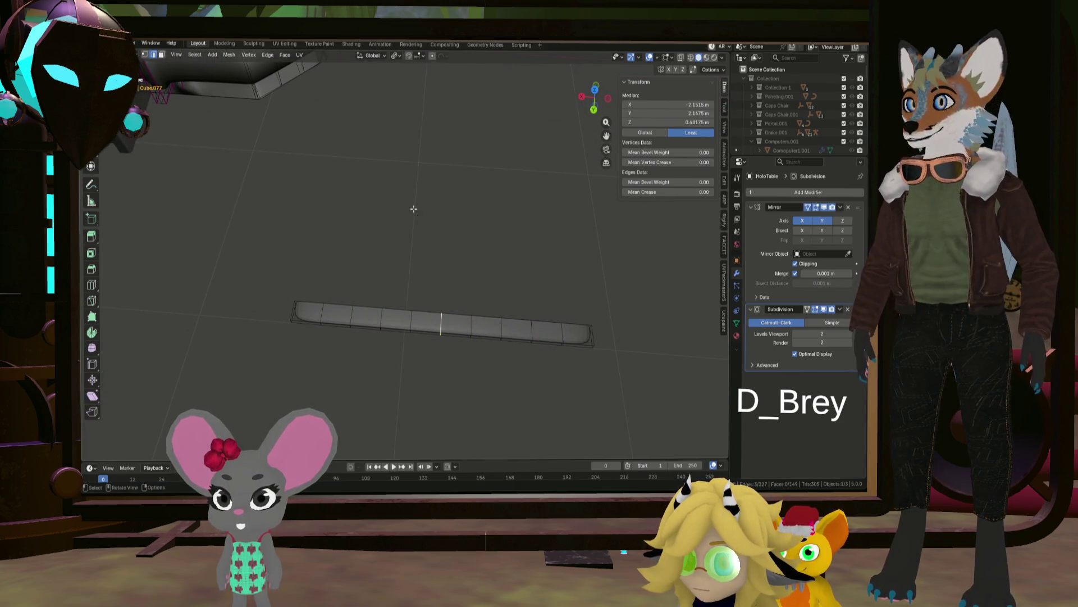
left_click(433, 57)
key("g")
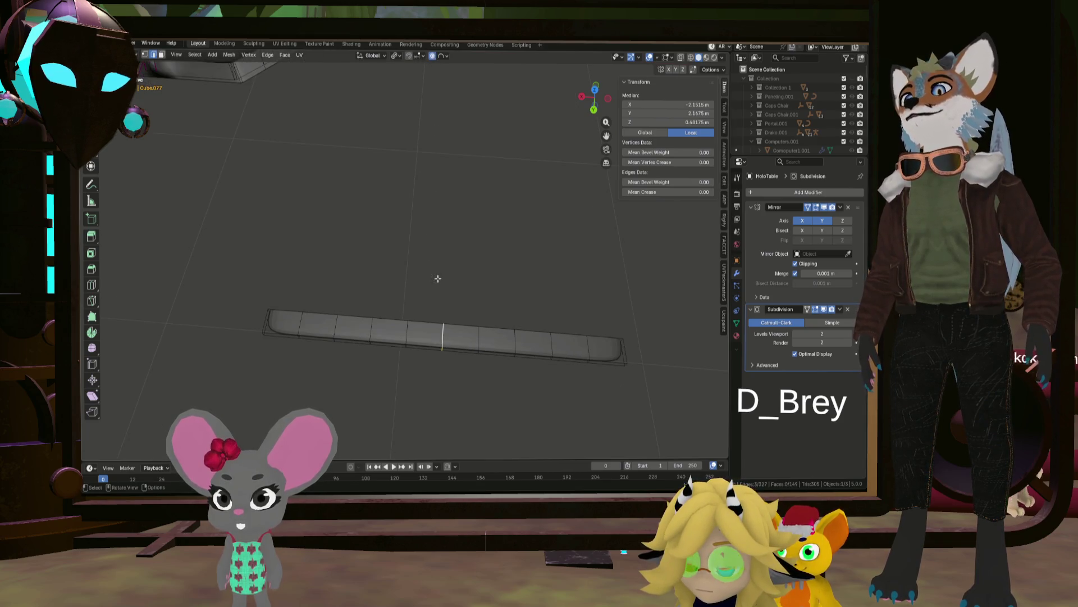
scroll(494, 264, "up", 8)
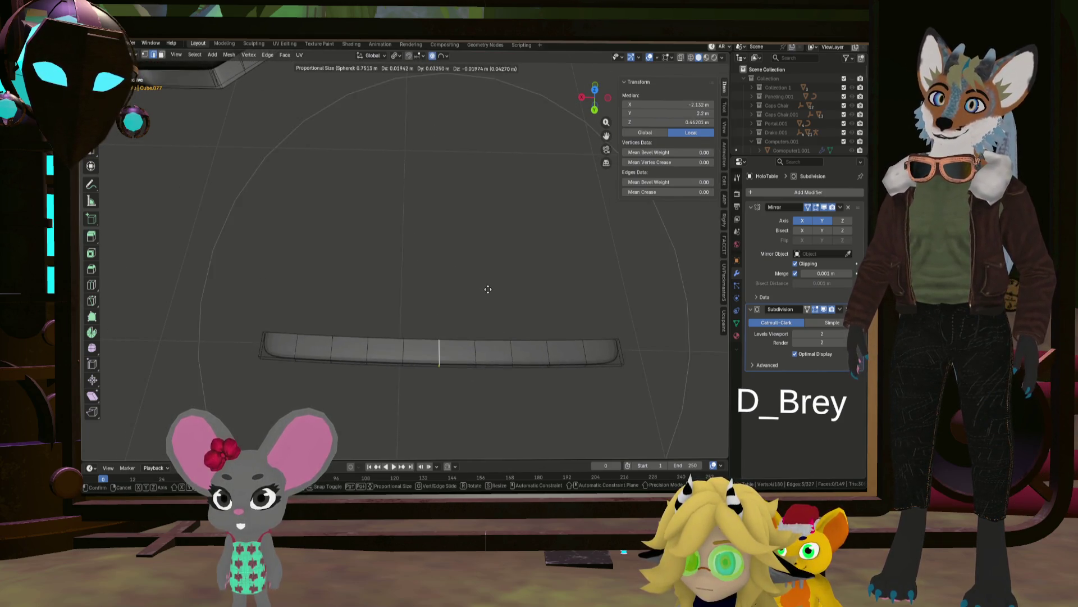
scroll(494, 365, "down", 2)
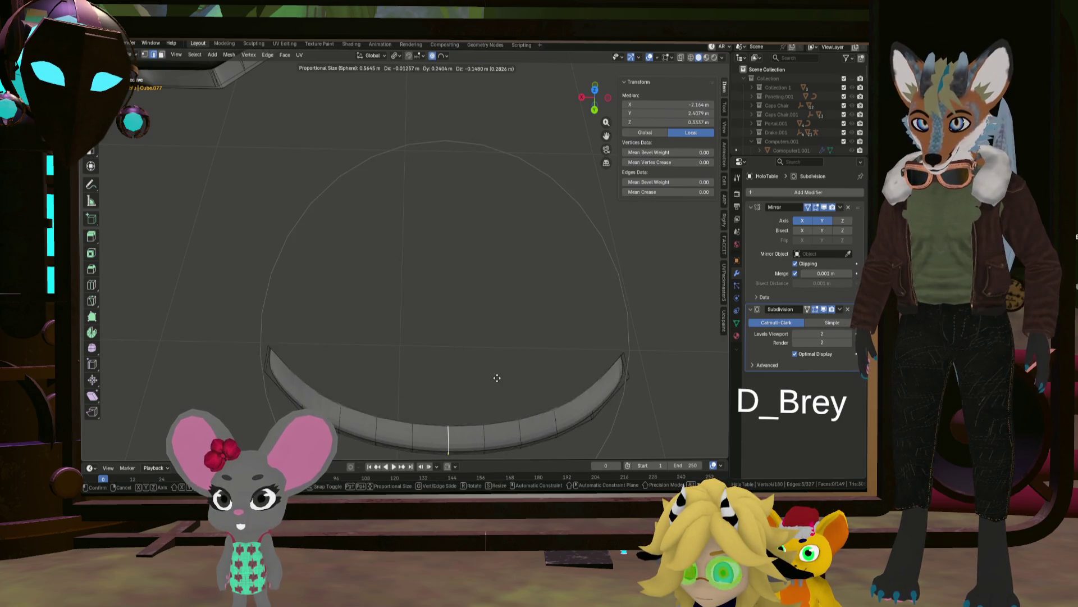
left_click(496, 431)
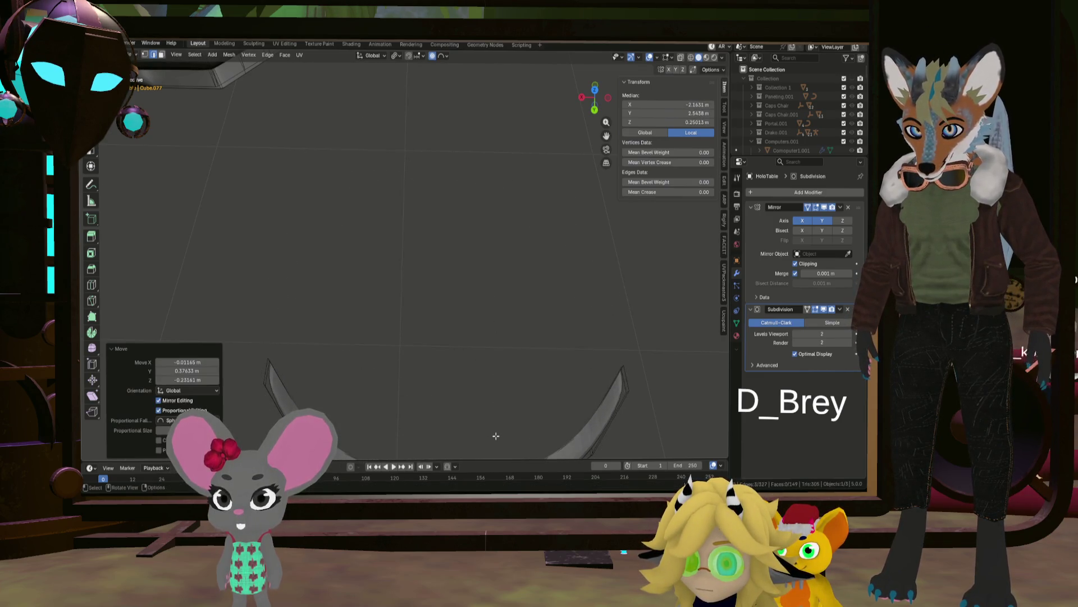
mouse_move(494, 433)
middle_mouse_down()
mouse_move(443, 320)
mouse_move(544, 383)
middle_mouse_up()
Pull the middle loop further along Y to curve the strip into a crescent.
key("g")
key("y")
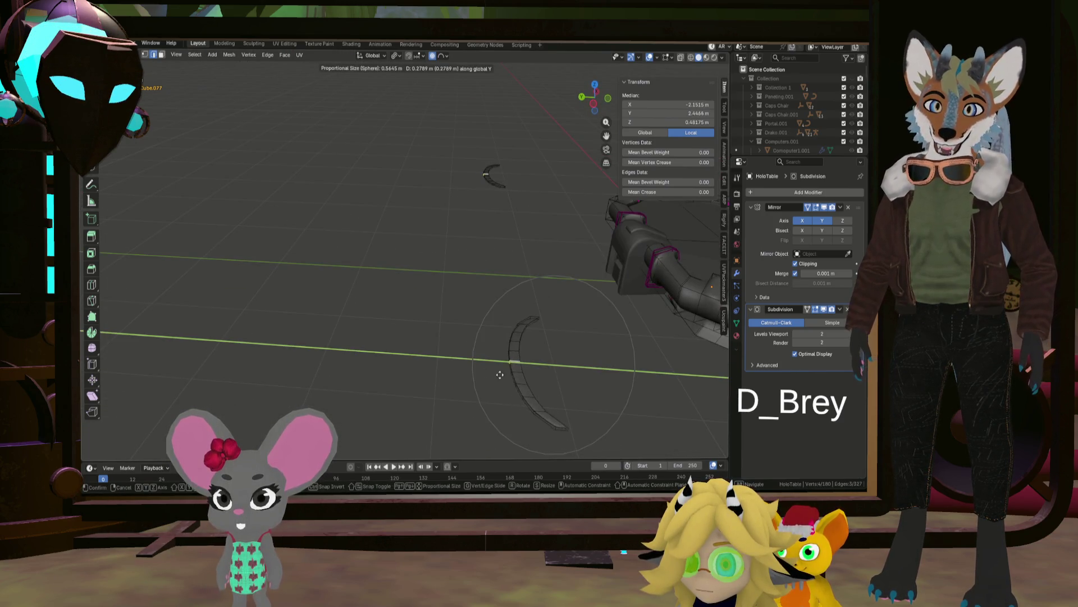
left_click(467, 373)
middle_click_drag(467, 372, 511, 432)
middle_click_drag(540, 380, 472, 363, "shift")
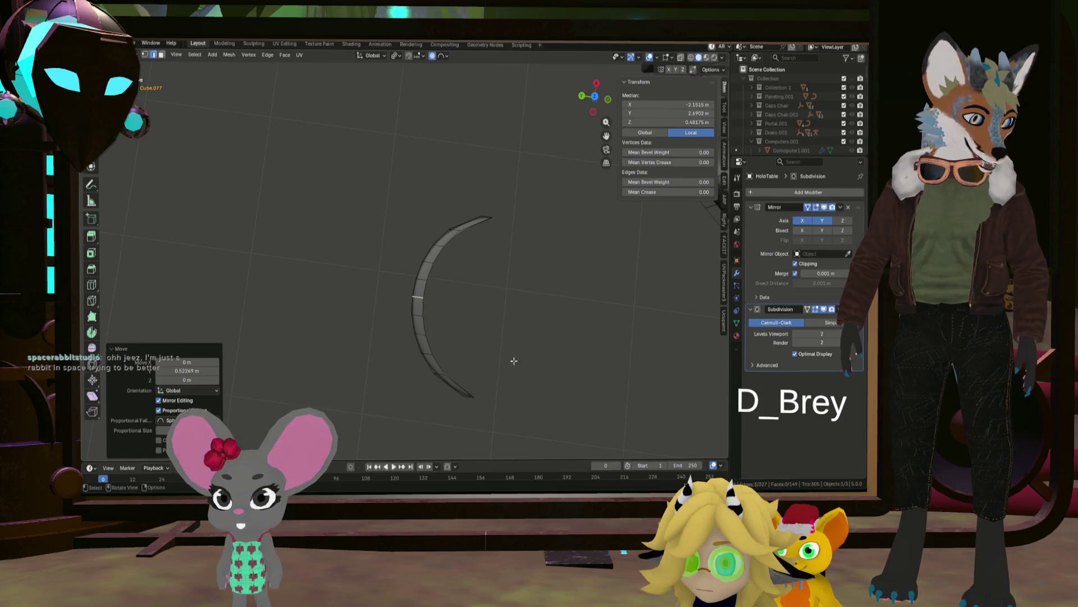
scroll(524, 369, "down", 5)
mouse_move(524, 369)
middle_mouse_down()
mouse_move(581, 295)
mouse_move(530, 325)
mouse_move(526, 344)
middle_mouse_up()
scroll(530, 325, "up", 5)
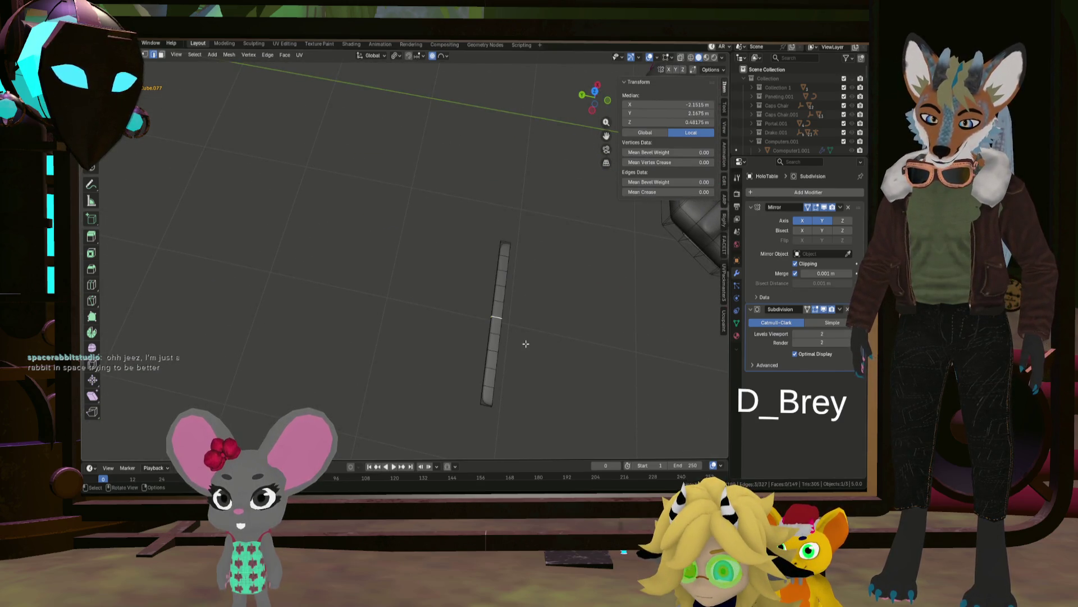
key("g")
key("y")
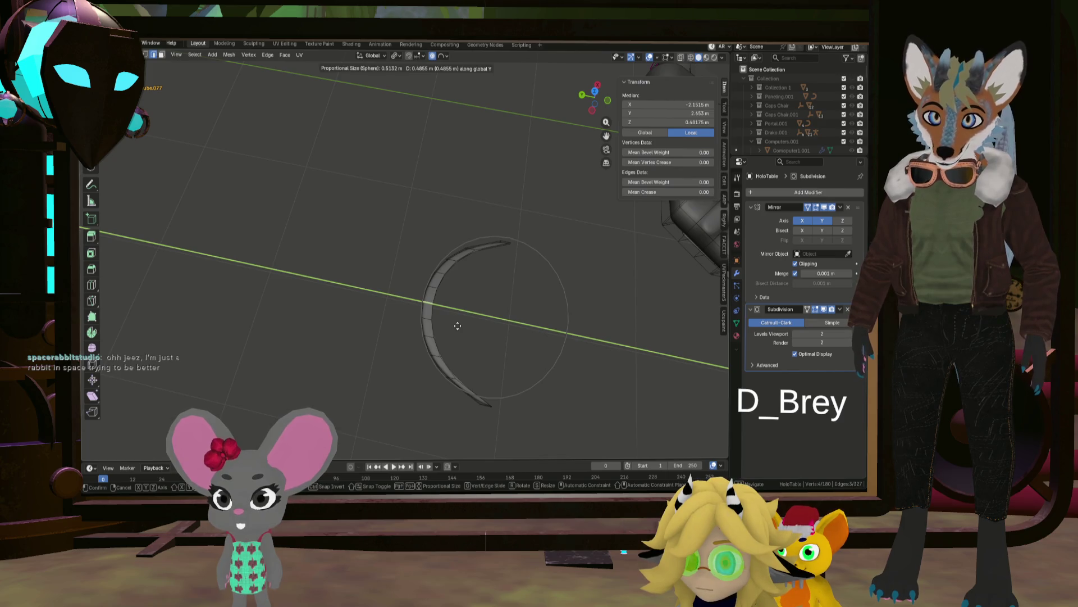
left_click(457, 326)
mouse_move(457, 326)
middle_mouse_down()
mouse_move(517, 284)
mouse_move(556, 338)
middle_mouse_up()
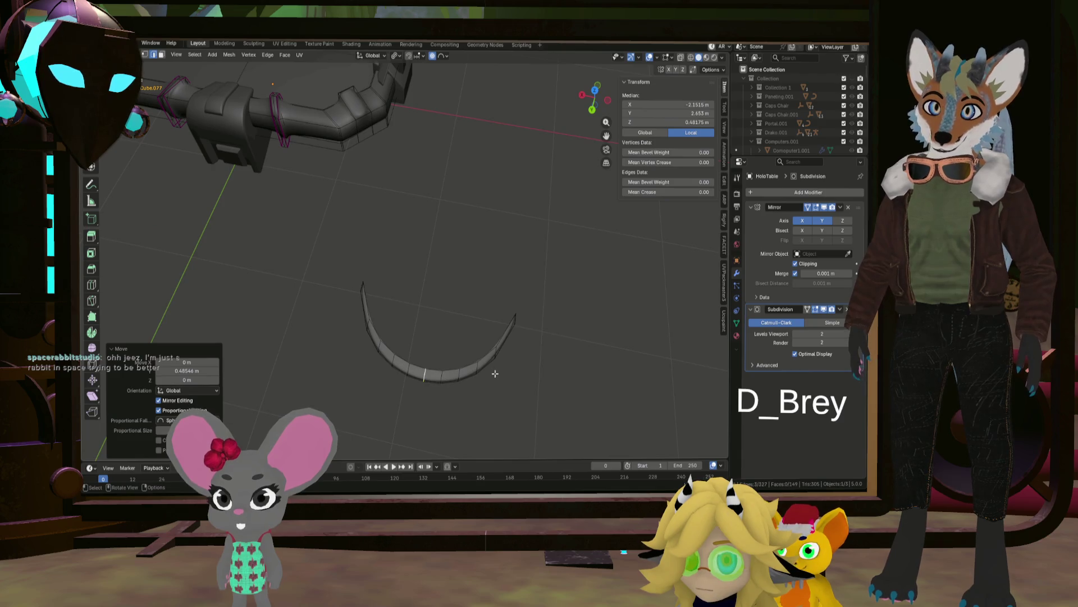
Select the whole crescent and rotate it 45 degrees.
key("l")
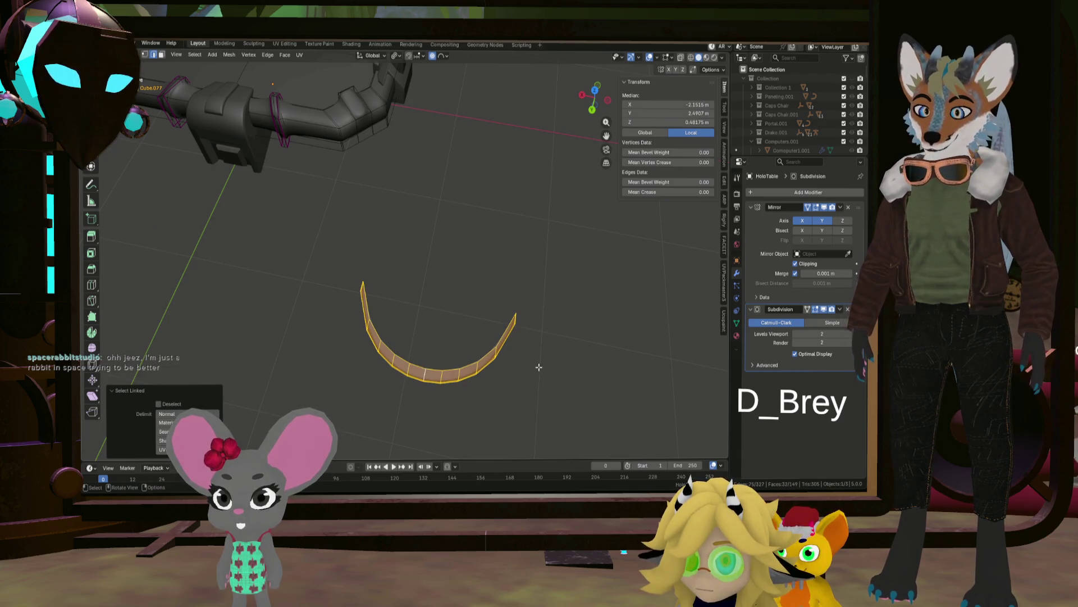
key("r")
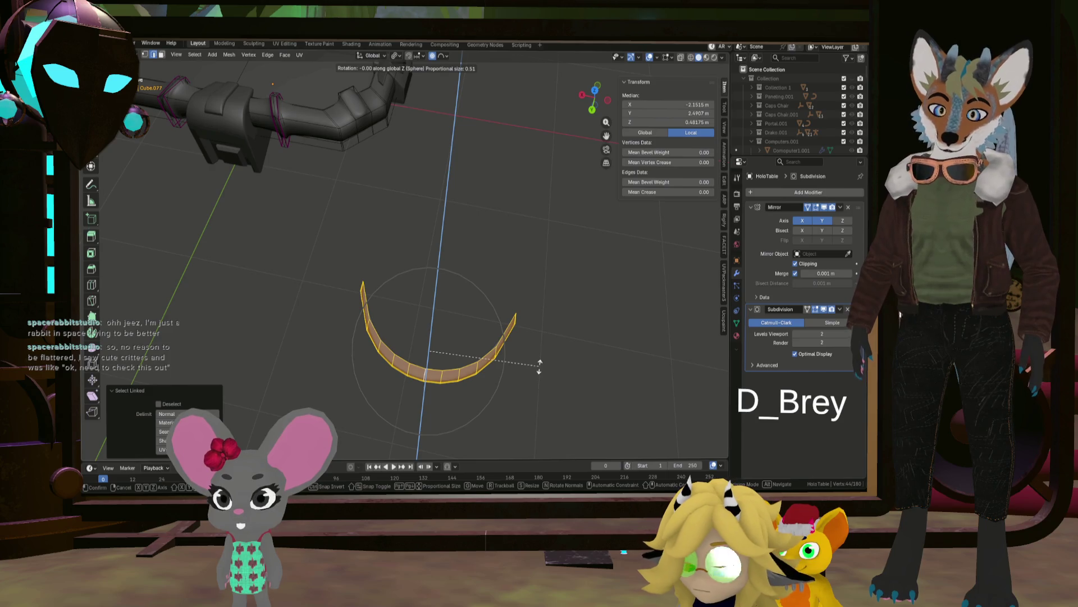
type("45")
key("Return")
mouse_move(539, 363)
middle_mouse_down()
mouse_move(426, 302)
mouse_move(511, 272)
mouse_move(385, 262)
middle_mouse_up()
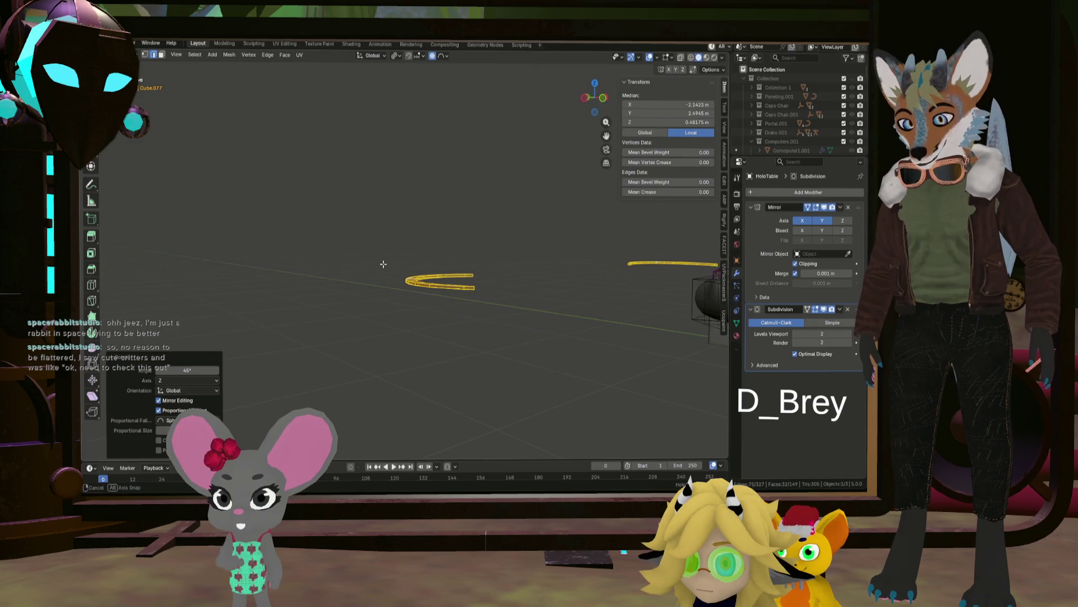
Shrink the arcs to about 0.465.
key("g")
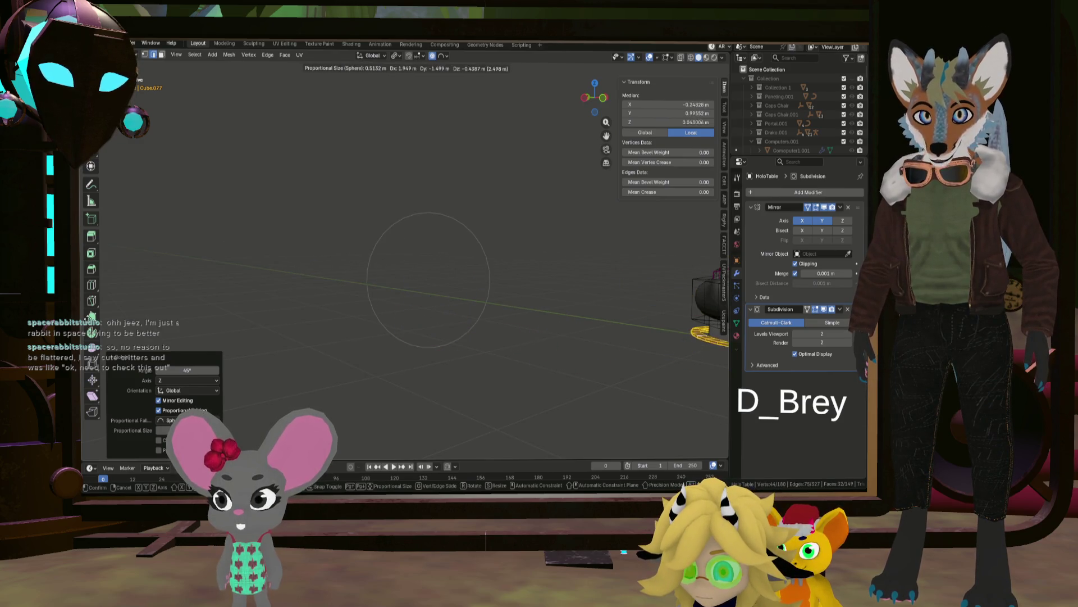
right_click(194, 335)
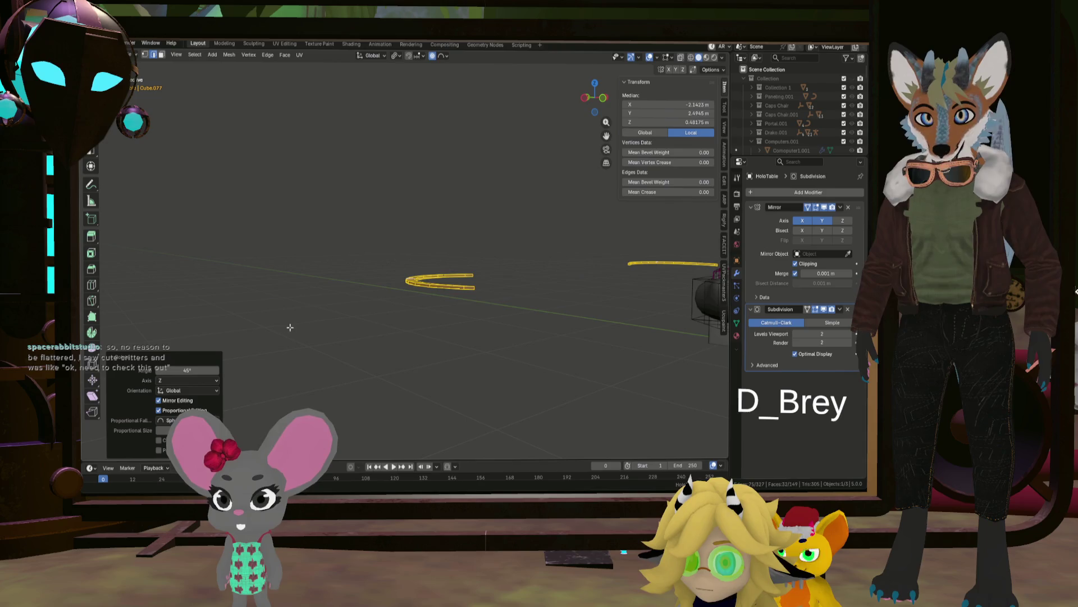
mouse_move(289, 324)
middle_mouse_down()
mouse_move(414, 378)
mouse_move(353, 323)
middle_mouse_up()
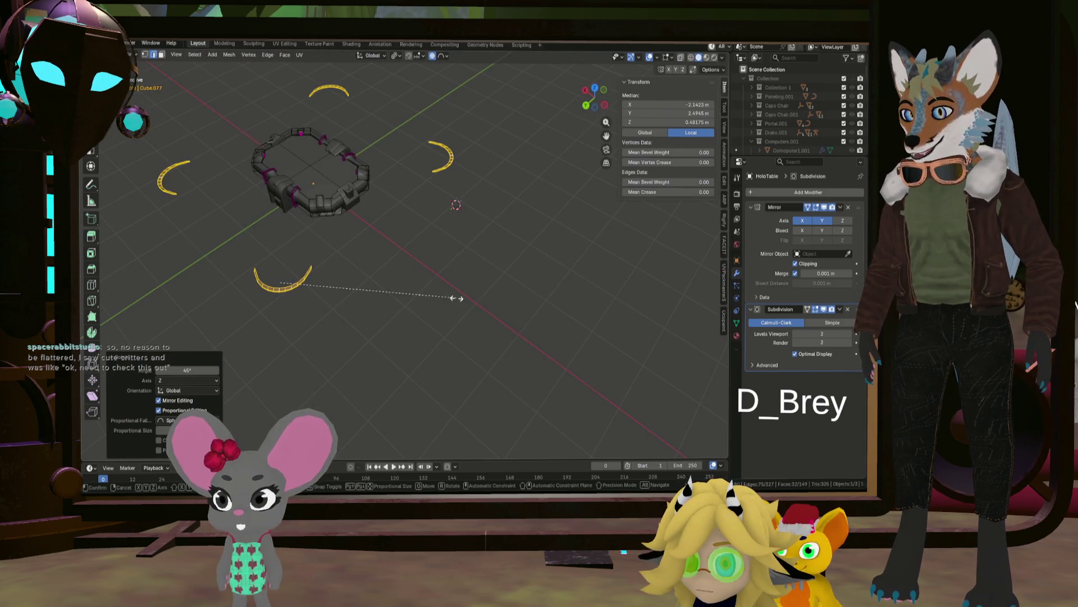
left_click(361, 289)
middle_click_drag(361, 289, 244, 266)
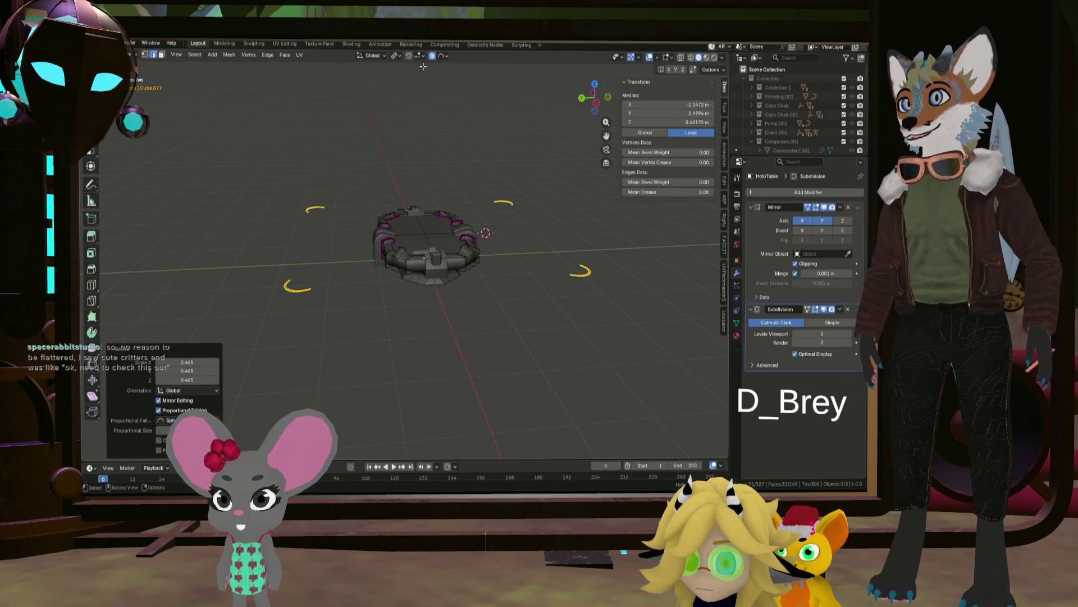
mouse_move(393, 168)
middle_mouse_down()
mouse_move(327, 236)
mouse_move(278, 312)
middle_mouse_up()
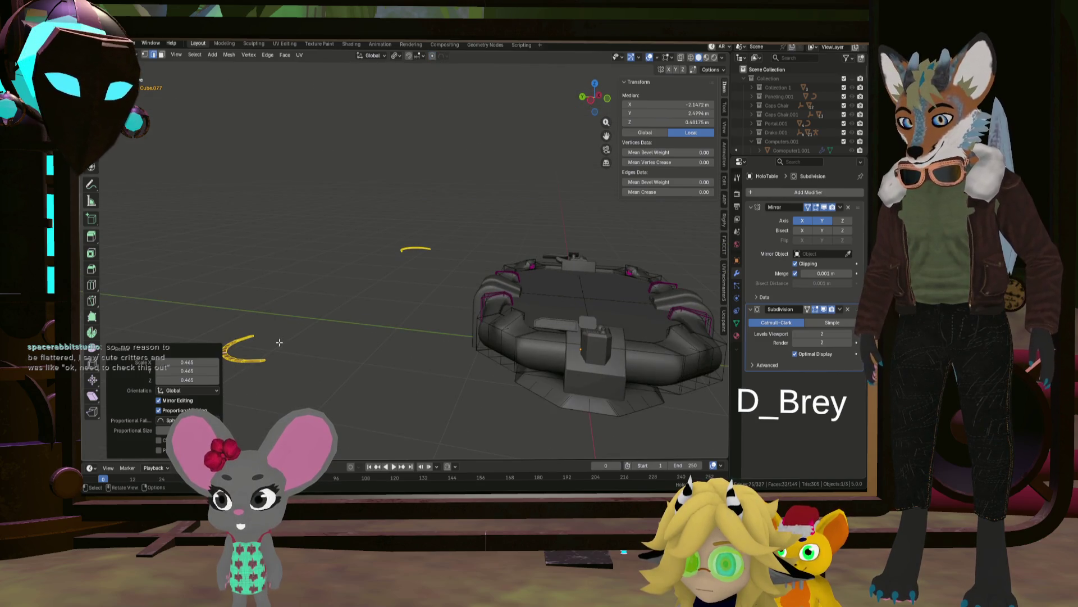
Move the arcs into position around the HoloTable console.
key("g")
left_click(562, 362)
middle_click_drag(562, 361, 573, 364)
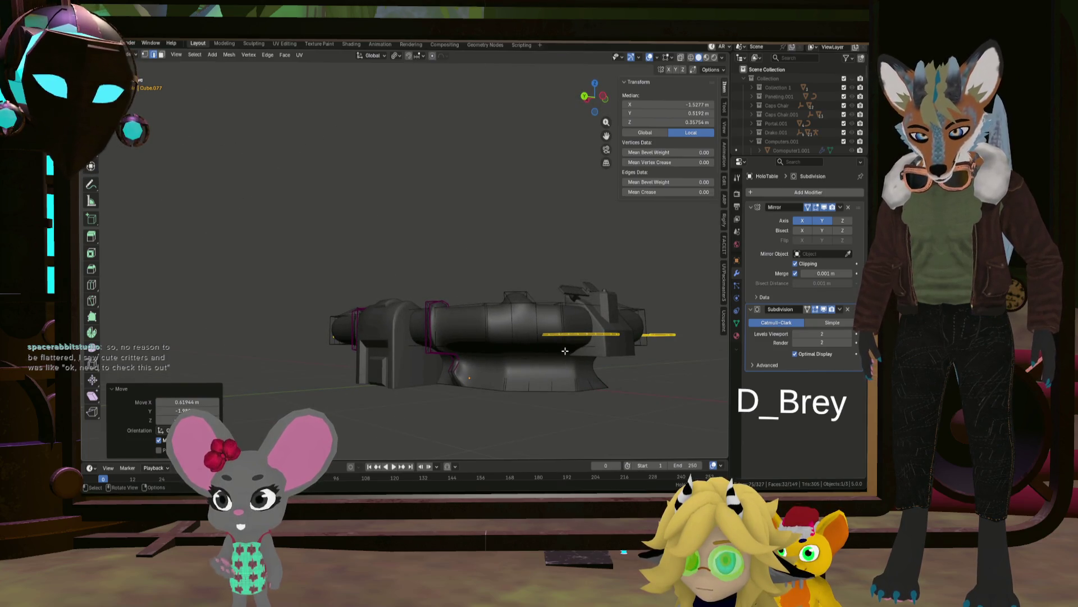
mouse_move(510, 383)
middle_mouse_down()
mouse_move(488, 373)
mouse_move(471, 385)
mouse_move(488, 382)
middle_mouse_up()
key("g")
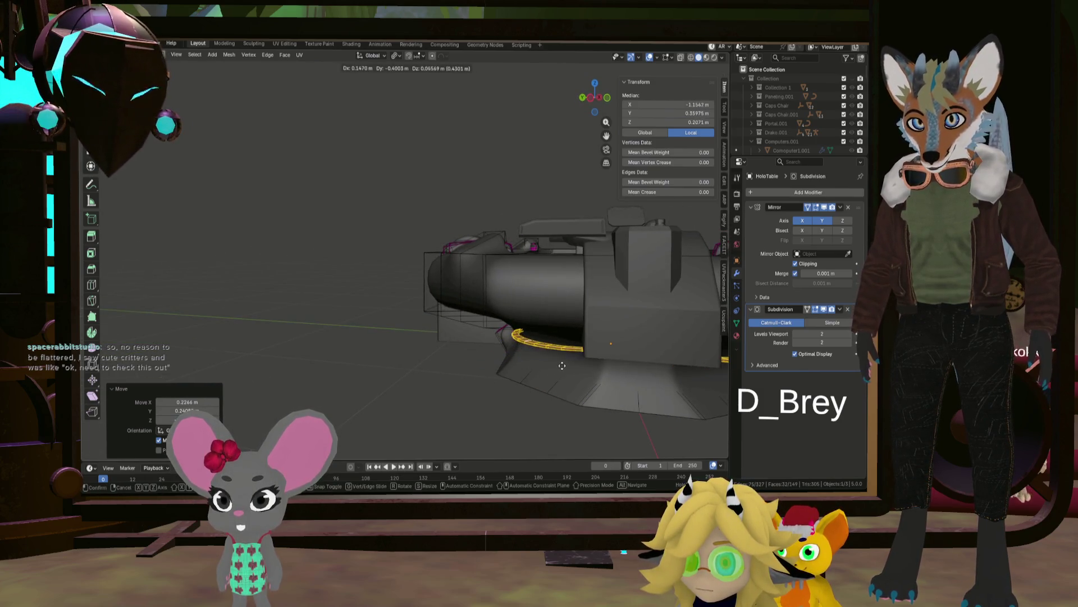
mouse_move(562, 366)
middle_mouse_down()
mouse_move(579, 338)
mouse_move(564, 344)
mouse_move(587, 352)
mouse_move(567, 371)
mouse_move(584, 363)
mouse_move(534, 344)
mouse_move(590, 348)
mouse_move(612, 366)
mouse_move(567, 376)
middle_mouse_up()
left_click(595, 355)
scroll(590, 359, "up", 2)
Scale the arcs up by 1.125 to encircle the ring.
key("s")
left_click(598, 351)
scroll(567, 375, "down", 5)
middle_click_drag(481, 366, 458, 361)
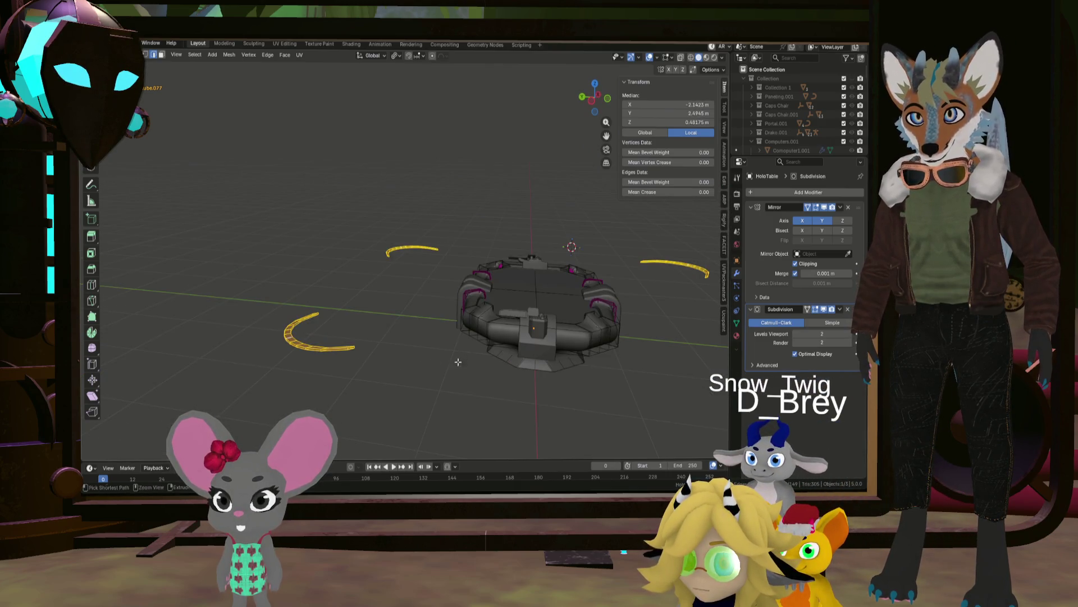
mouse_move(364, 354)
middle_mouse_down()
mouse_move(344, 385)
mouse_move(355, 395)
middle_mouse_up()
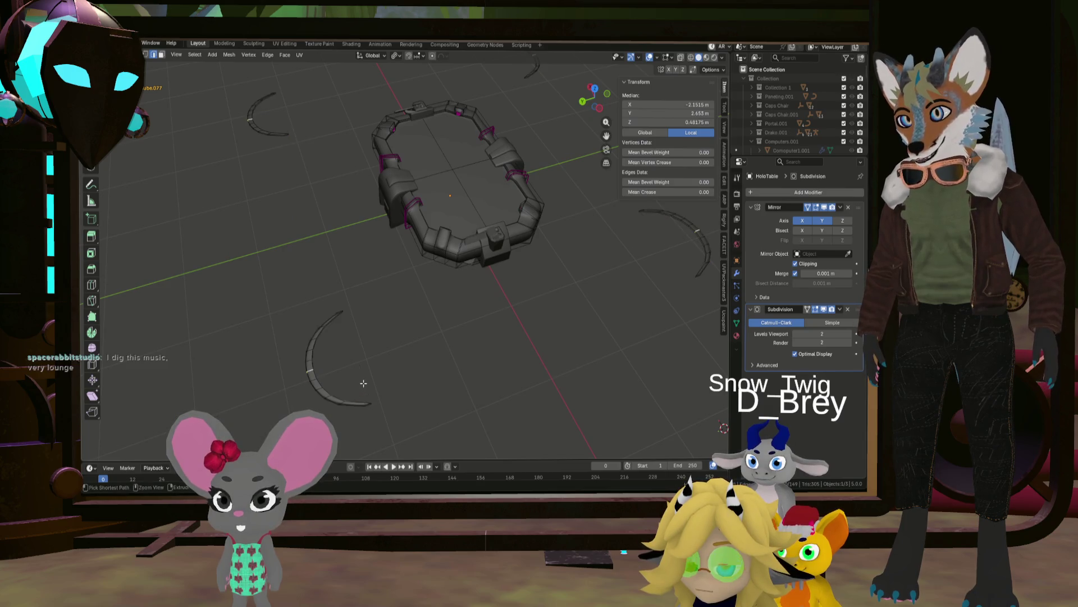
Switch proportional falloff to Root and begin grabbing the left strip to bend it into a crescent.
left_click(446, 56)
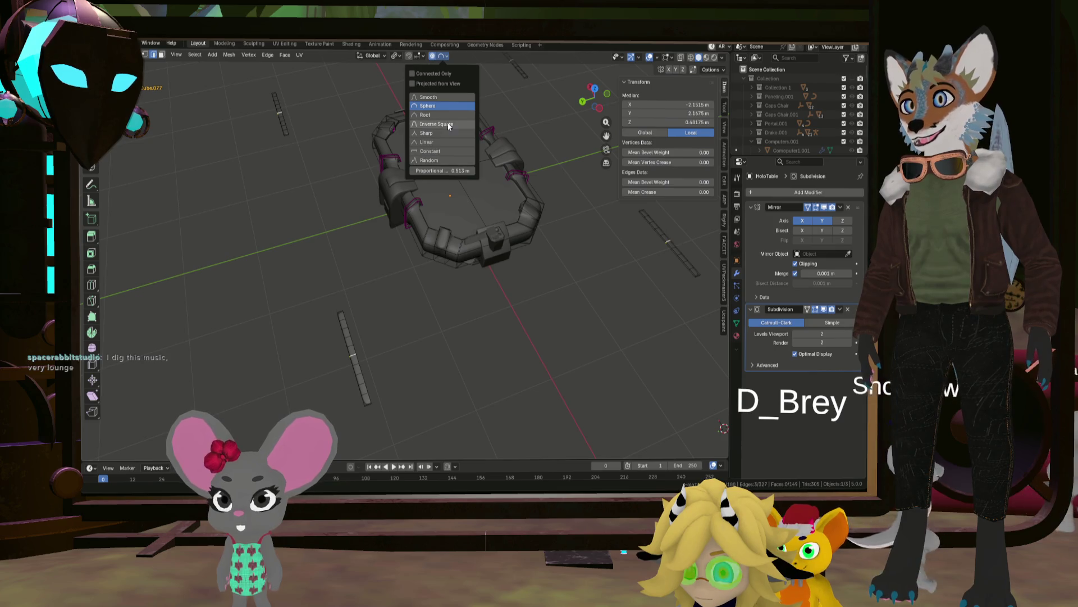
middle_click_drag(430, 241, 439, 100)
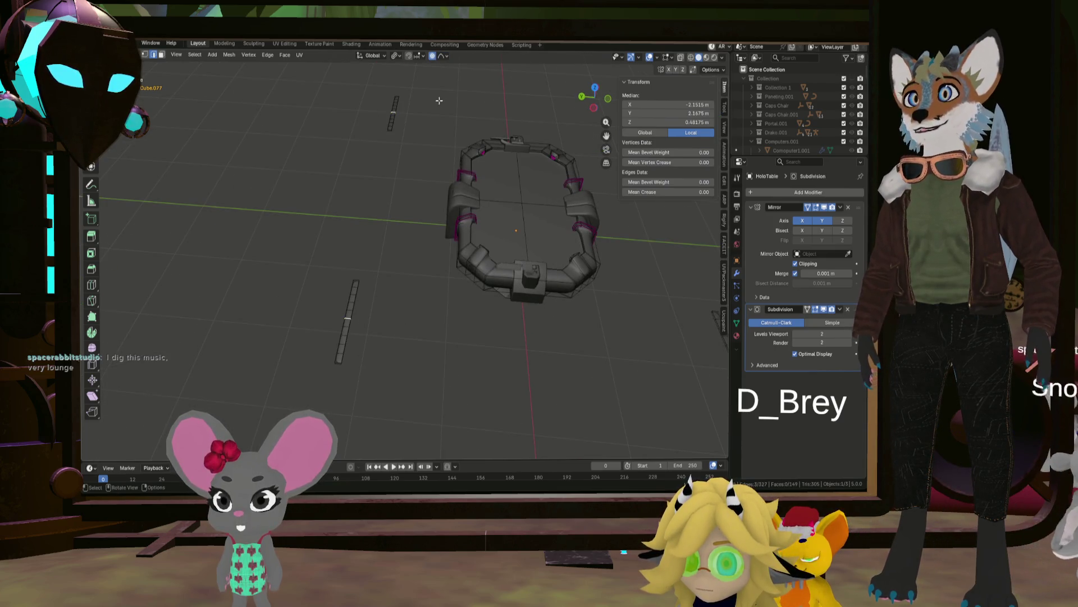
key("g")
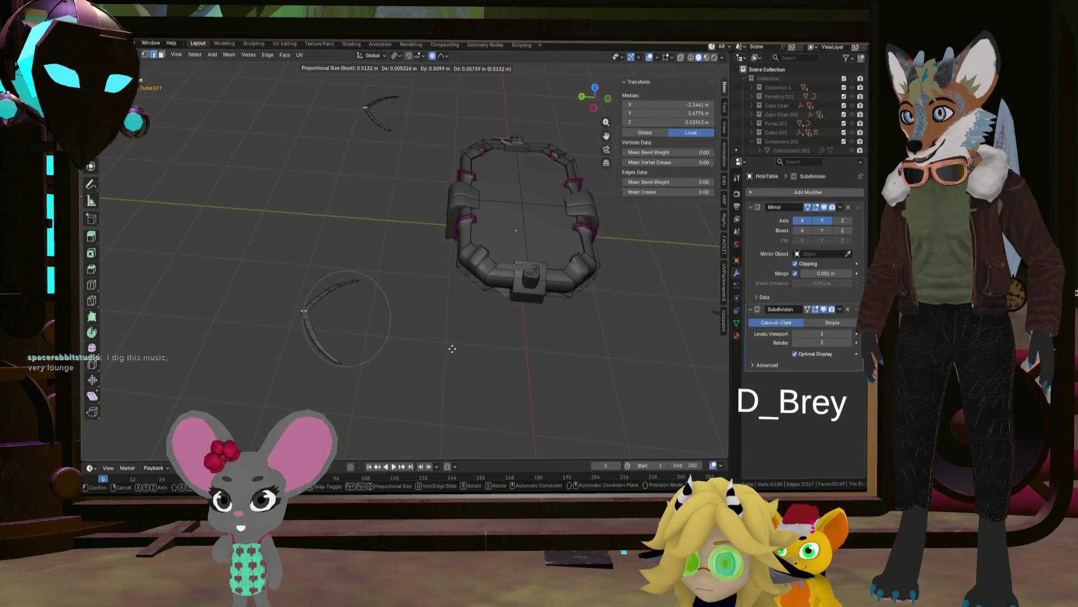
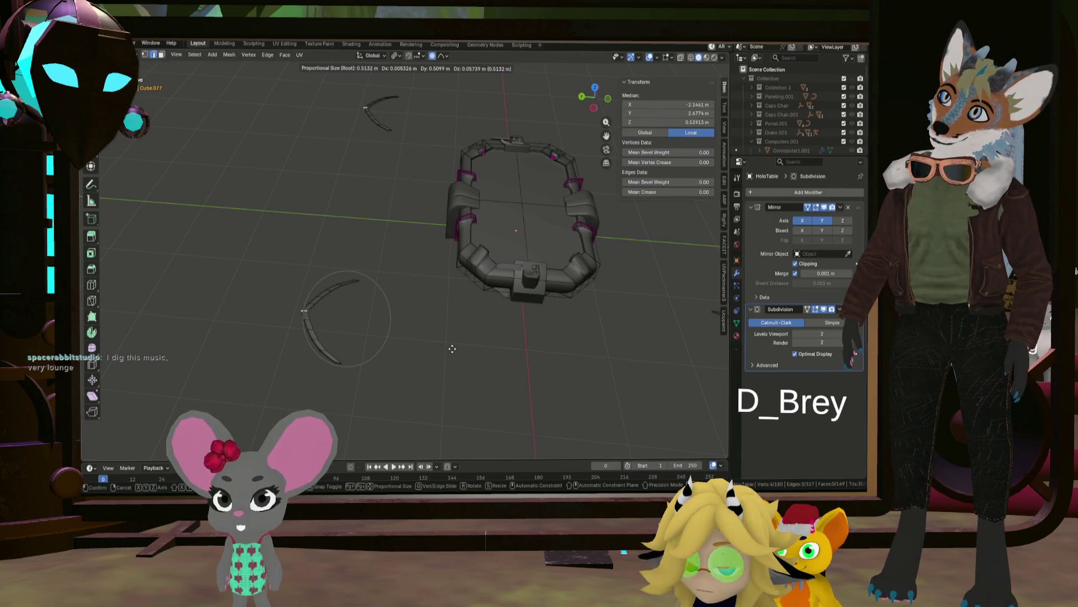
Cancel the trial bend and isolate the bar in local view, keeping it straight.
key("Escape")
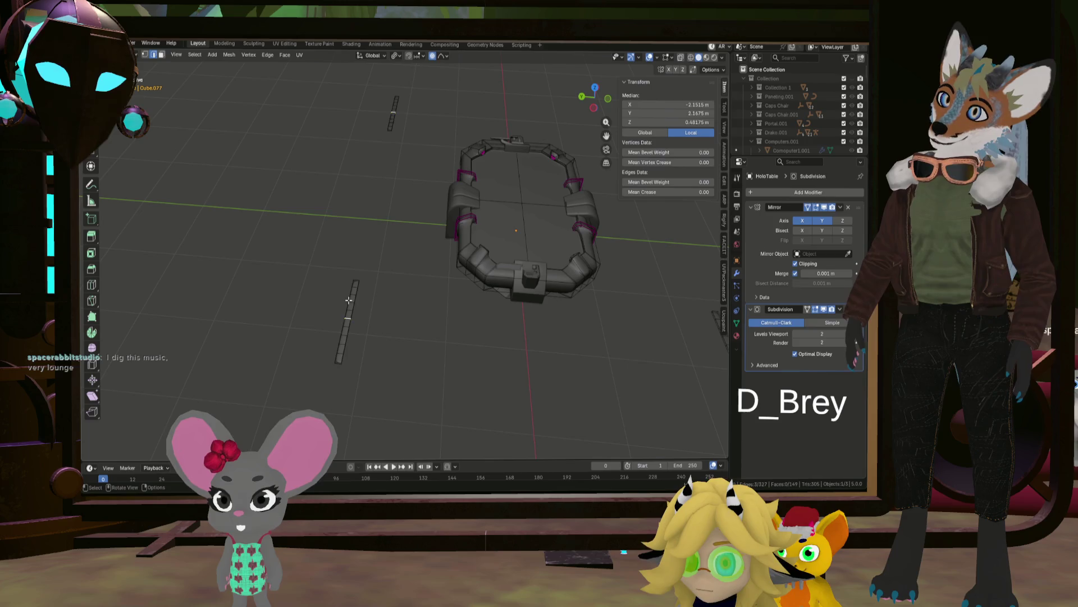
key("KP_Divide")
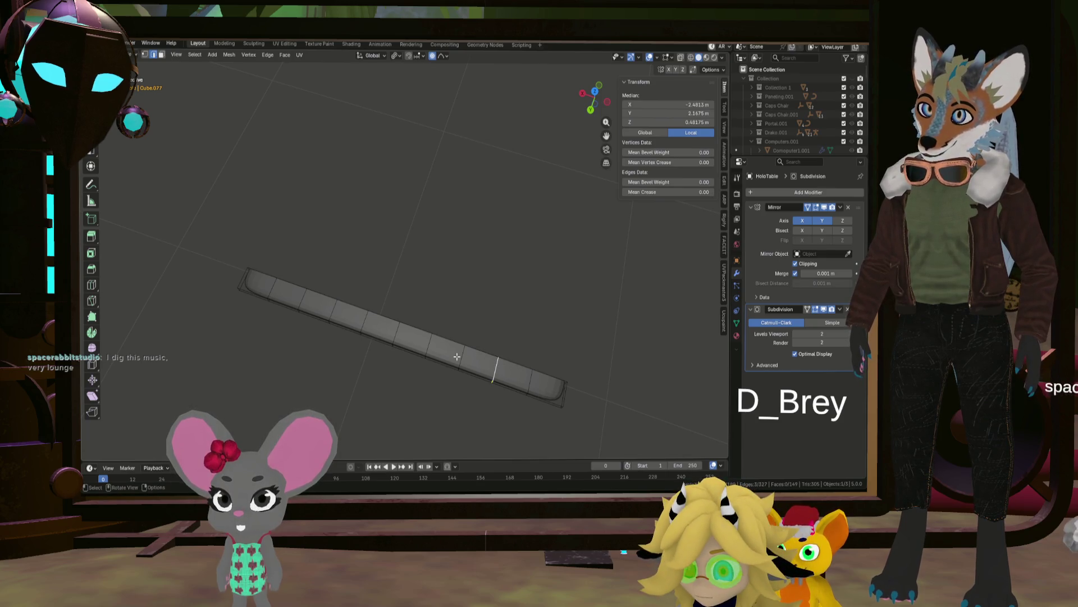
middle_click_drag(457, 356, 408, 307)
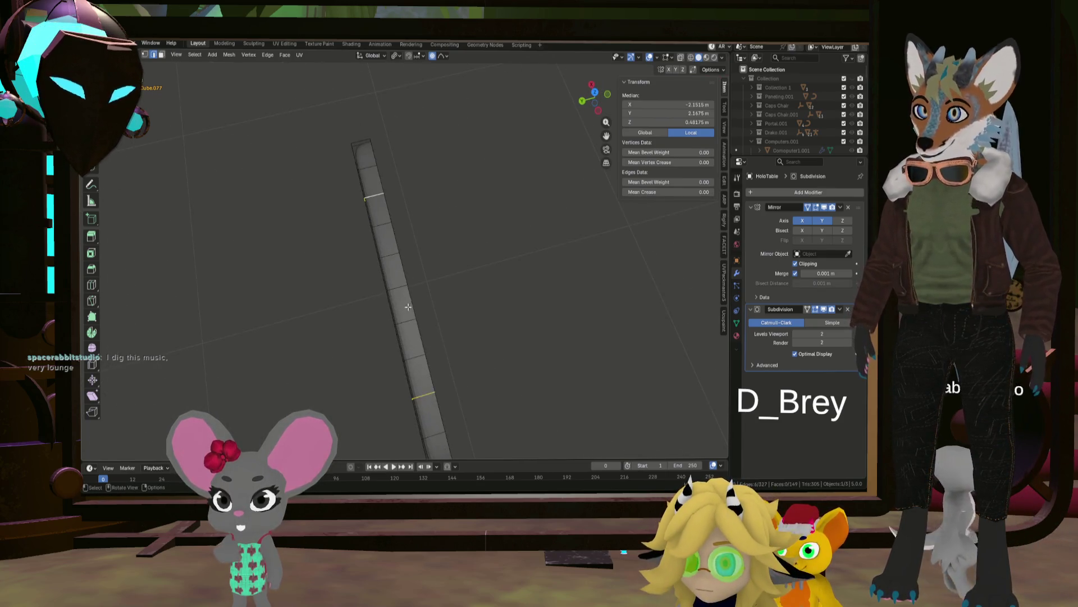
key("g")
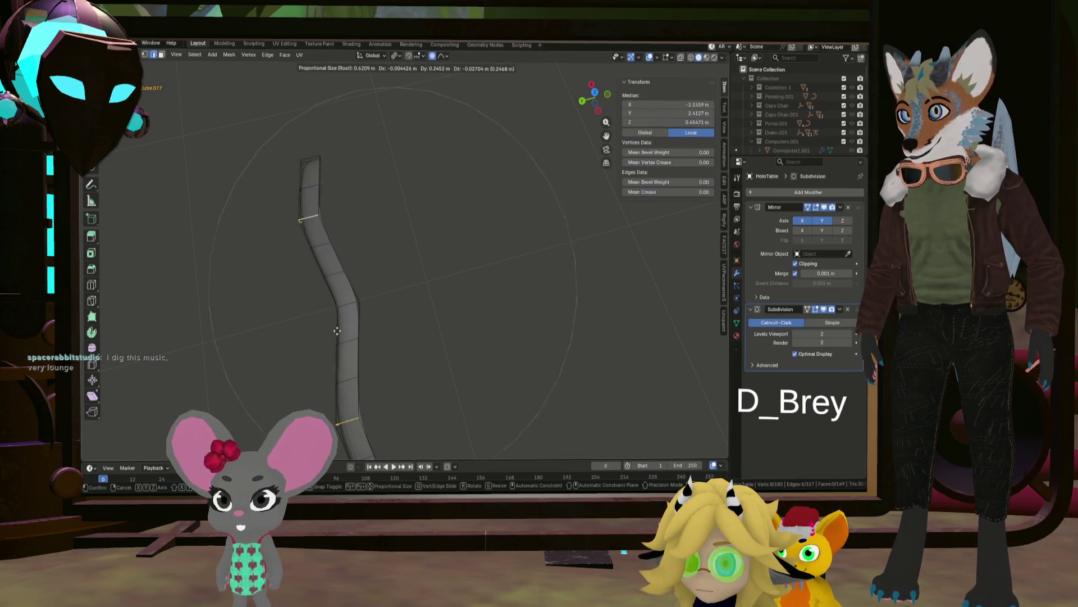
scroll(309, 332, "up", 1)
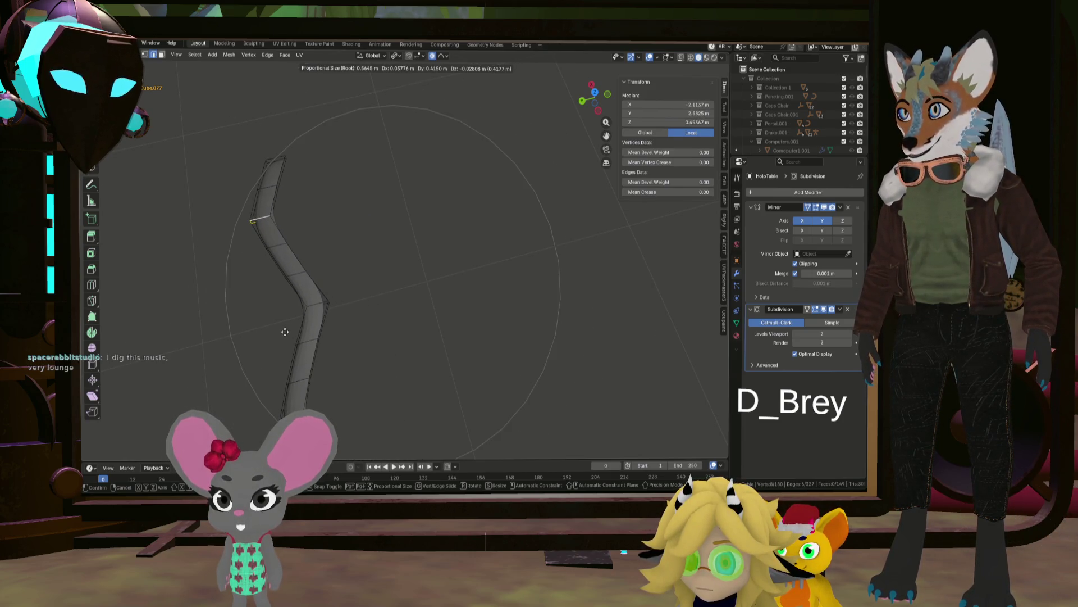
right_click(352, 323)
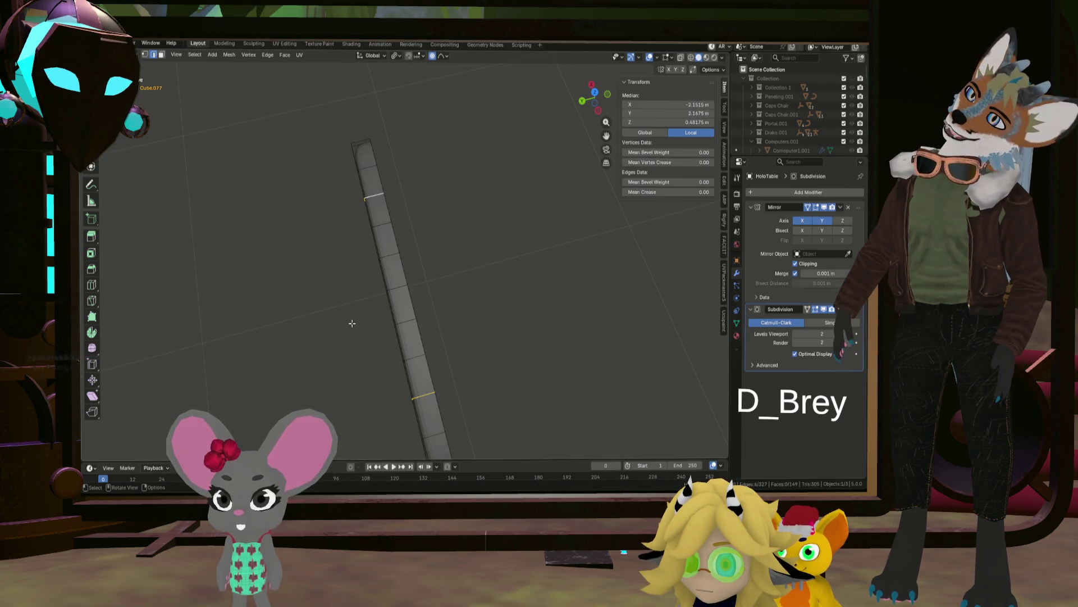
mouse_move(411, 305)
middle_mouse_down()
mouse_move(423, 325)
mouse_move(381, 332)
middle_mouse_up()
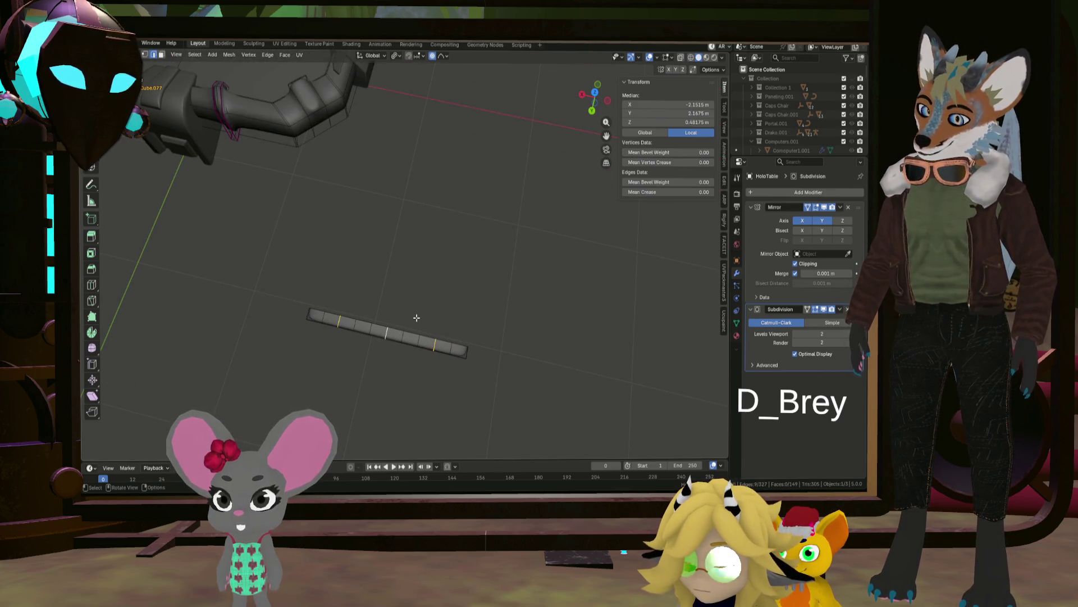
Discard another trial bend of the bar and switch off proportional editing.
key("g")
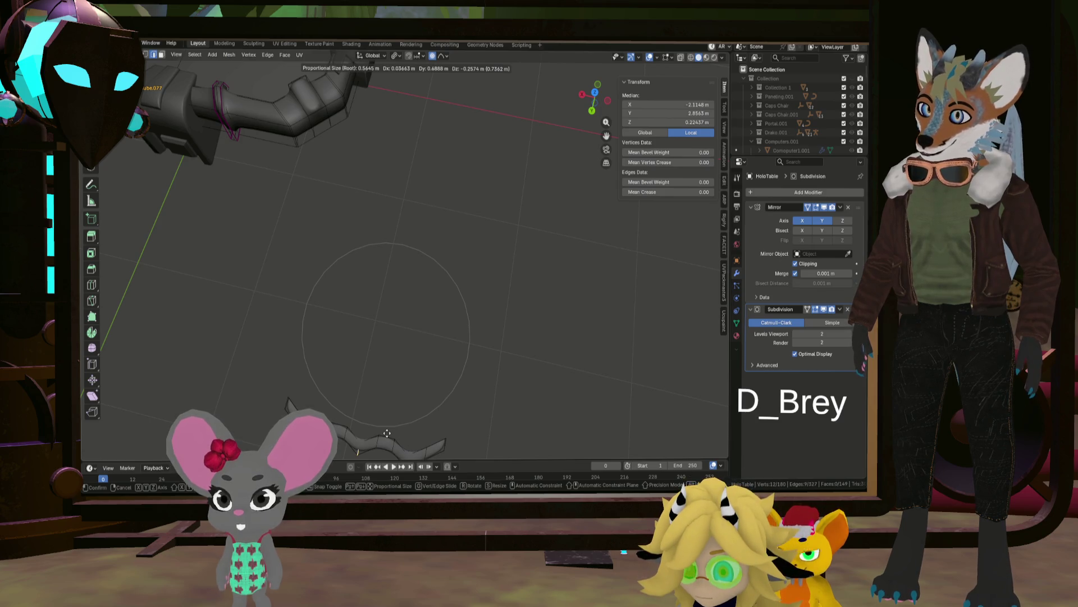
key("Escape")
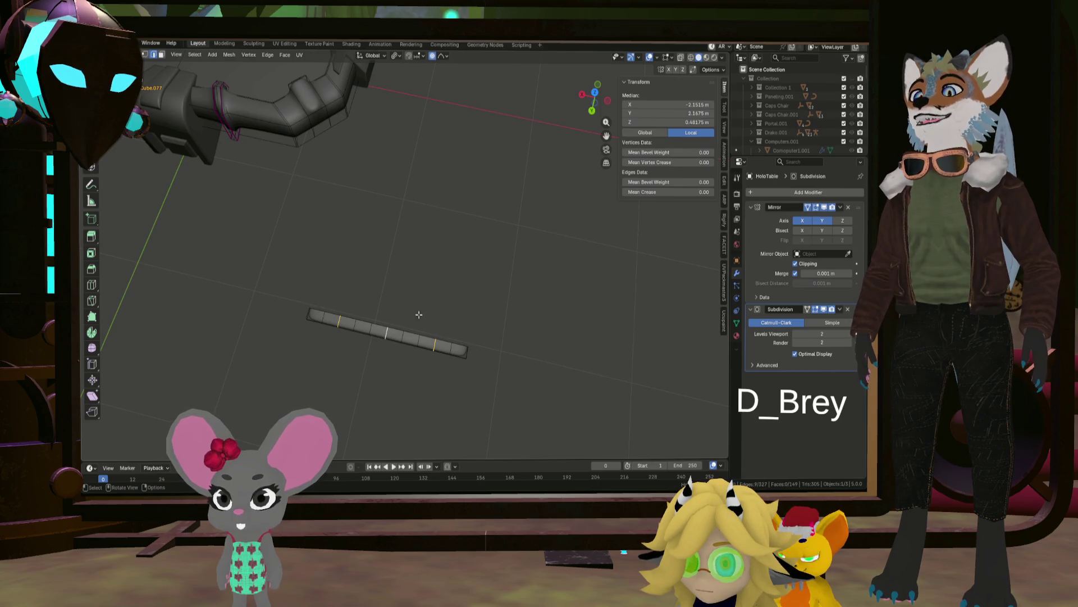
key("o")
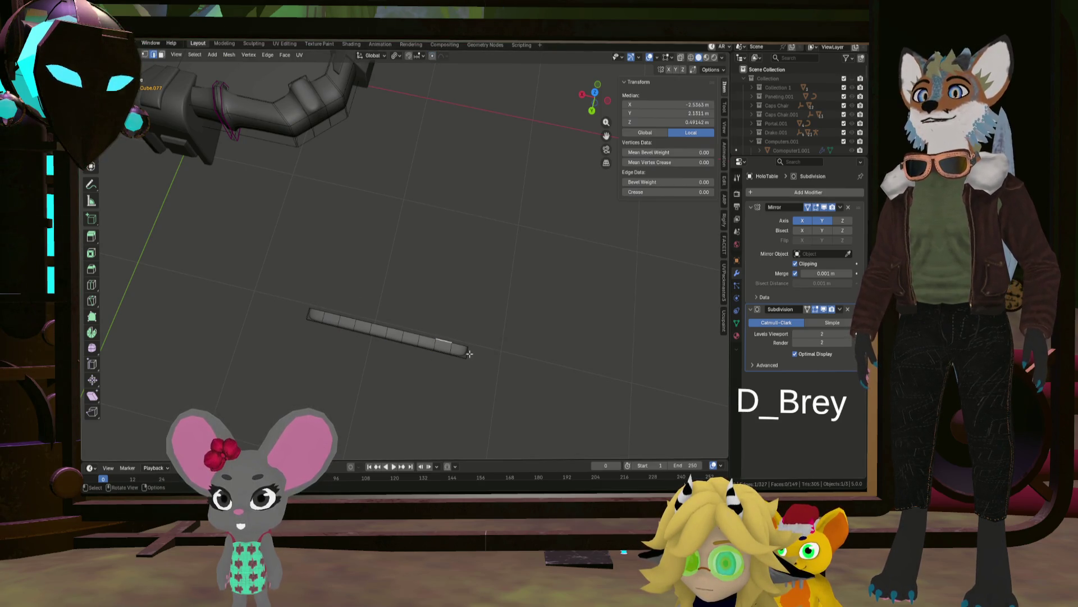
mouse_move(469, 353)
middle_mouse_down()
mouse_move(472, 281)
mouse_move(484, 279)
mouse_move(474, 279)
mouse_move(474, 250)
mouse_move(464, 350)
mouse_move(453, 337)
mouse_move(416, 344)
mouse_move(356, 260)
mouse_move(339, 342)
mouse_move(332, 303)
mouse_move(396, 281)
middle_mouse_up()
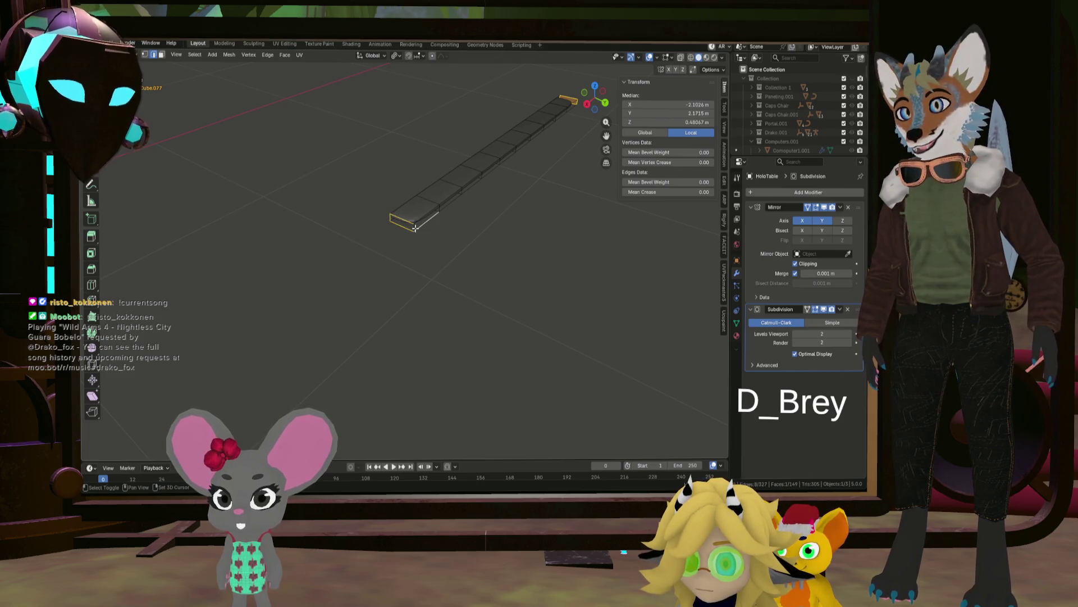
mouse_move(414, 227)
middle_mouse_down()
mouse_move(301, 310)
mouse_move(355, 295)
mouse_move(342, 314)
mouse_move(360, 275)
mouse_move(386, 253)
middle_mouse_up()
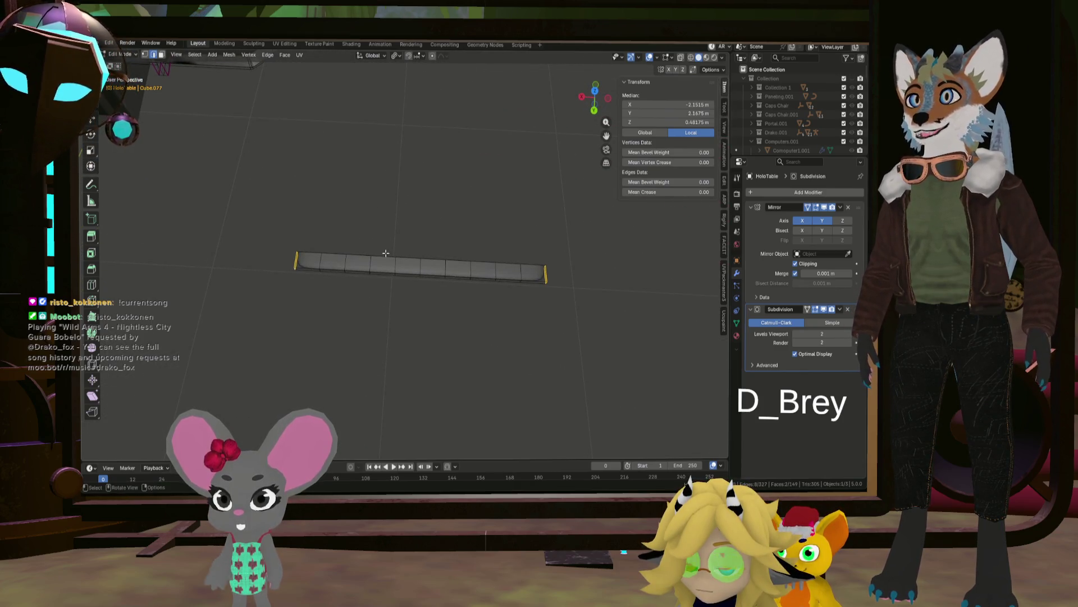
Bend the bar with a Smooth proportional falloff, moving its middle -0.25458 m along Y.
left_click(442, 56)
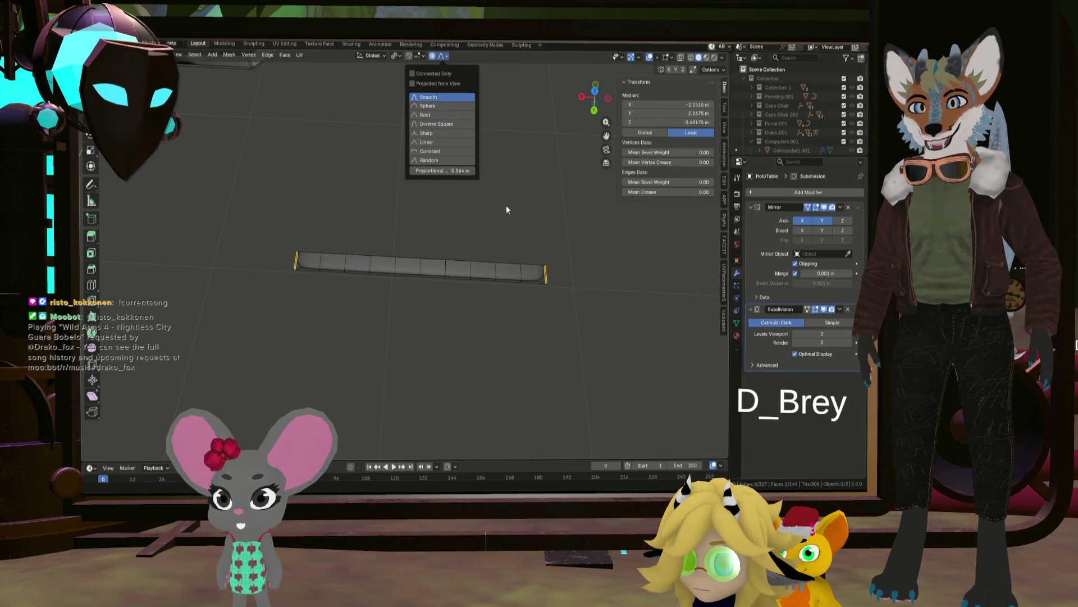
key("g")
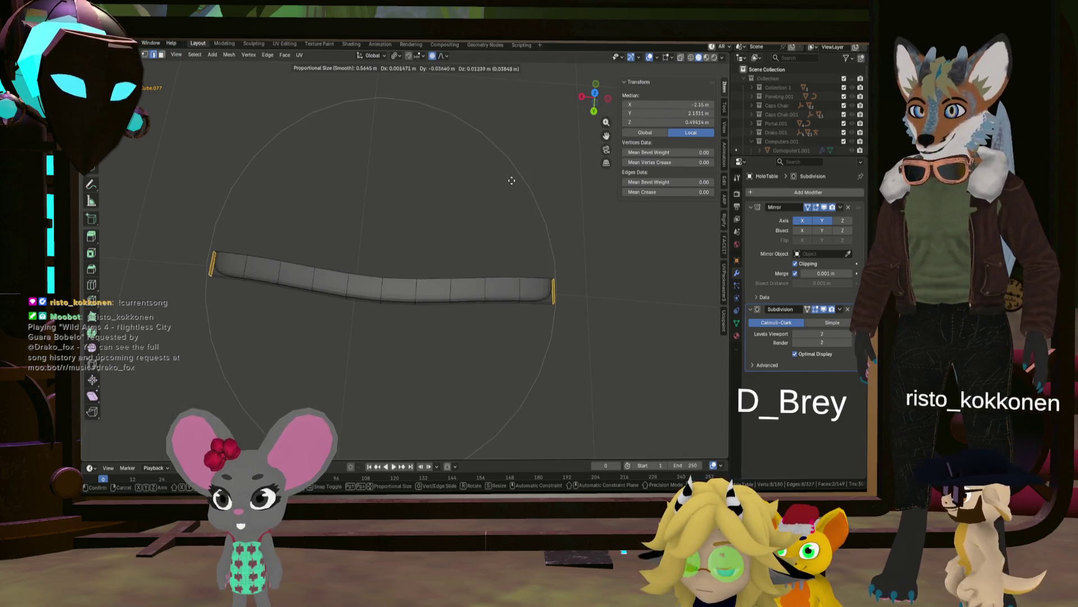
scroll(510, 169, "down", 9)
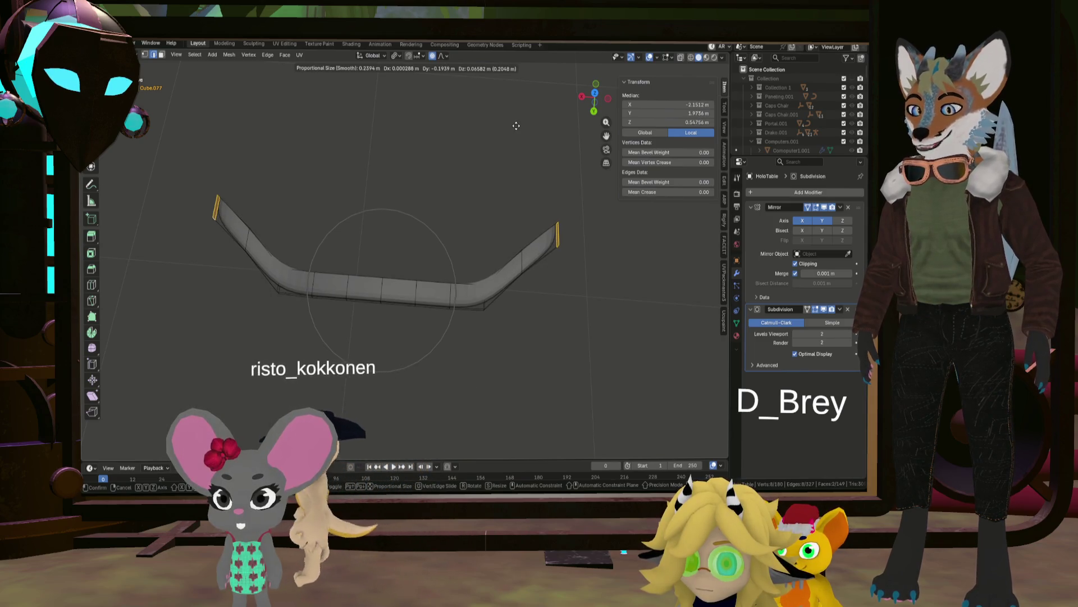
key("z")
key("y")
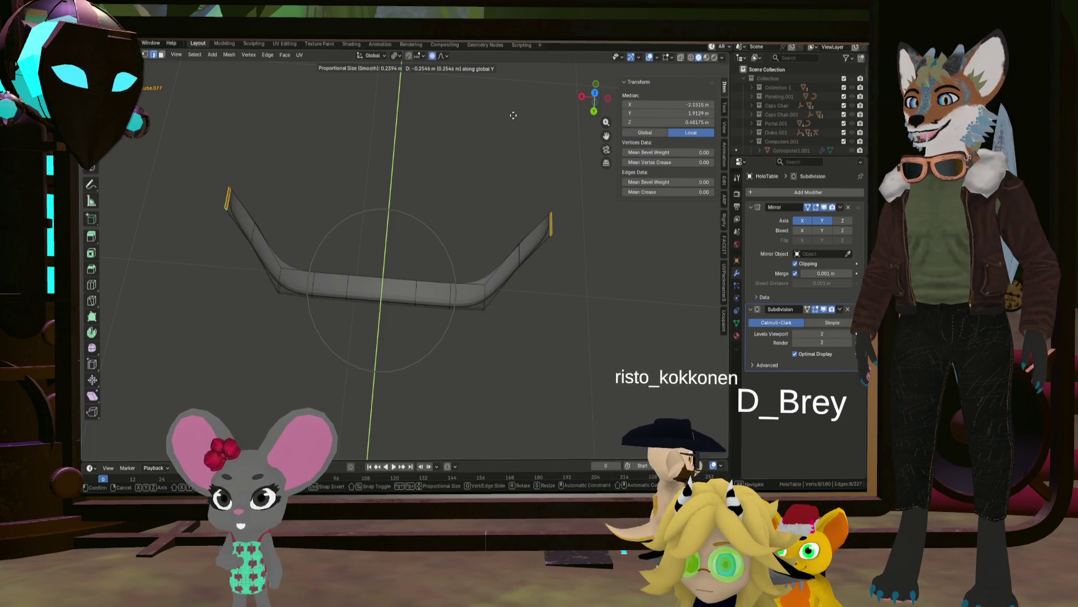
left_click(516, 110)
mouse_move(517, 111)
middle_mouse_down()
mouse_move(482, 220)
mouse_move(462, 175)
mouse_move(474, 241)
middle_mouse_up()
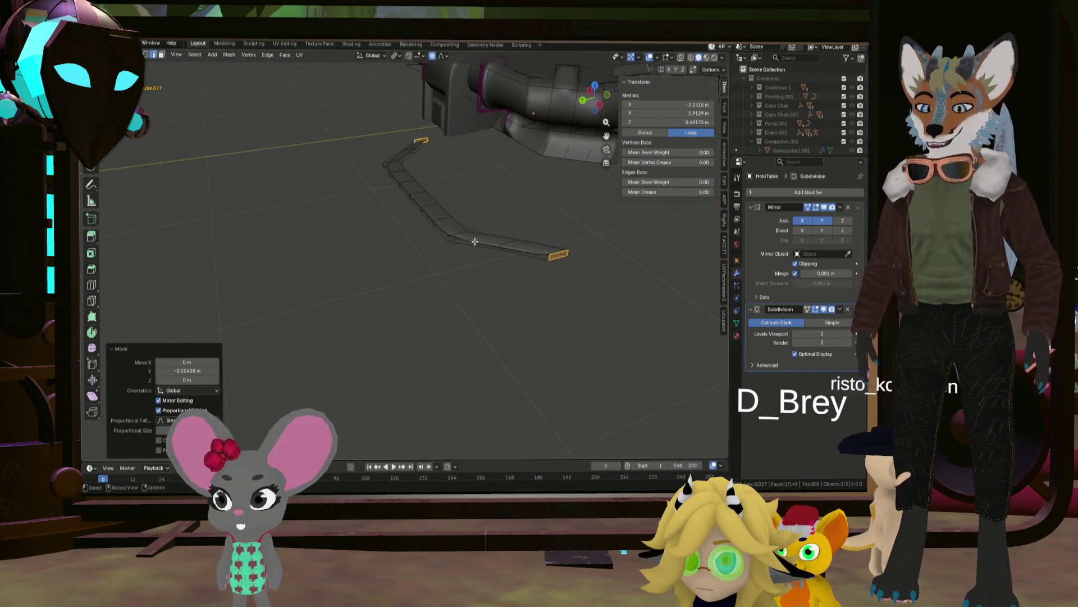
Select the whole bent bar and rotate it 45°.
key("l")
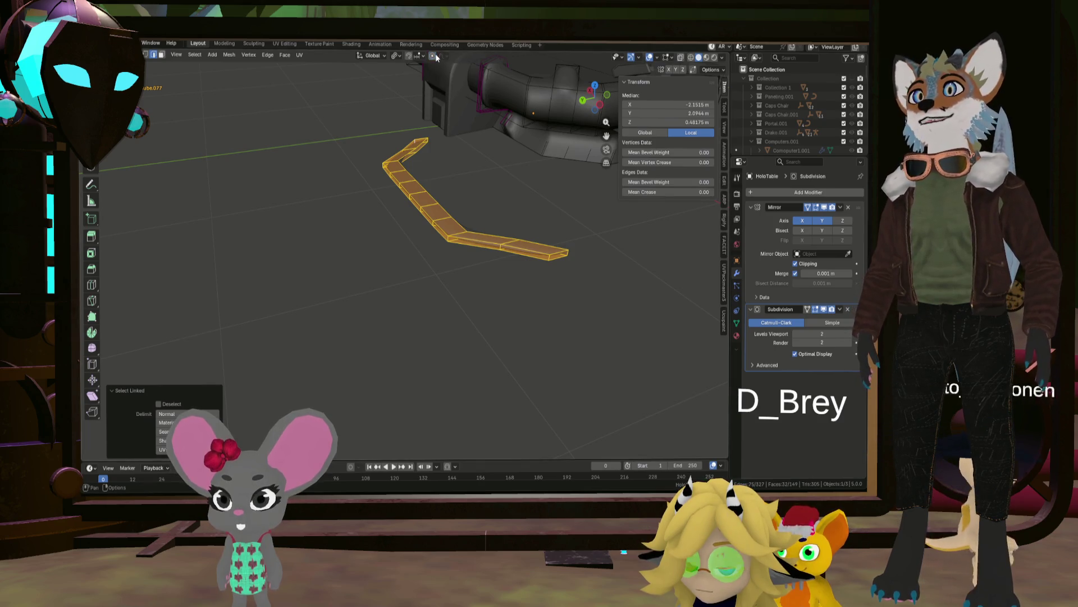
mouse_move(444, 185)
middle_mouse_down()
mouse_move(539, 289)
mouse_move(535, 260)
middle_mouse_up()
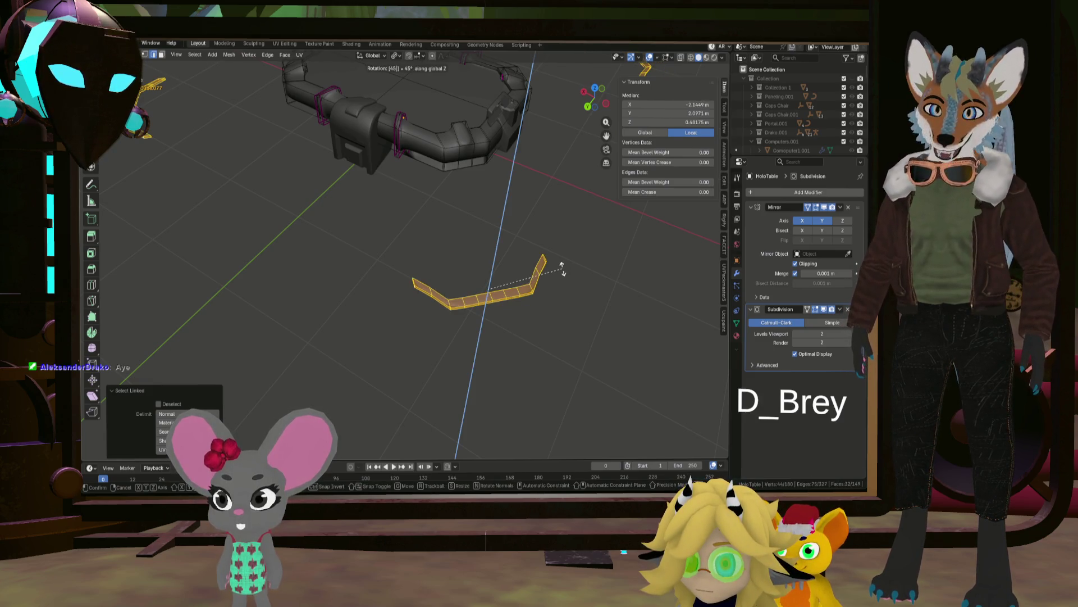
left_click(510, 258)
mouse_move(511, 258)
middle_mouse_down()
mouse_move(467, 237)
mouse_move(419, 378)
mouse_move(518, 236)
mouse_move(436, 272)
mouse_move(445, 281)
middle_mouse_up()
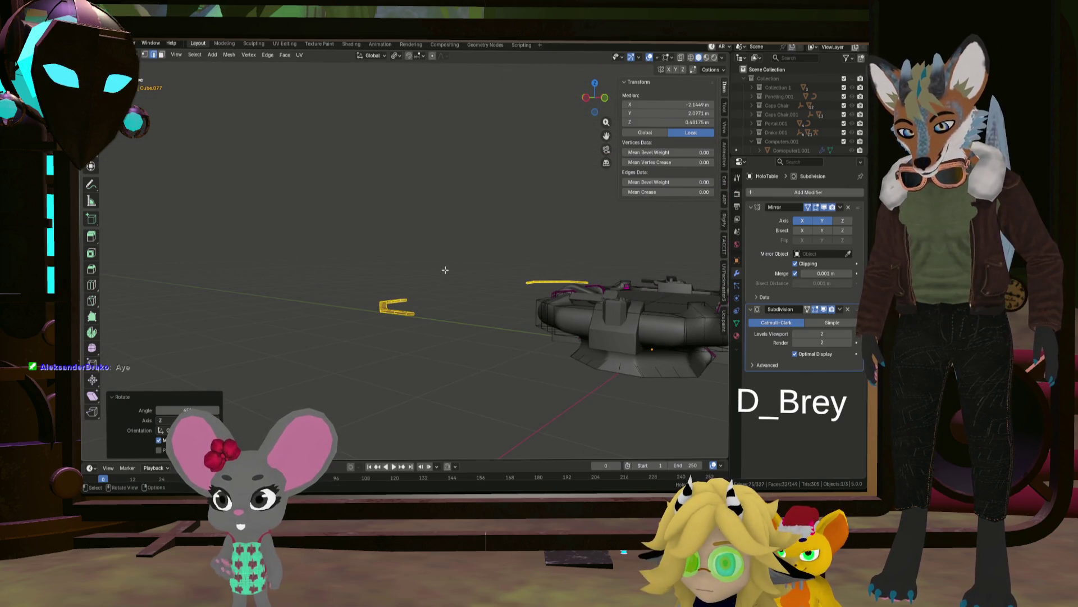
Move the rotated bar under the holotable's edge.
key("g")
left_click(631, 312)
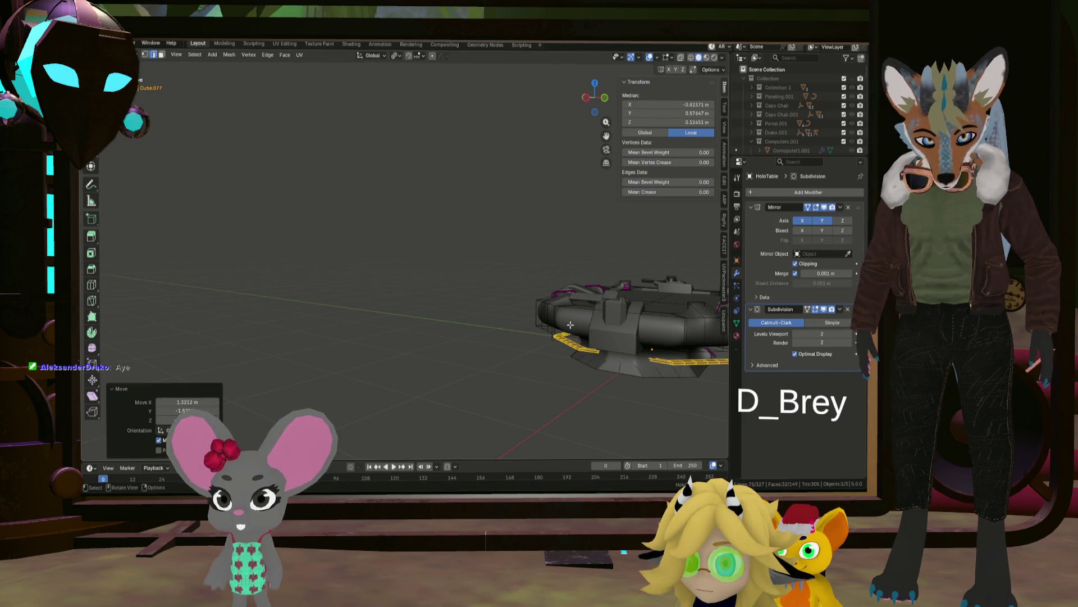
scroll(565, 361, "up", 6)
mouse_move(565, 361)
middle_mouse_down()
mouse_move(553, 343)
mouse_move(534, 351)
middle_mouse_up()
Scale, rotate and nudge the bar so it tucks snugly beneath the table's rim.
key("s")
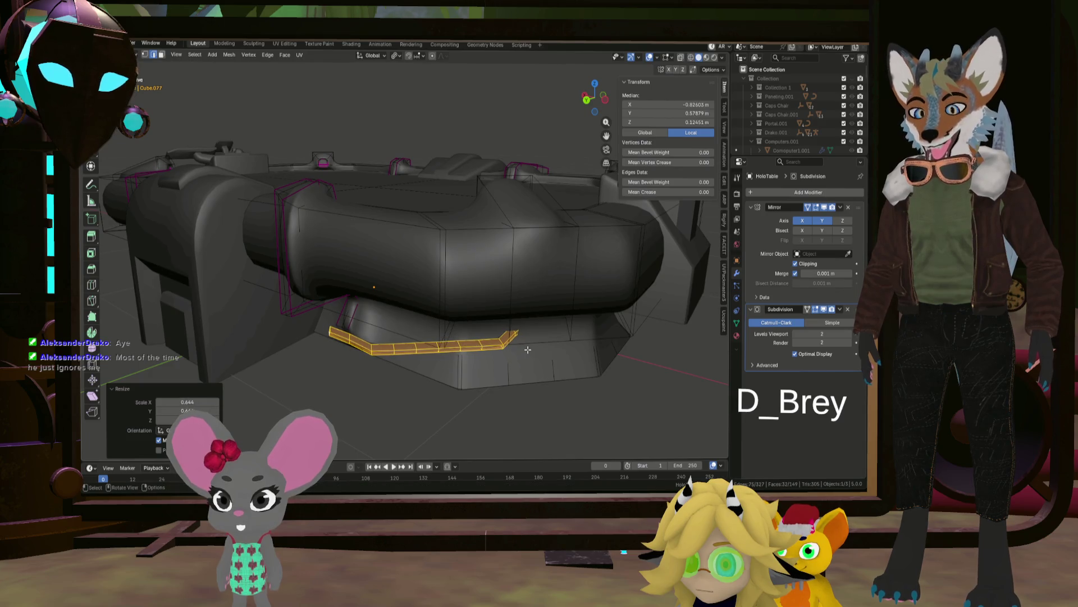
key("g")
mouse_move(616, 342)
middle_mouse_down()
mouse_move(546, 340)
mouse_move(594, 265)
mouse_move(577, 228)
mouse_move(574, 250)
mouse_move(570, 239)
mouse_move(530, 278)
mouse_move(539, 225)
mouse_move(531, 304)
mouse_move(560, 254)
mouse_move(565, 379)
mouse_move(568, 260)
mouse_move(564, 297)
mouse_move(589, 376)
mouse_move(578, 373)
mouse_move(579, 397)
middle_mouse_up()
left_click(577, 245)
left_click(564, 276)
key("g")
left_click(569, 259)
left_click(552, 264)
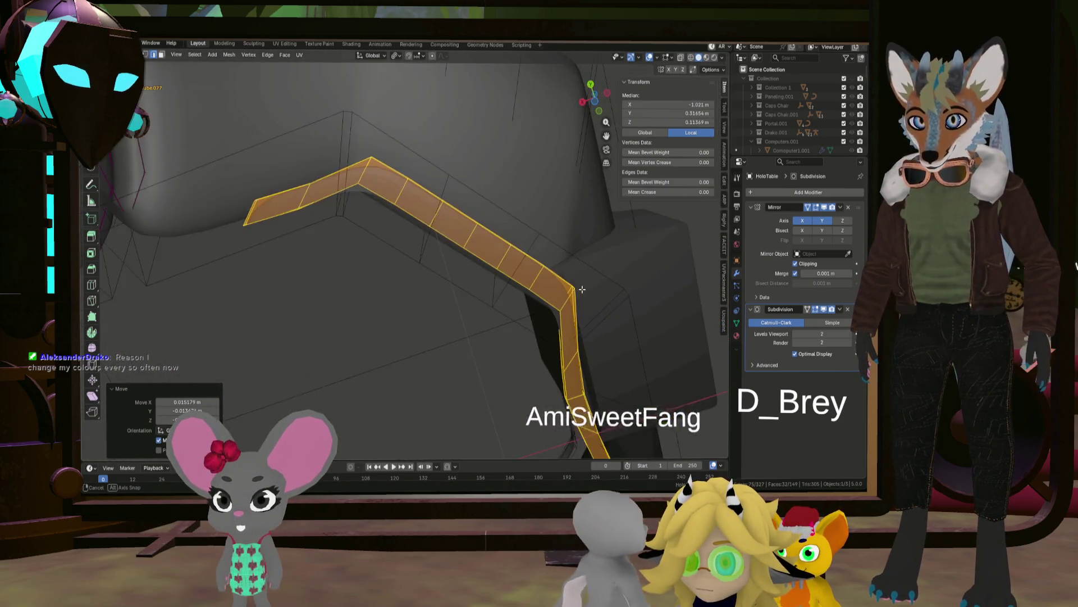
Select the end section of the rim after discarding trial edge moves.
left_click(582, 395)
key("g")
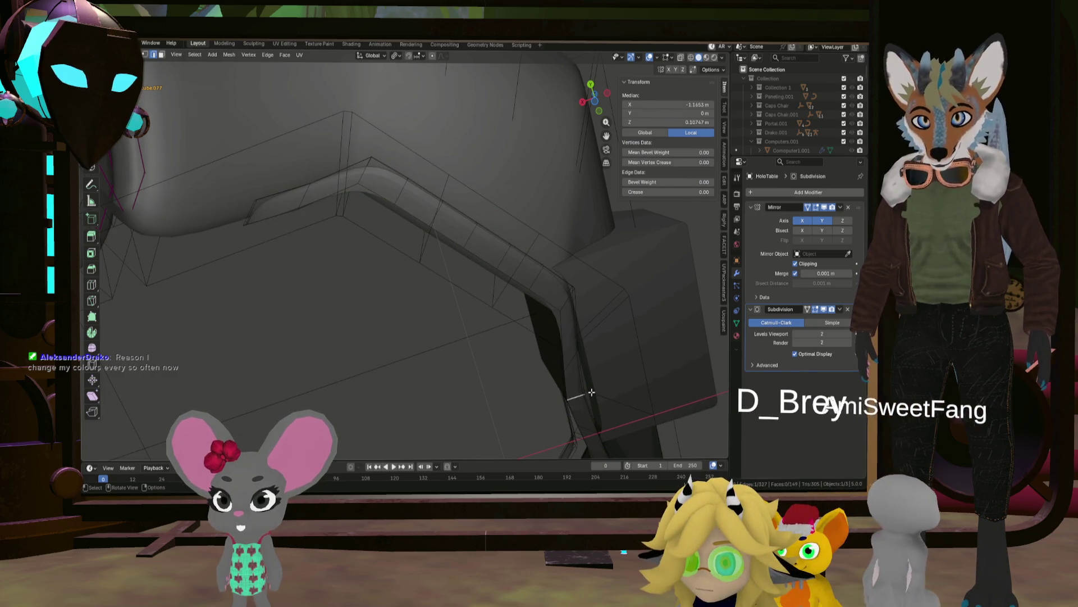
key("Escape")
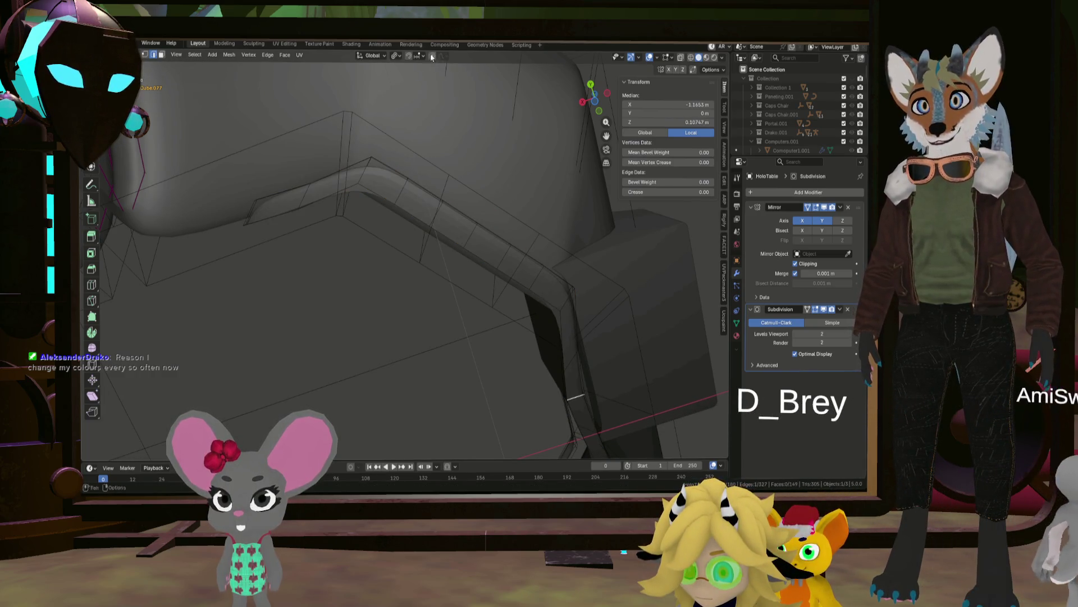
key("g")
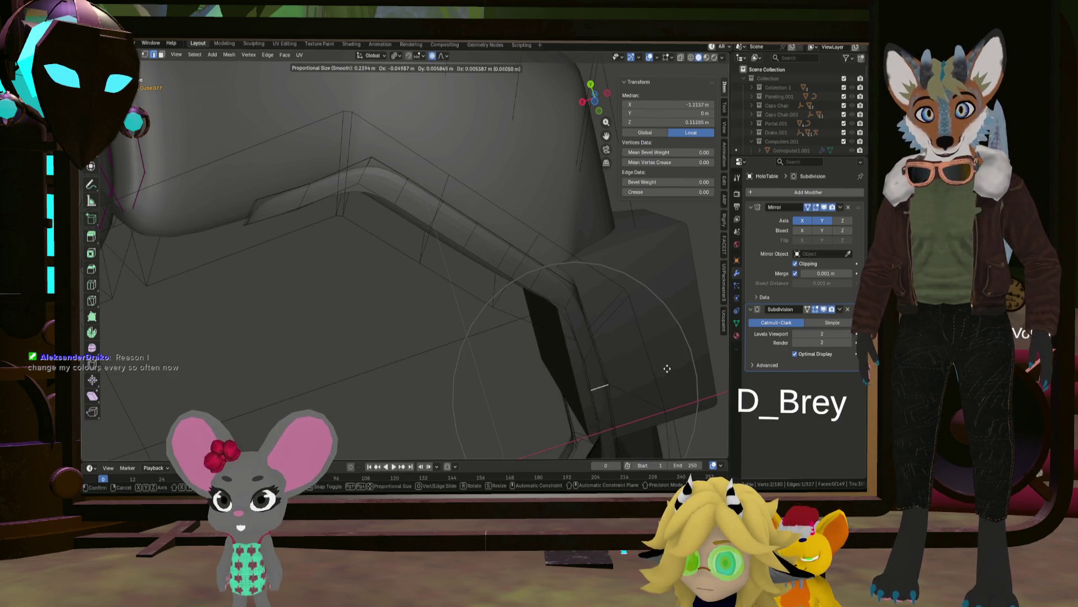
key("Escape")
mouse_move(681, 356)
middle_mouse_down()
mouse_move(589, 386)
mouse_move(546, 428)
mouse_move(645, 320)
mouse_move(567, 401)
mouse_move(606, 337)
mouse_move(592, 320)
mouse_move(613, 331)
mouse_move(528, 349)
middle_mouse_up()
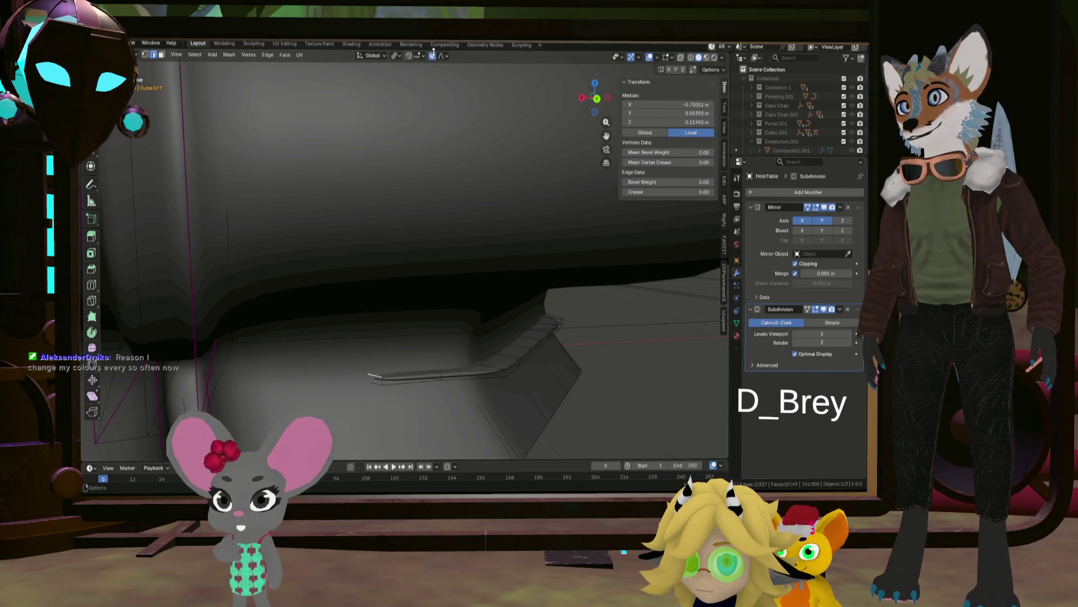
middle_click_drag(381, 383, 350, 375)
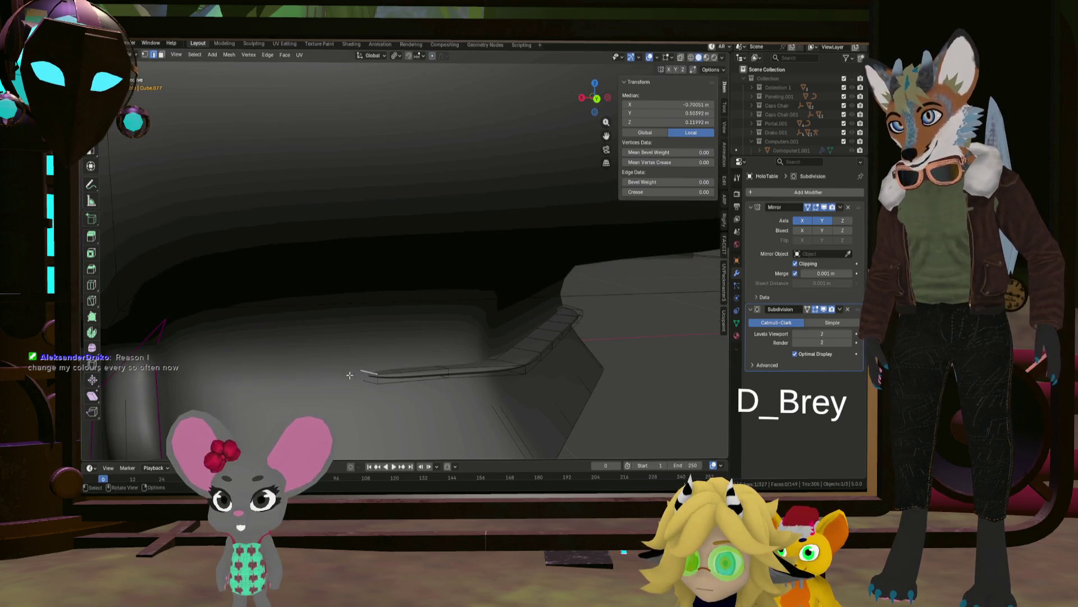
key("alt+a")
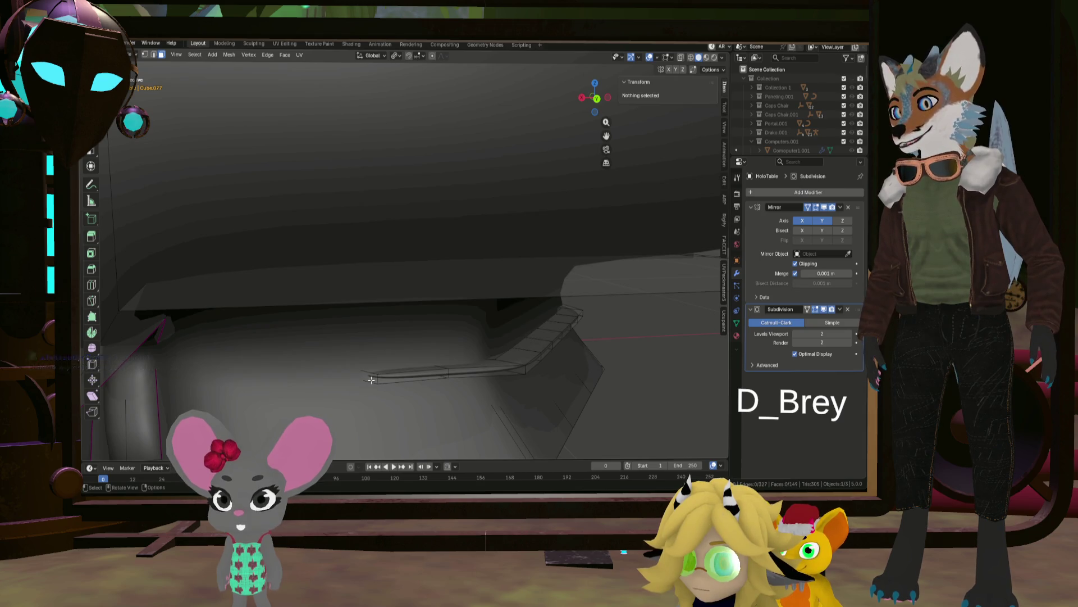
left_click(371, 380)
mouse_move(370, 379)
middle_mouse_down()
mouse_move(301, 395)
mouse_move(363, 308)
middle_mouse_up()
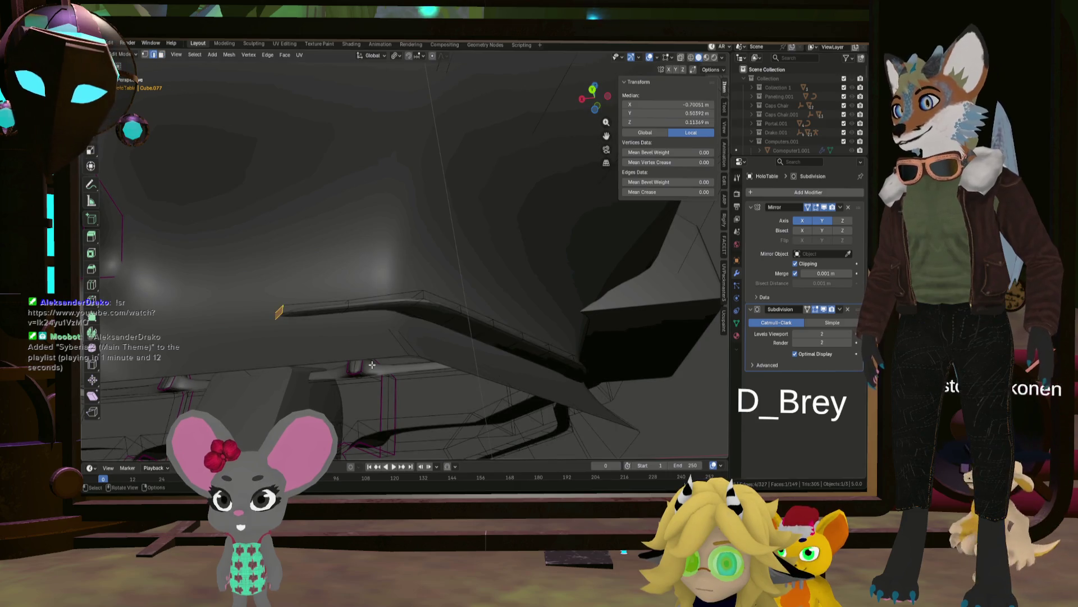
Rotate the rim's end edge loop upright and shift it about -0.0005 m along X.
left_click(349, 307, "alt")
scroll(349, 306, "up", 5)
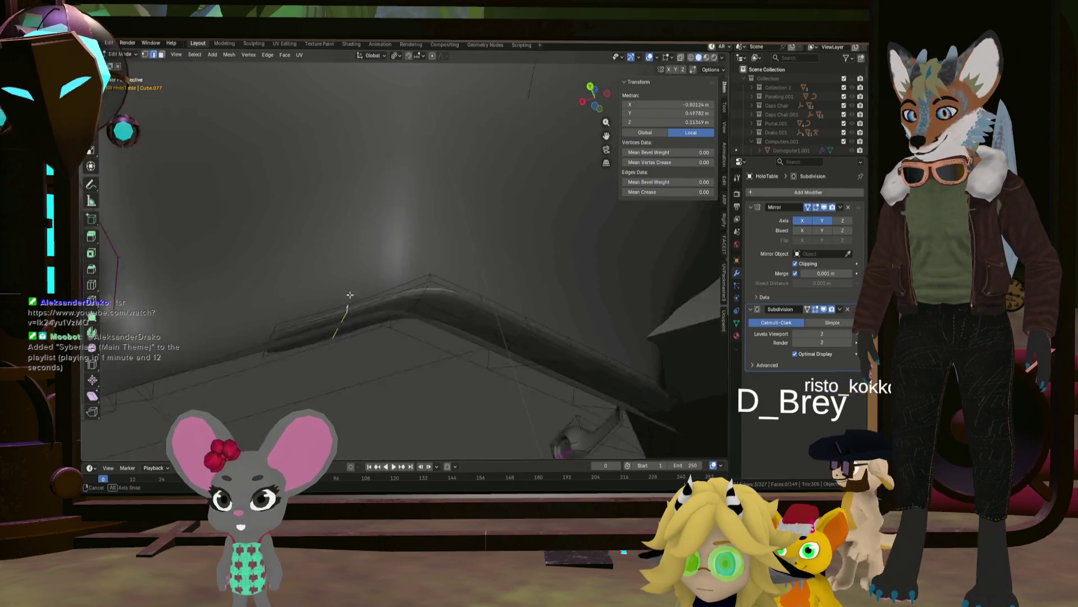
middle_click_drag(349, 294, 345, 232)
middle_click_drag(373, 304, 378, 276)
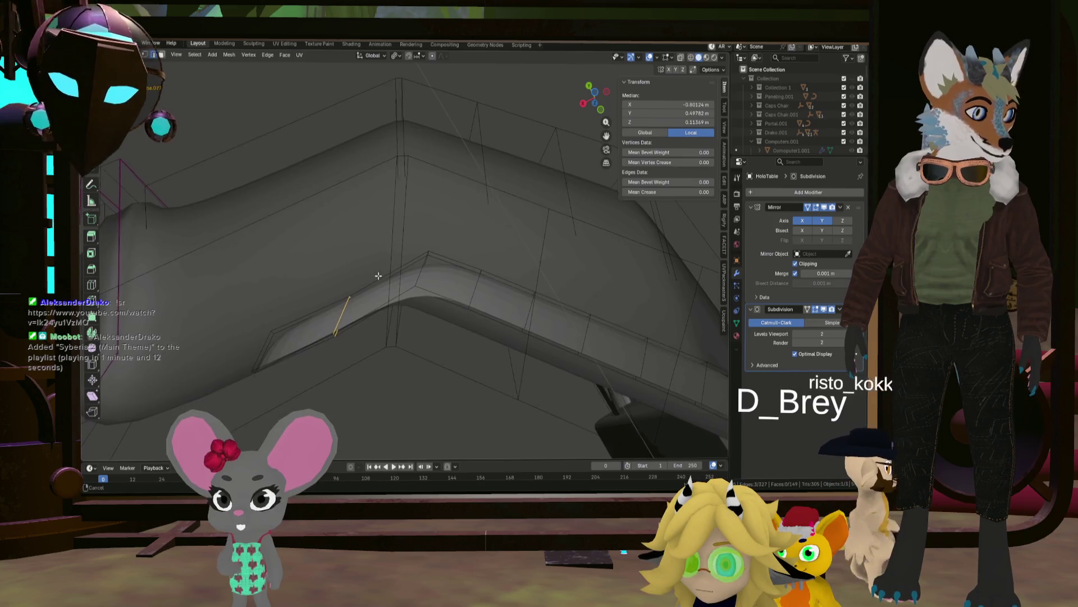
key("r")
left_click(405, 242)
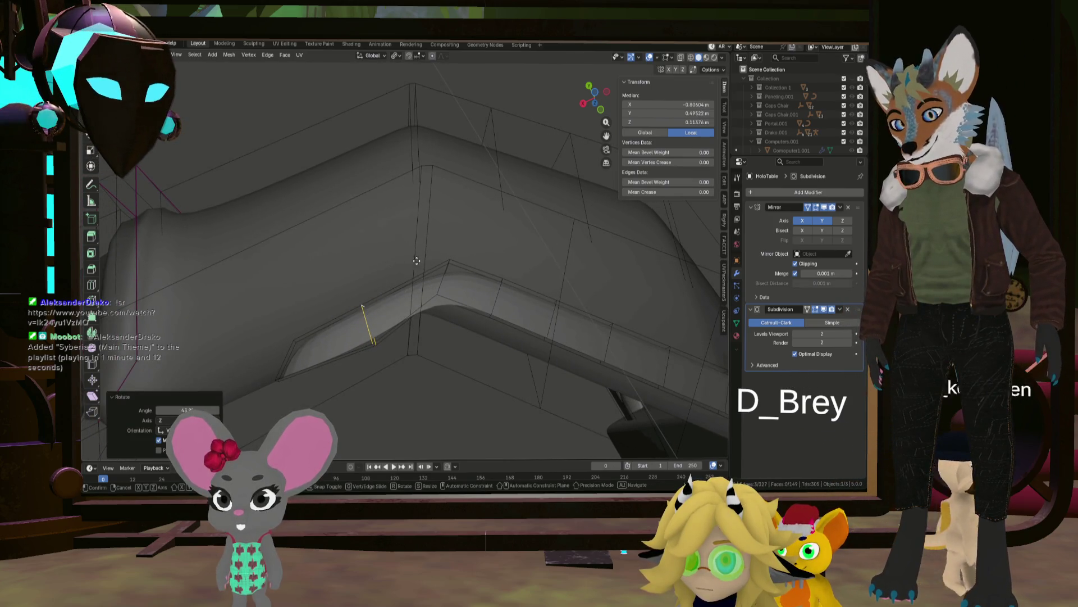
key("g")
left_click(407, 240)
mouse_move(408, 241)
middle_mouse_down()
mouse_move(424, 344)
mouse_move(482, 354)
mouse_move(410, 358)
mouse_move(448, 344)
mouse_move(450, 359)
mouse_move(489, 367)
mouse_move(479, 340)
middle_mouse_up()
key("g")
left_click(411, 357)
mouse_move(568, 331)
middle_mouse_down()
mouse_move(551, 332)
mouse_move(524, 234)
mouse_move(506, 382)
middle_mouse_up()
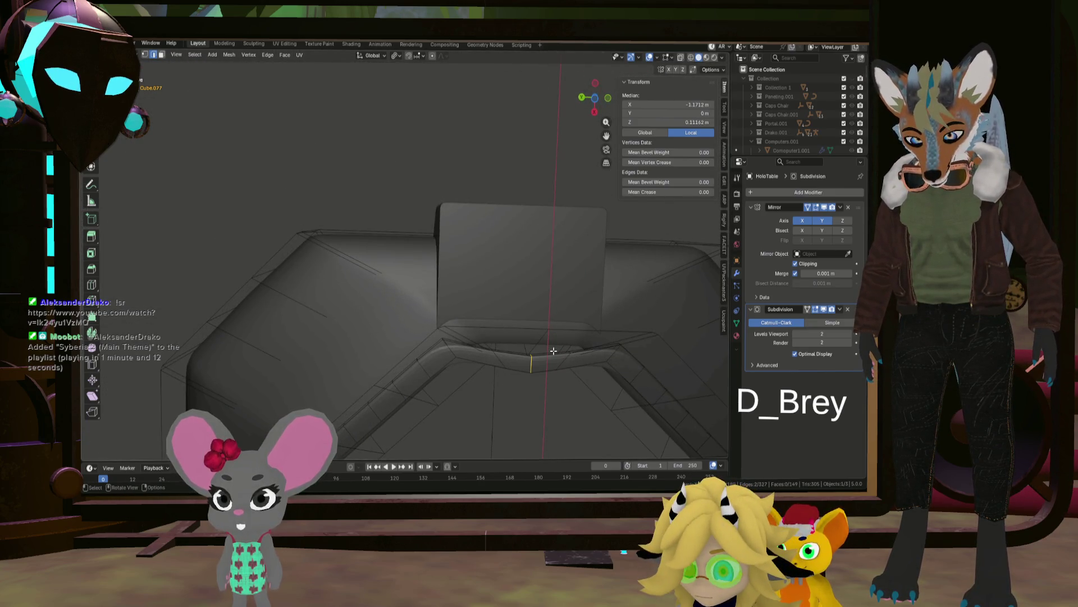
Delete the selected vertices and the edge joining the two rim halves at the centre.
key("x")
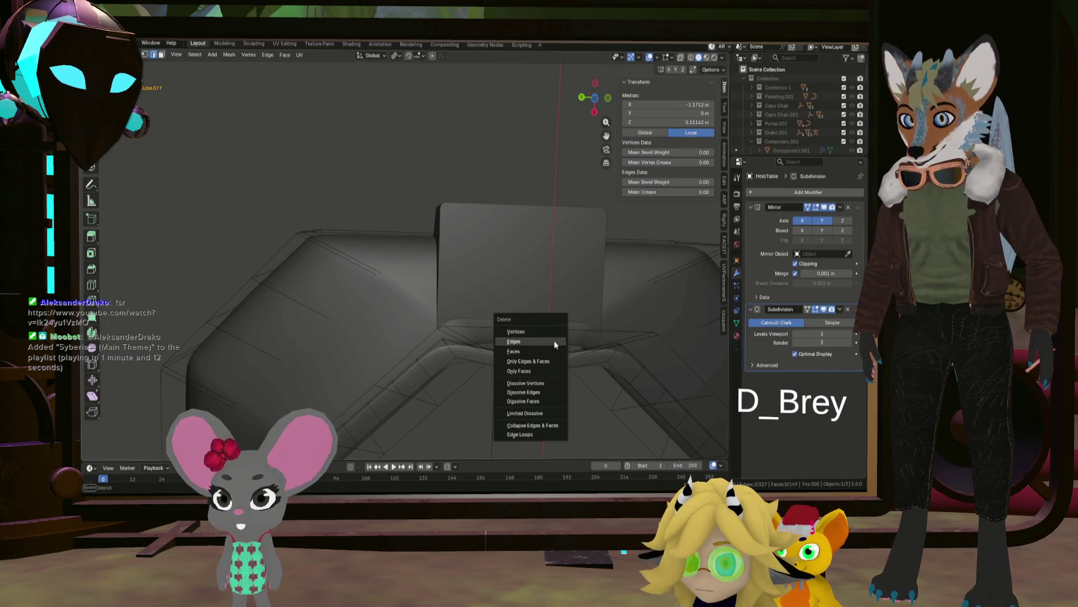
left_click(551, 331)
mouse_move(551, 331)
middle_mouse_down()
mouse_move(539, 372)
mouse_move(479, 159)
mouse_move(551, 332)
mouse_move(537, 367)
middle_mouse_up()
left_click(534, 358)
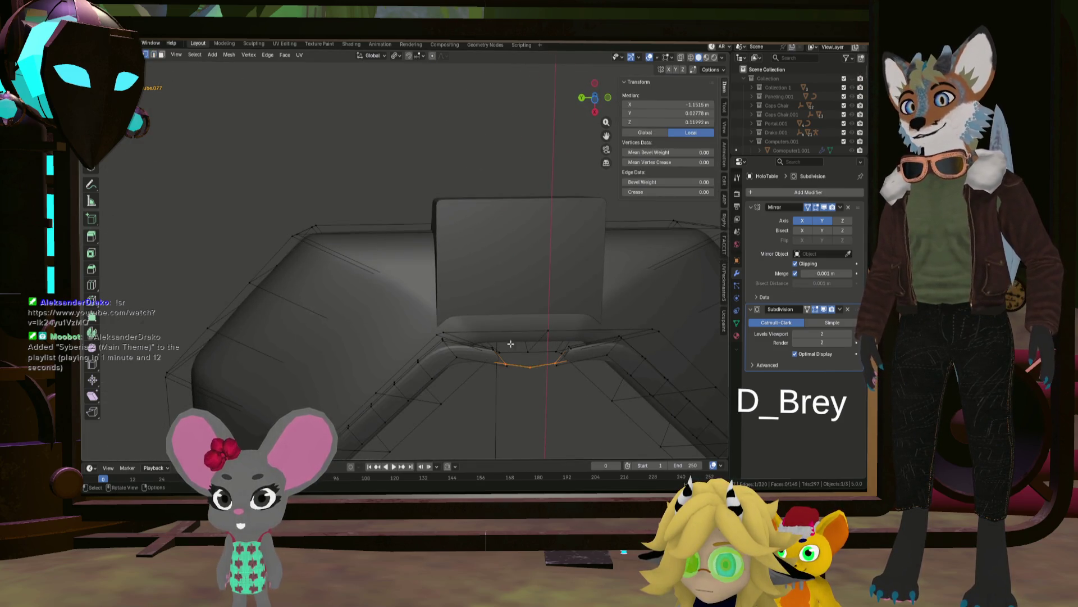
middle_click_drag(511, 344, 549, 392)
key("alt+a")
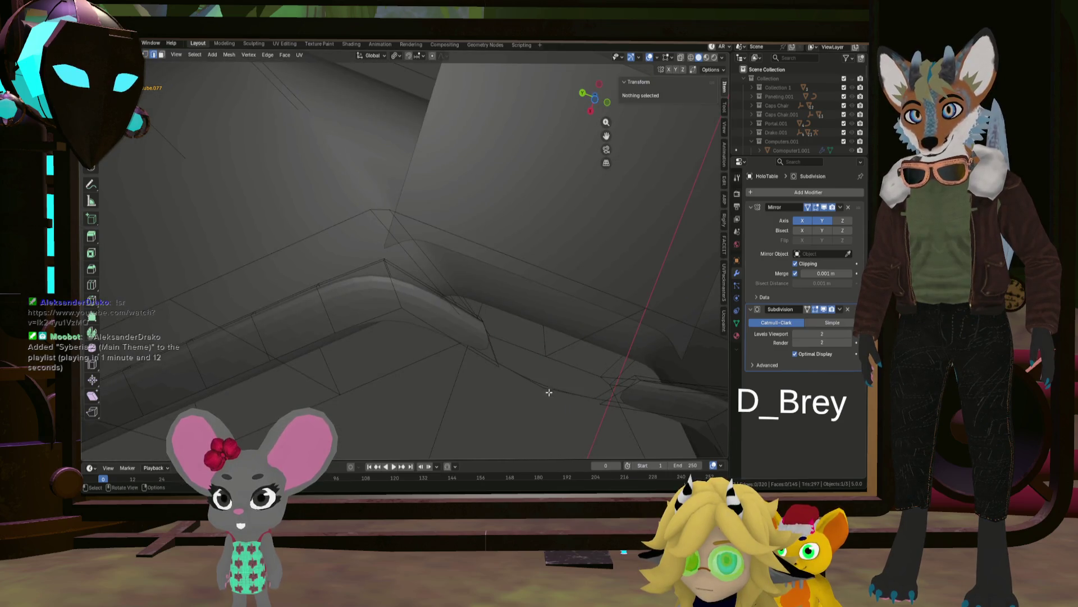
left_click_drag(554, 374, 554, 374)
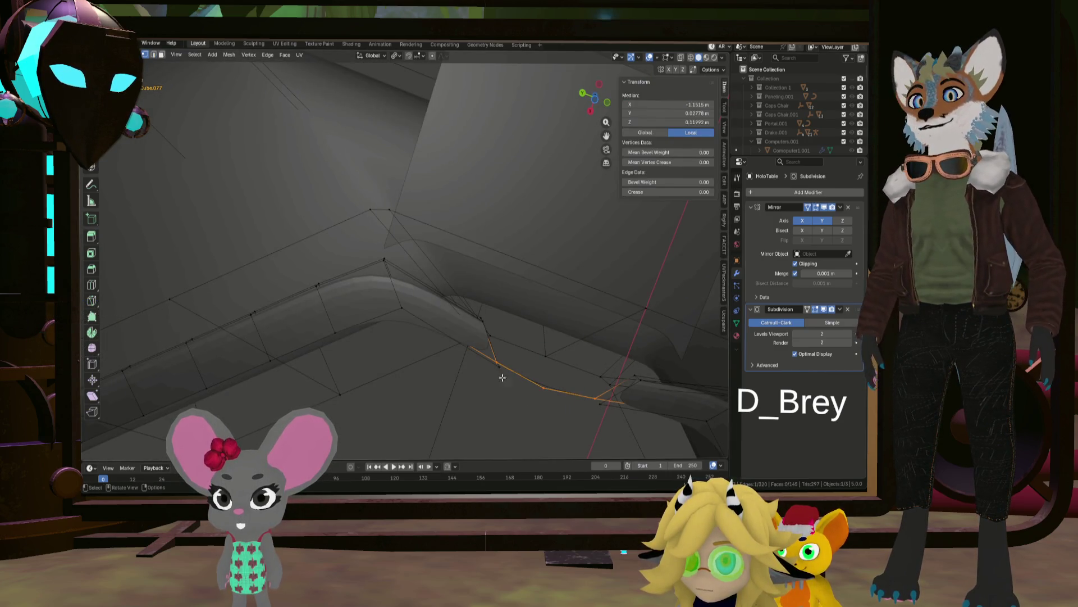
middle_click_drag(554, 375, 534, 393)
key("z")
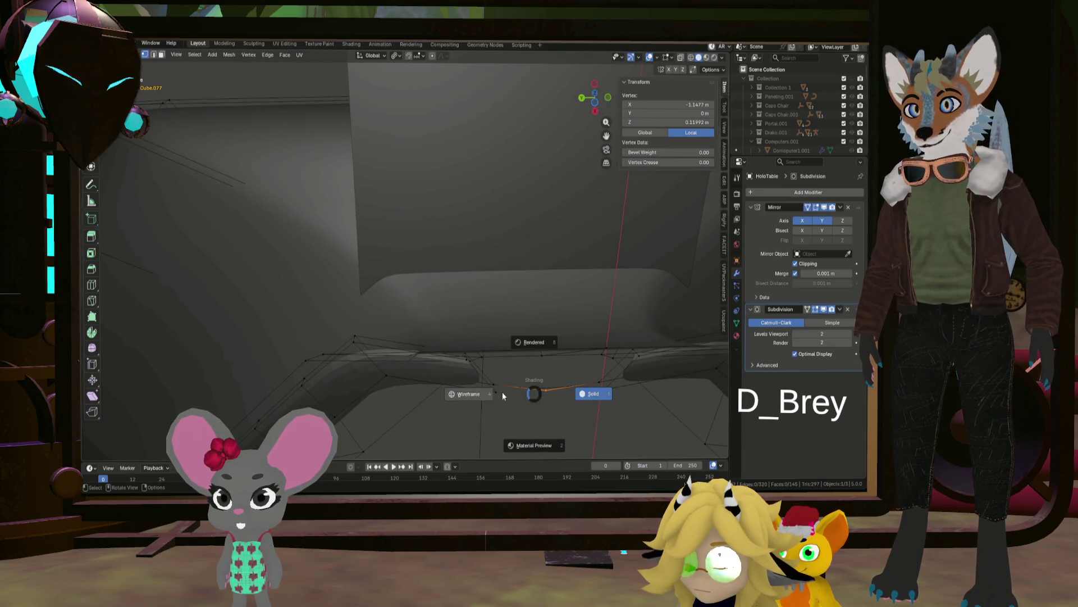
key("x")
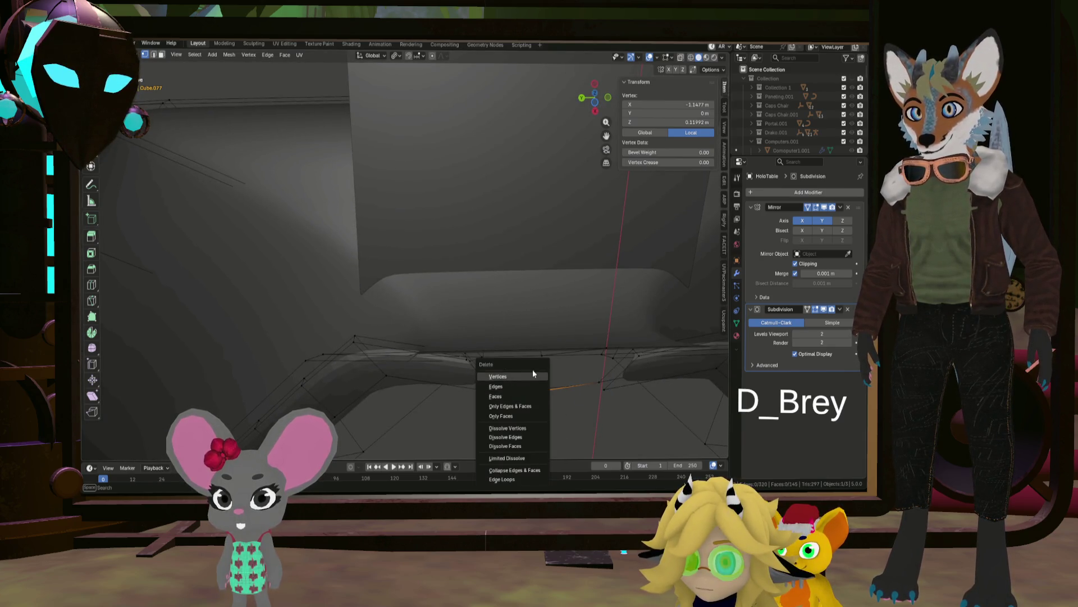
left_click(533, 377)
mouse_move(533, 381)
middle_mouse_down()
mouse_move(466, 368)
mouse_move(493, 387)
mouse_move(447, 396)
mouse_move(463, 376)
mouse_move(474, 391)
middle_mouse_up()
Select the vertices at both rim ends and move them, lowering the end loop to Z 0.1146 m.
left_click(492, 387)
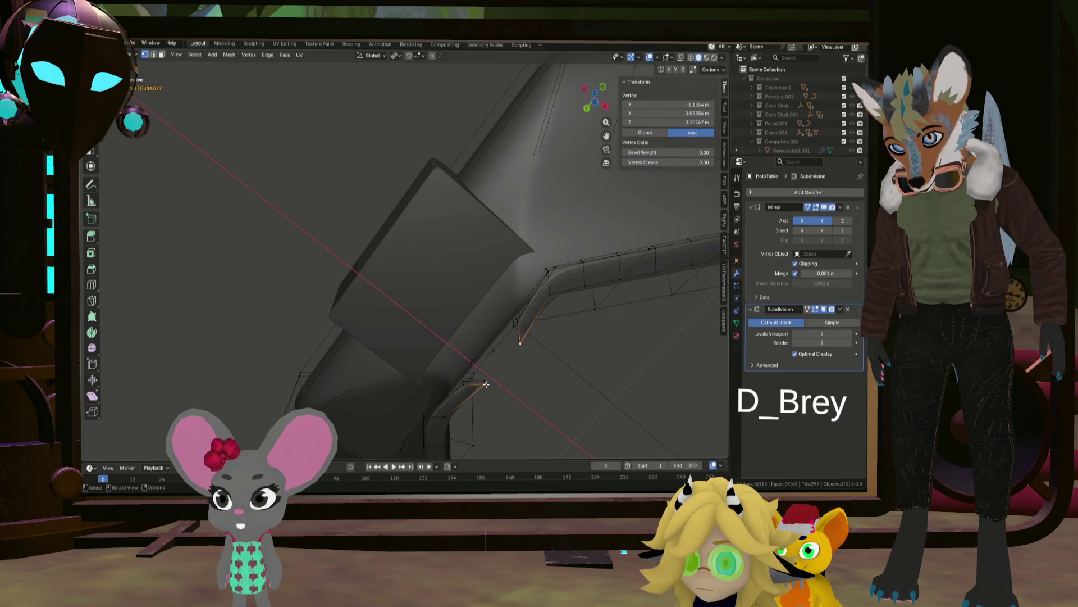
mouse_move(466, 387)
middle_mouse_down()
mouse_move(459, 405)
mouse_move(454, 382)
mouse_move(493, 402)
mouse_move(472, 366)
mouse_move(450, 400)
mouse_move(471, 389)
mouse_move(443, 405)
mouse_move(457, 386)
mouse_move(433, 385)
mouse_move(505, 378)
mouse_move(551, 335)
mouse_move(548, 264)
mouse_move(534, 241)
mouse_move(463, 220)
mouse_move(433, 365)
middle_mouse_up()
key("alt+a")
left_click(454, 377)
left_click_drag(414, 298, 414, 308)
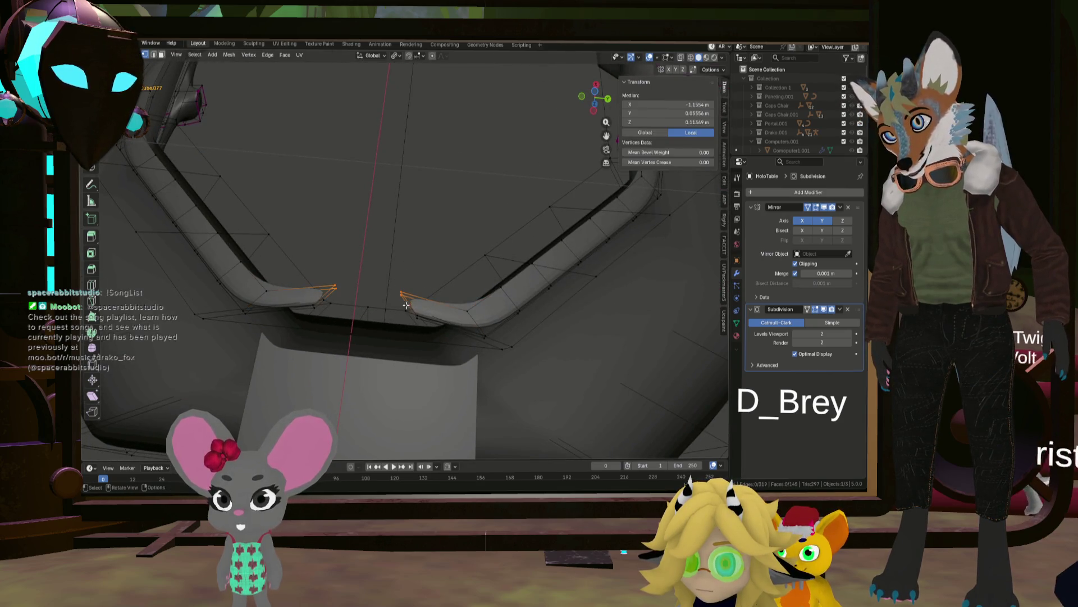
middle_click_drag(415, 307, 415, 316)
key("g")
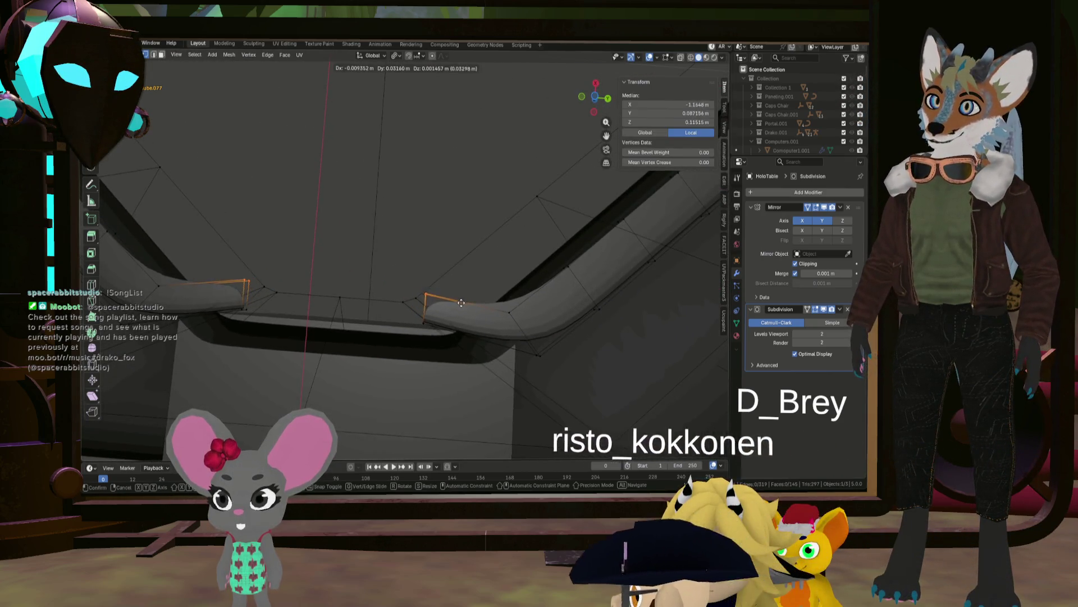
left_click(466, 305)
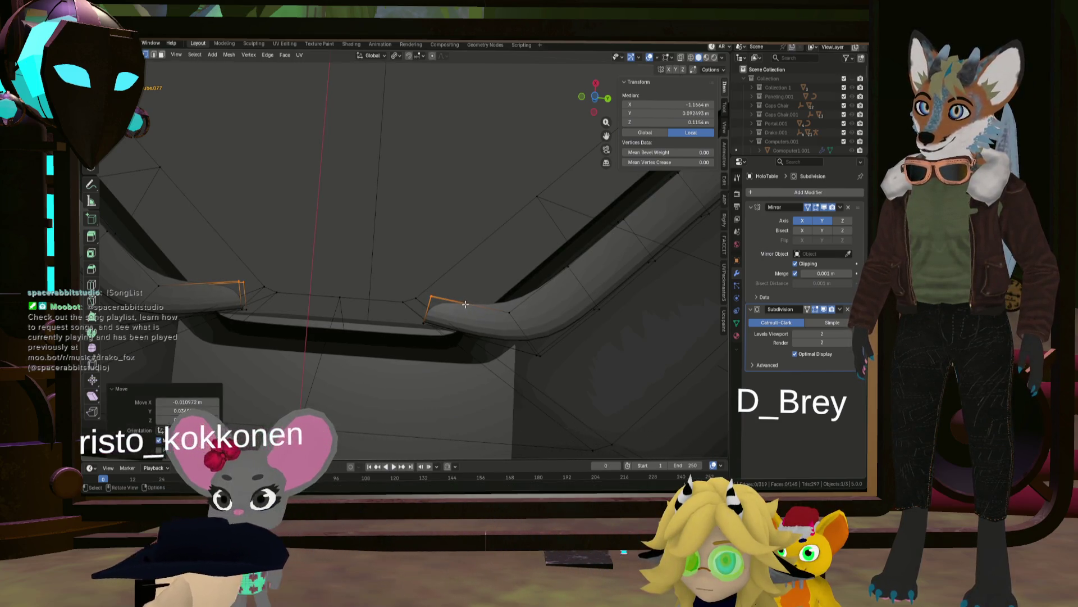
mouse_move(466, 306)
middle_mouse_down()
mouse_move(463, 316)
mouse_move(420, 315)
mouse_move(447, 320)
mouse_move(452, 272)
mouse_move(482, 264)
mouse_move(423, 342)
mouse_move(373, 349)
mouse_move(392, 345)
mouse_move(352, 337)
mouse_move(365, 344)
mouse_move(360, 321)
mouse_move(372, 315)
mouse_move(387, 339)
middle_mouse_up()
key("alt+a")
left_click(343, 329)
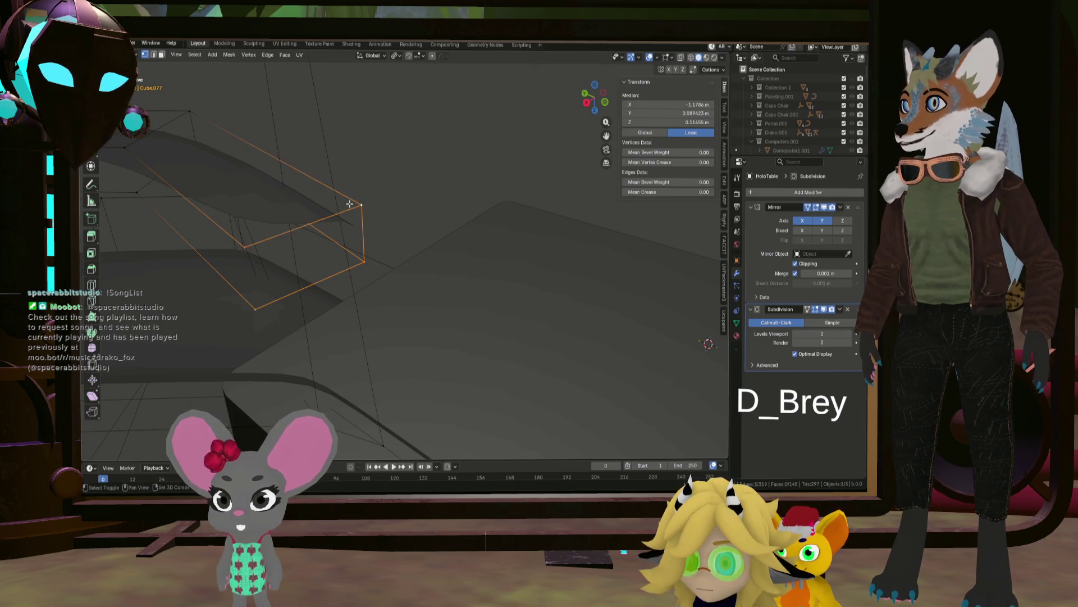
Shift the rim-end edges about -0.048 m along X onto the centre line.
middle_click_drag(349, 203, 388, 308)
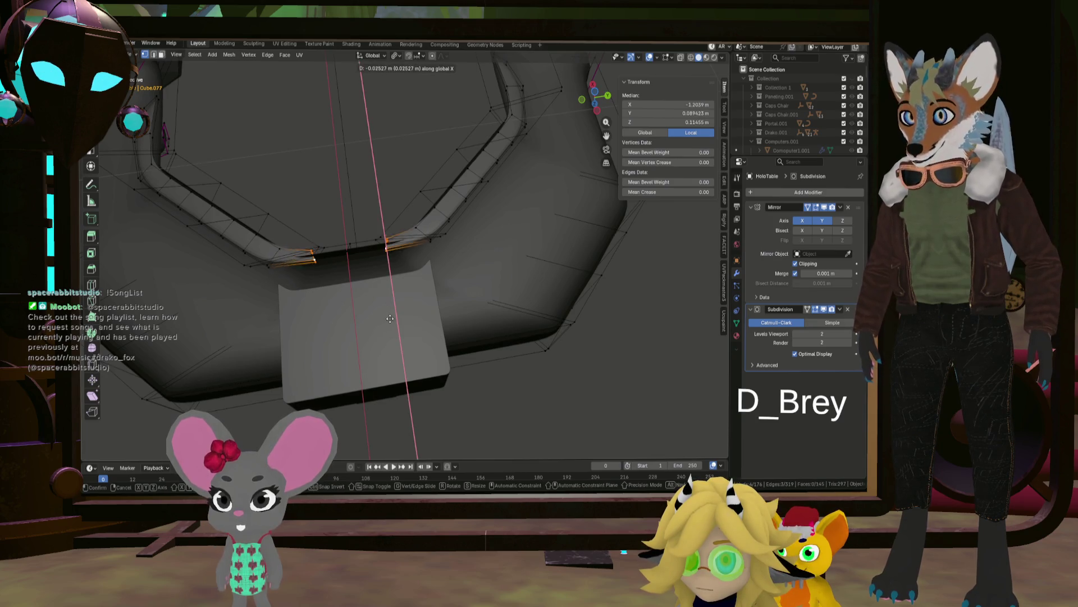
left_click(391, 323)
mouse_move(391, 323)
middle_mouse_down()
mouse_move(430, 289)
mouse_move(392, 268)
mouse_move(368, 306)
mouse_move(336, 218)
mouse_move(388, 212)
middle_mouse_up()
key("g")
left_click(377, 257)
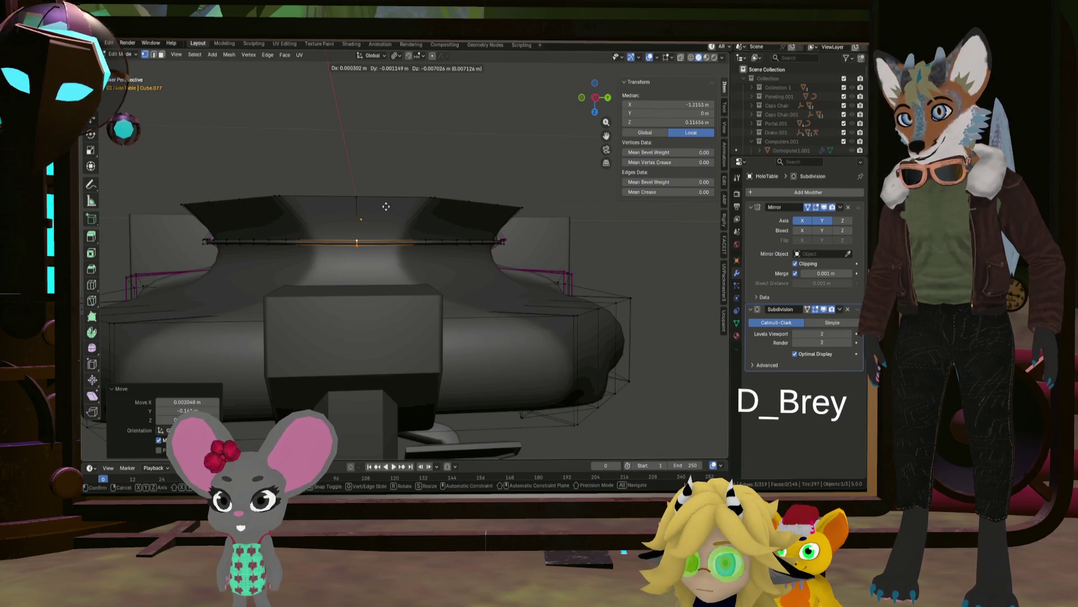
mouse_move(386, 207)
middle_mouse_down()
mouse_move(350, 239)
mouse_move(345, 264)
mouse_move(423, 281)
mouse_move(497, 331)
middle_mouse_up()
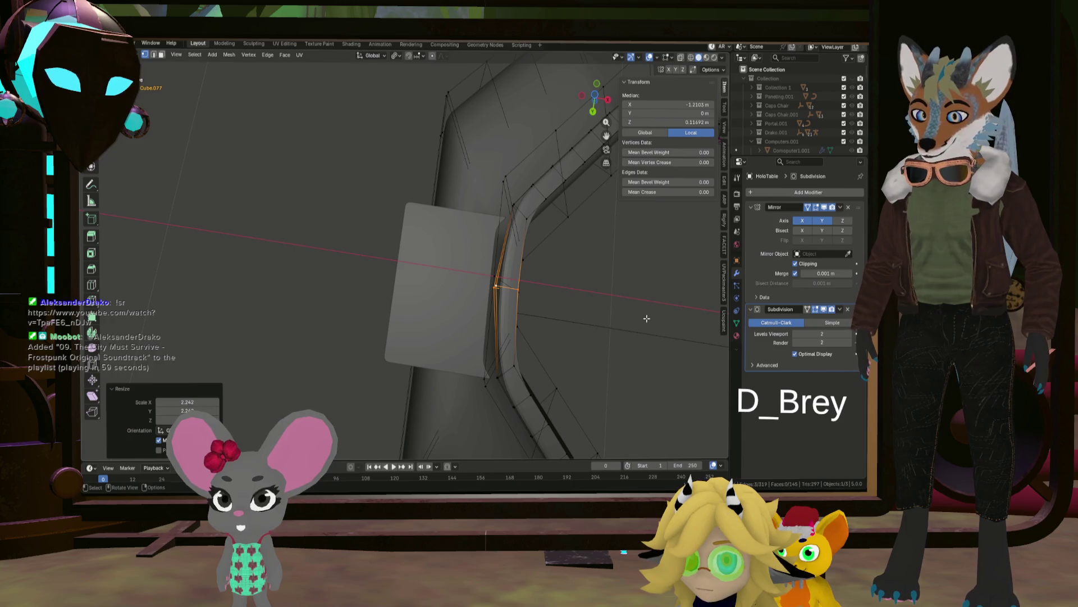
mouse_move(472, 307)
middle_mouse_down()
mouse_move(454, 318)
mouse_move(361, 307)
mouse_move(602, 318)
mouse_move(482, 310)
mouse_move(491, 306)
middle_mouse_up()
scroll(469, 305, "up", 2)
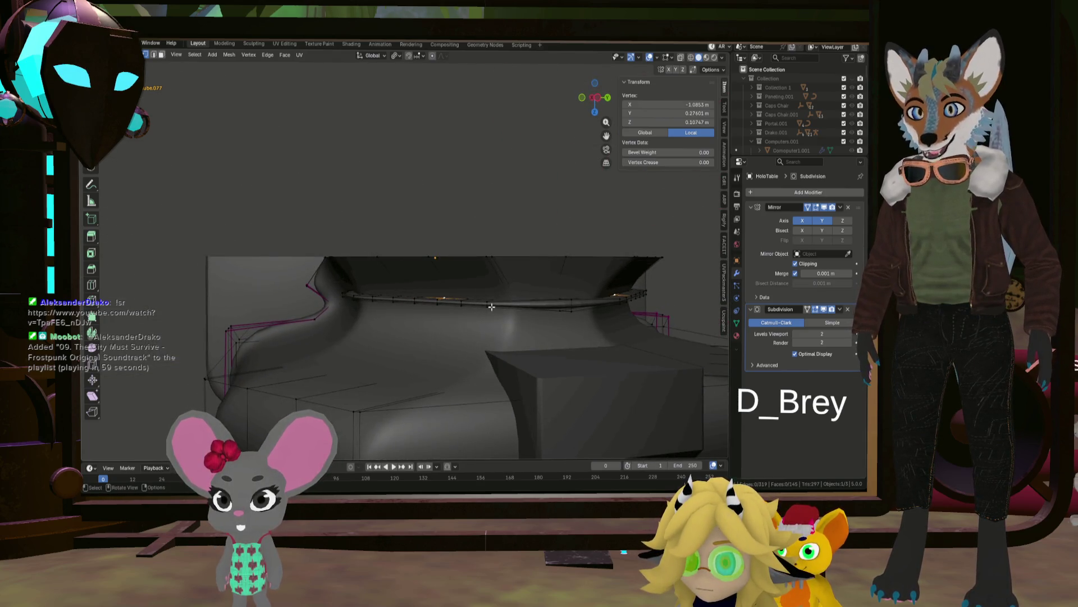
Duplicate the connected rim strip, undoing the copy's first placement.
key("l")
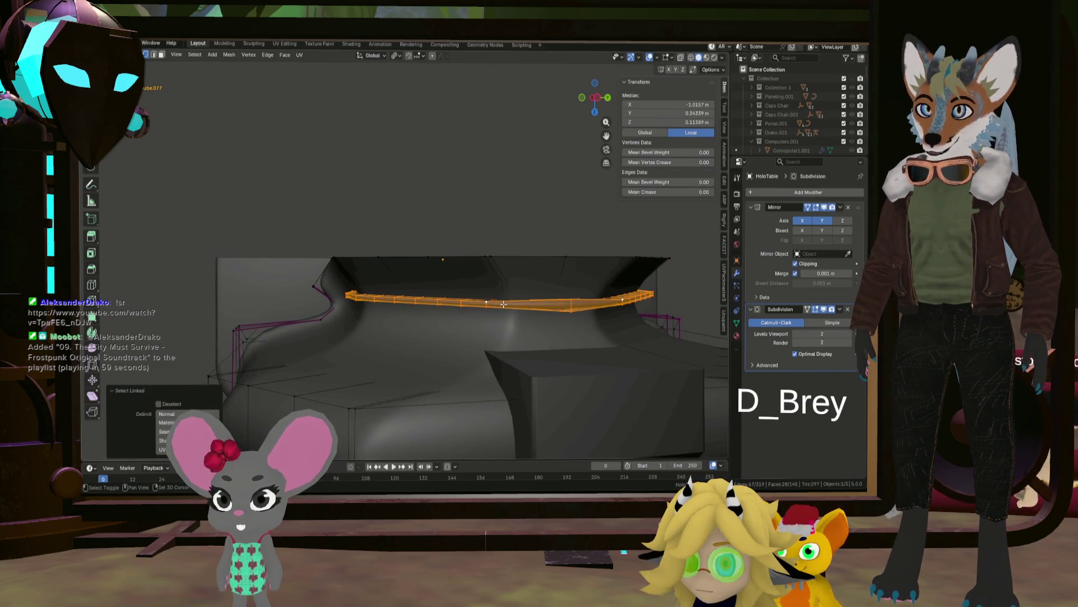
key("shift+d")
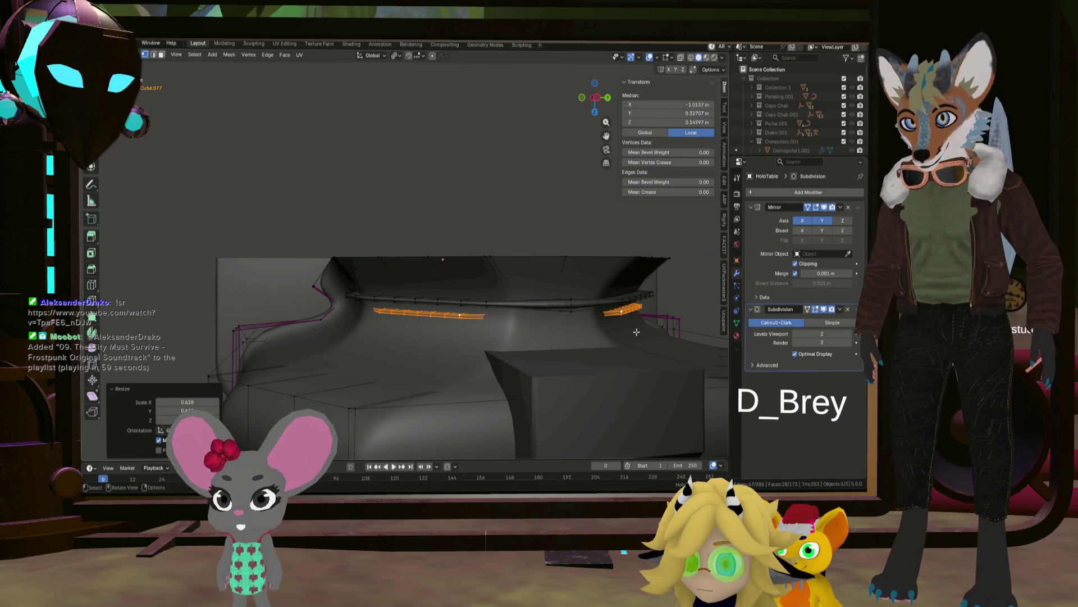
mouse_move(637, 332)
middle_mouse_down()
mouse_move(588, 311)
mouse_move(555, 321)
mouse_move(562, 353)
mouse_move(549, 314)
middle_mouse_up()
left_click(603, 313)
key("ctrl+z")
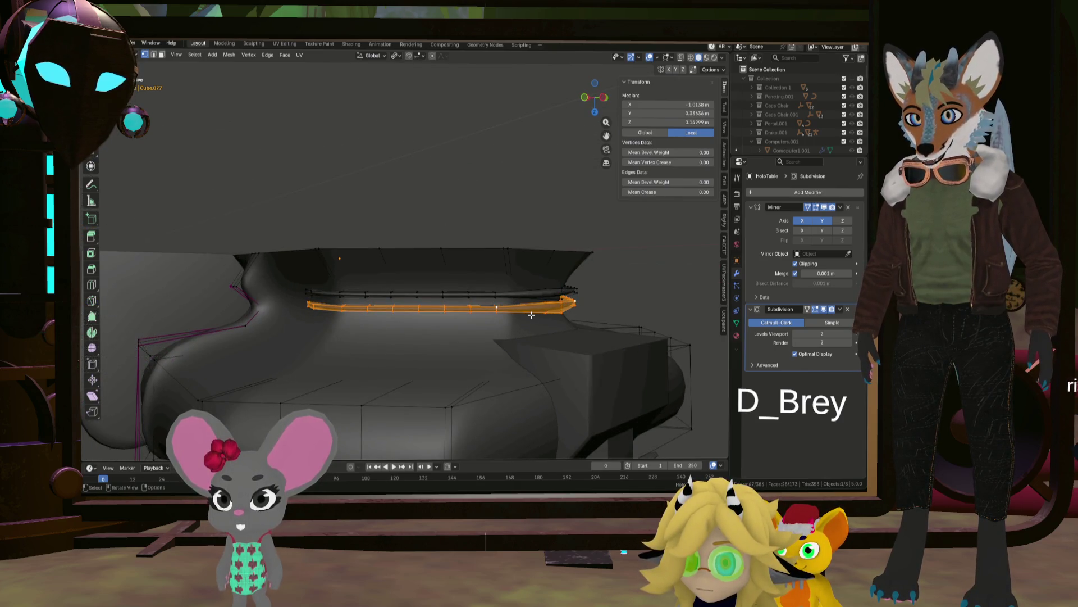
Scale the copied strip to 0.704 along X and move it just below the original.
key("s")
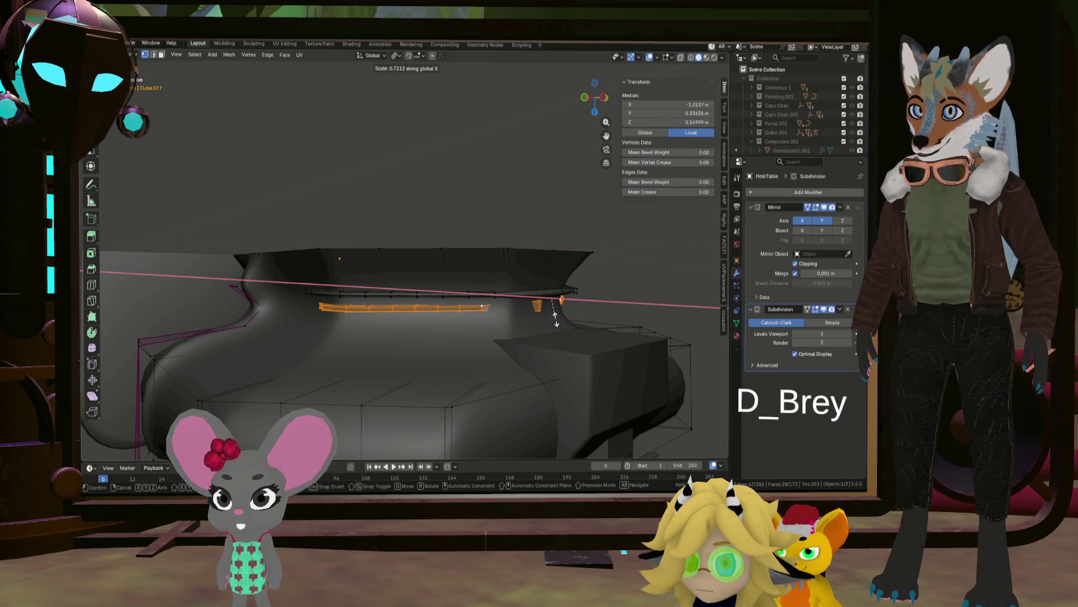
left_click(555, 319)
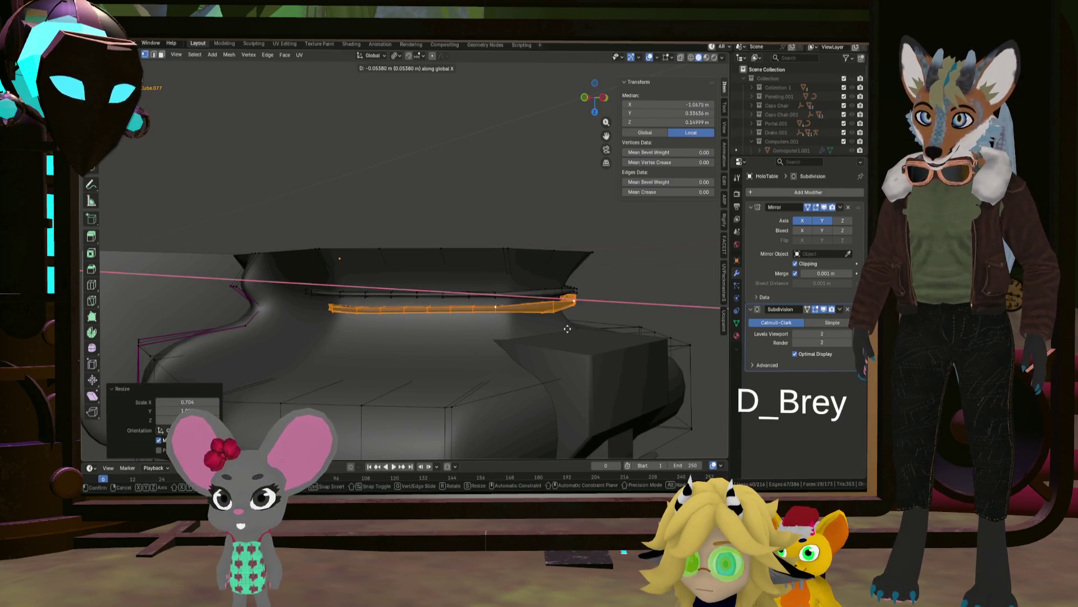
left_click(566, 328)
mouse_move(566, 328)
middle_mouse_down()
mouse_move(506, 415)
mouse_move(466, 320)
mouse_move(336, 318)
mouse_move(492, 337)
middle_mouse_up()
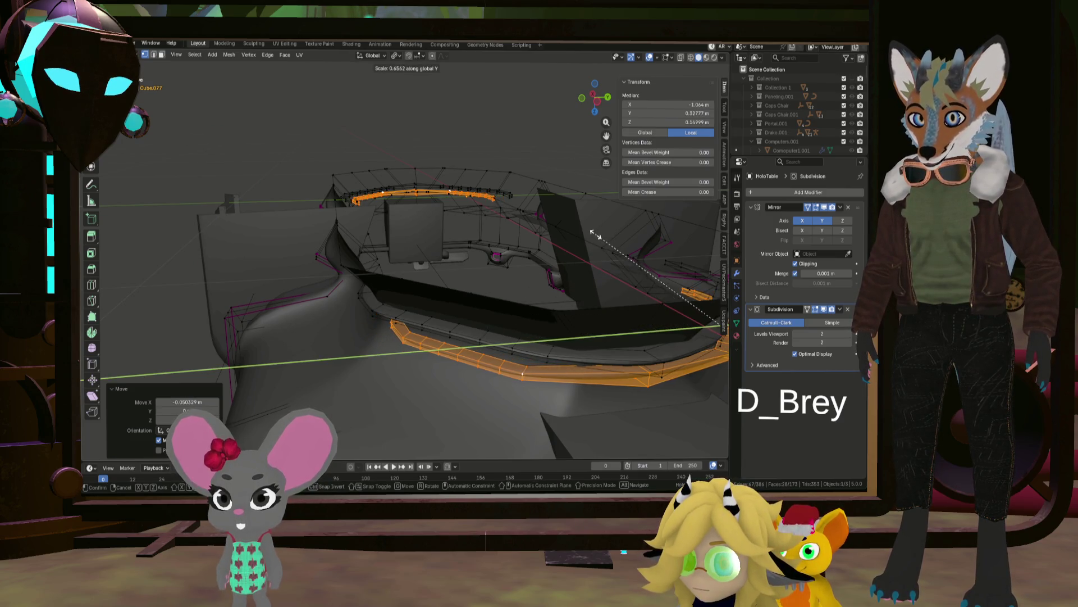
right_click(621, 318)
middle_click_drag(621, 317, 558, 293)
scroll(554, 306, "up", 6)
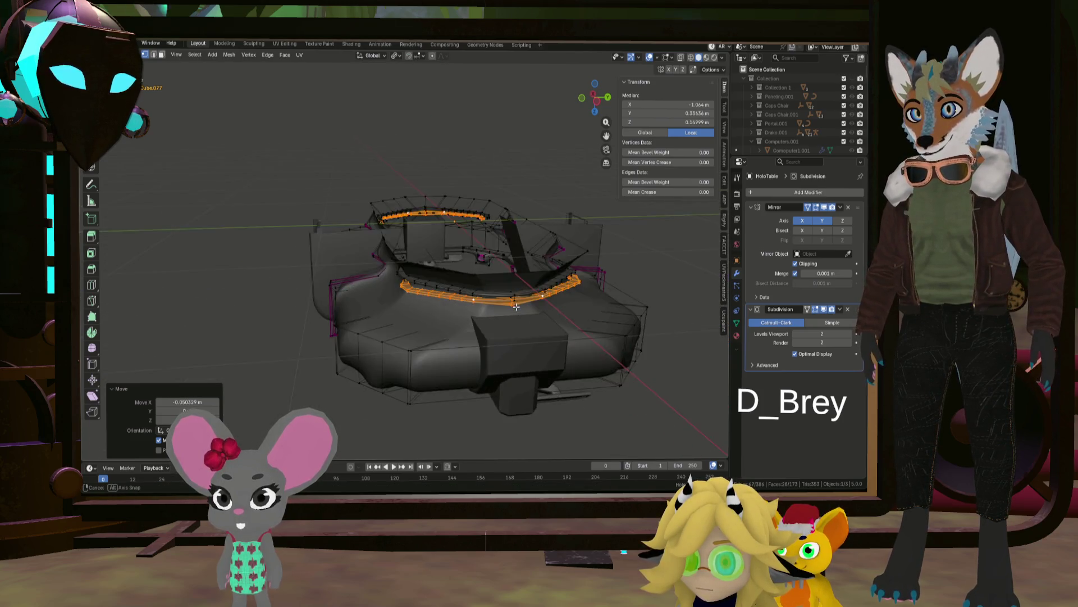
Hide the copied strip, reveal the hidden edge loops and nudge them about -0.0023 m along X.
key("h")
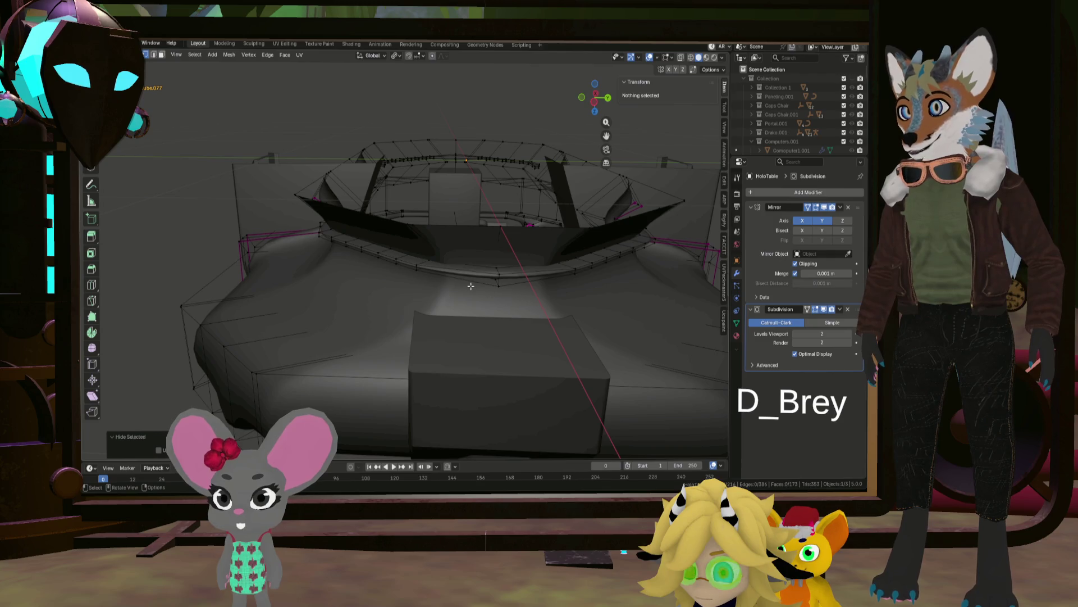
key("alt+h")
key("g")
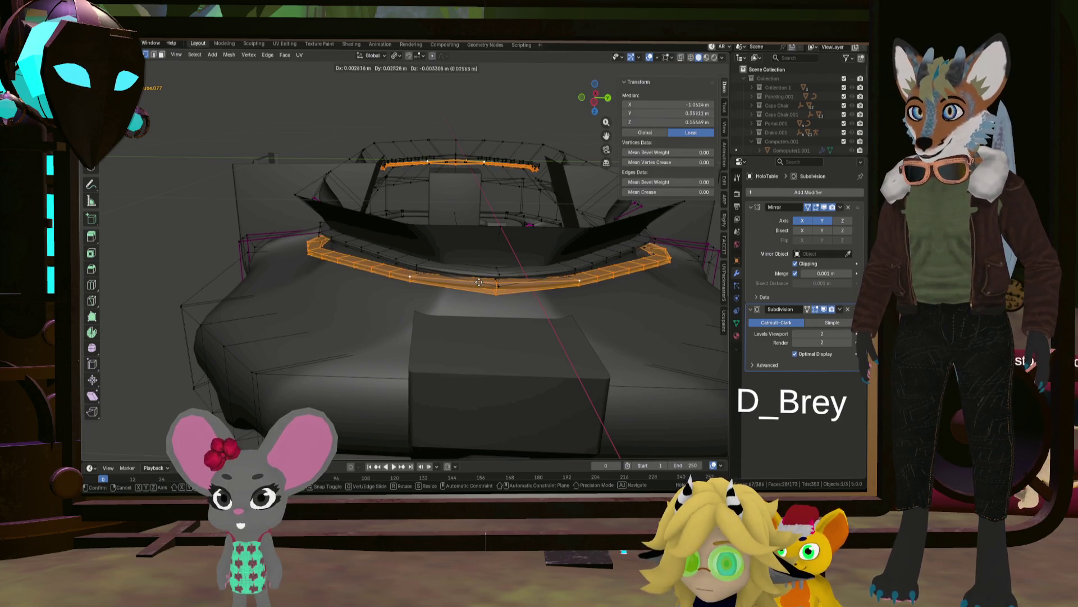
left_click(439, 280)
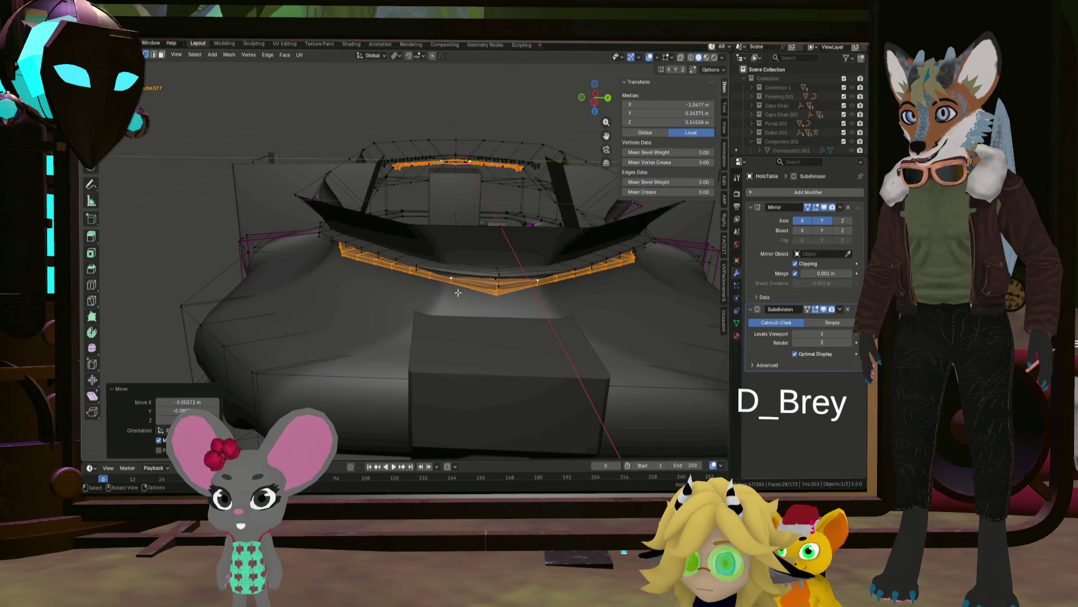
mouse_move(438, 281)
middle_mouse_down()
mouse_move(540, 333)
mouse_move(508, 278)
mouse_move(257, 292)
mouse_move(270, 303)
middle_mouse_up()
key("g")
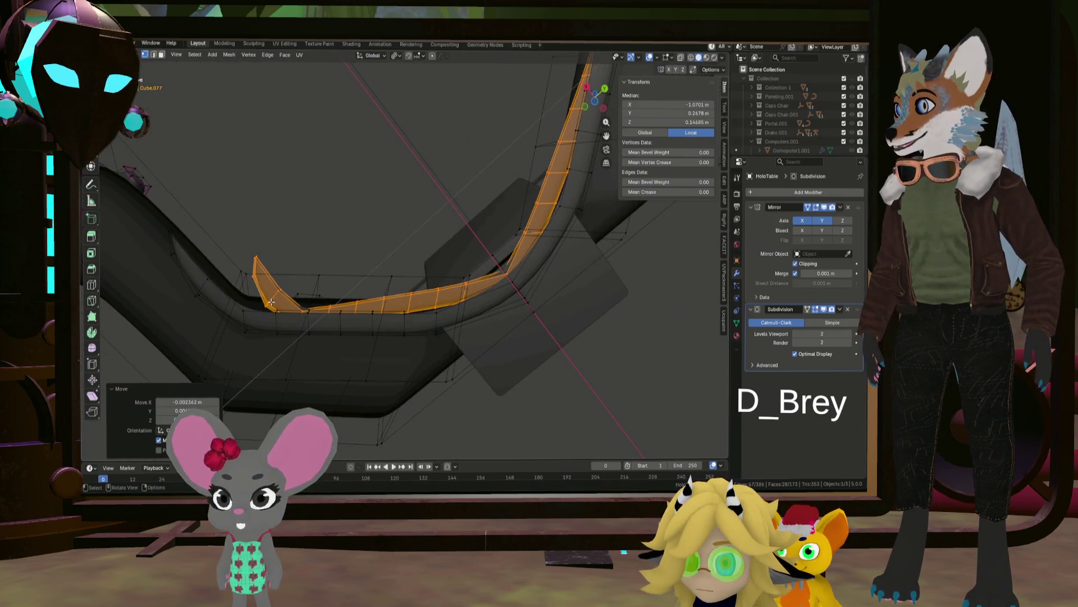
Select and inspect the edge loop along the curved inner lip, then clear the selection.
key("alt+a")
left_click(272, 298, "alt")
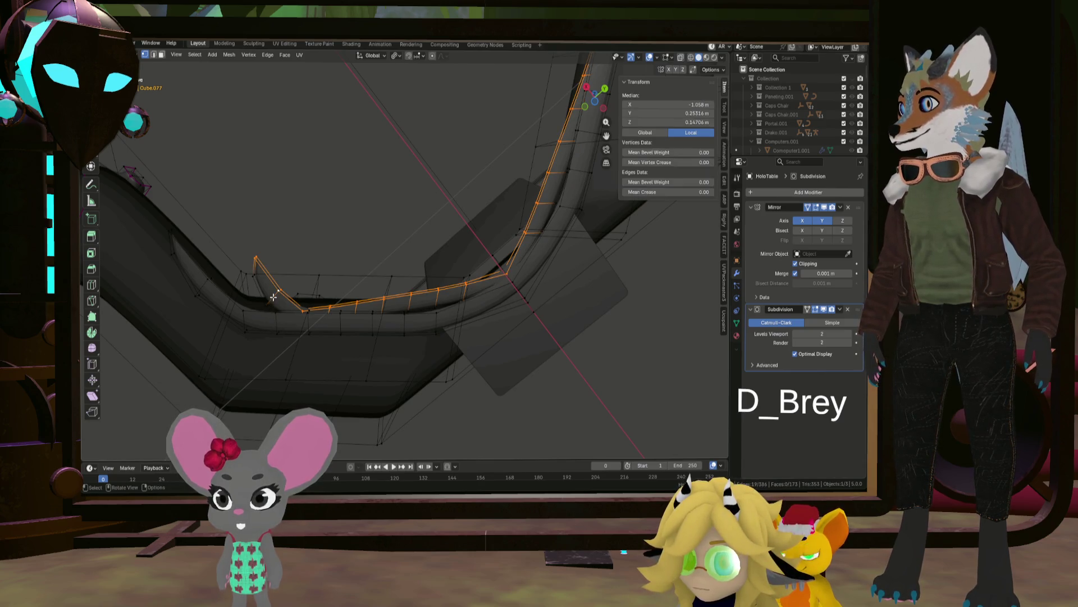
key("alt+a")
left_click(225, 306, "alt")
key("alt+a")
mouse_move(225, 306)
middle_mouse_down()
mouse_move(151, 169)
mouse_move(351, 280)
mouse_move(339, 272)
mouse_move(337, 299)
mouse_move(349, 260)
mouse_move(356, 274)
mouse_move(396, 272)
middle_mouse_up()
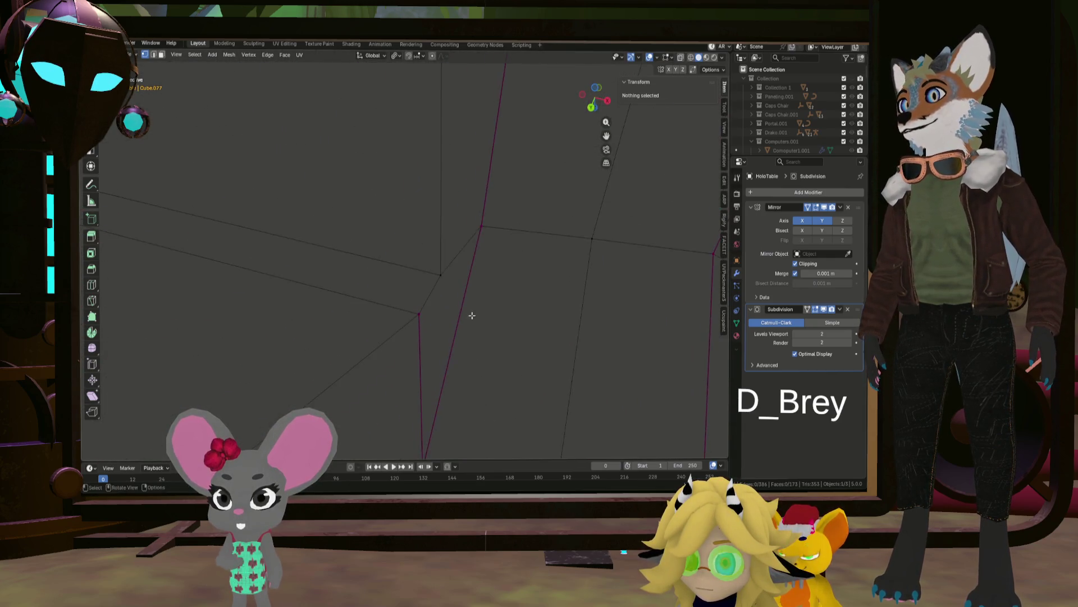
Inspect the spike-tip edge and the edge loops along the curved rim.
mouse_move(472, 316)
middle_mouse_down()
mouse_move(467, 234)
mouse_move(399, 400)
mouse_move(402, 355)
mouse_move(494, 233)
mouse_move(413, 340)
mouse_move(383, 307)
middle_mouse_up()
scroll(395, 287, "up", 6)
left_click(405, 330)
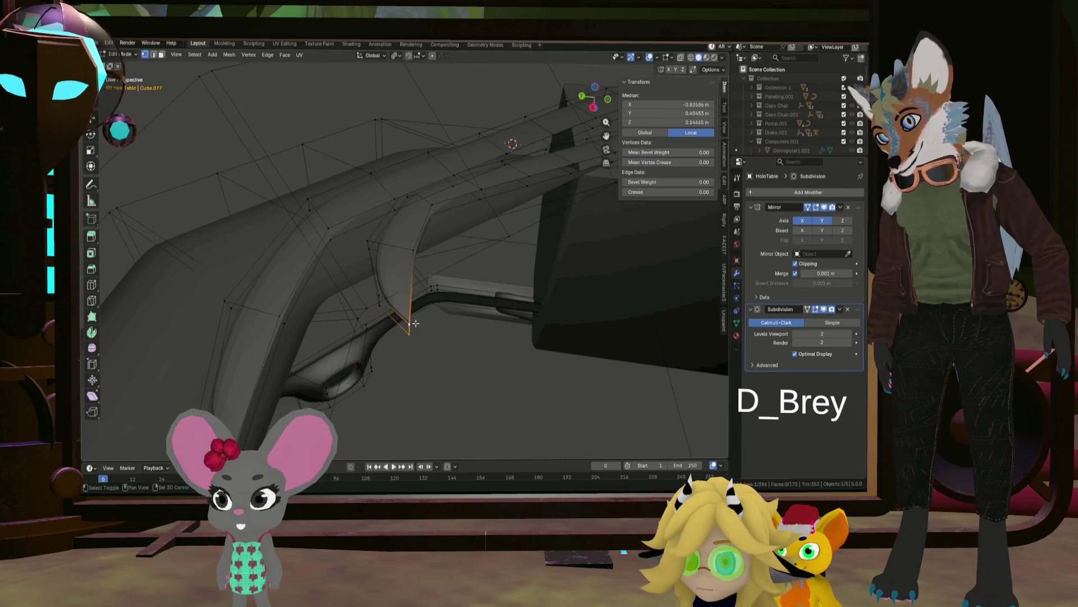
mouse_move(392, 292)
middle_mouse_down()
mouse_move(375, 315)
mouse_move(384, 295)
mouse_move(415, 314)
mouse_move(443, 246)
mouse_move(429, 197)
mouse_move(459, 342)
mouse_move(458, 284)
mouse_move(440, 315)
mouse_move(457, 356)
mouse_move(456, 334)
middle_mouse_up()
key("alt+a")
left_click(459, 355, "alt")
key("alt+a")
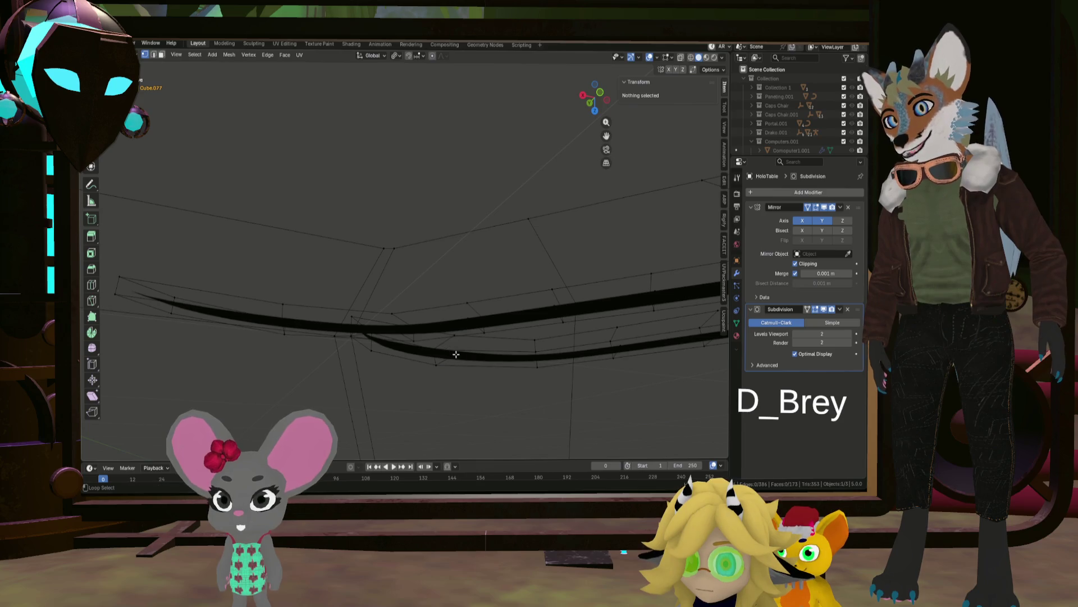
left_click(456, 355, "alt")
key("alt+a")
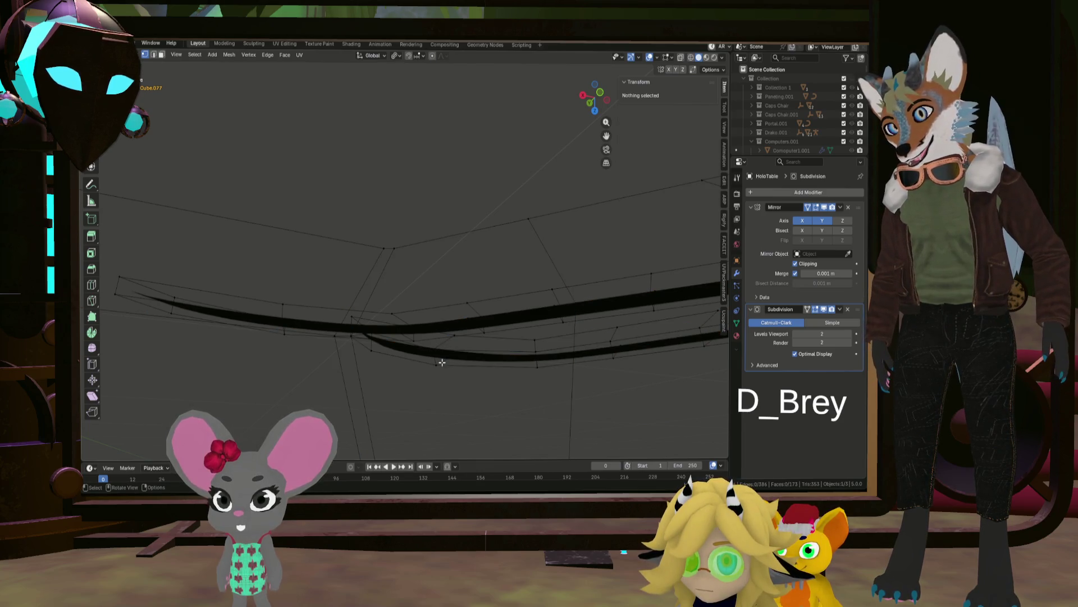
left_click(458, 350, "alt")
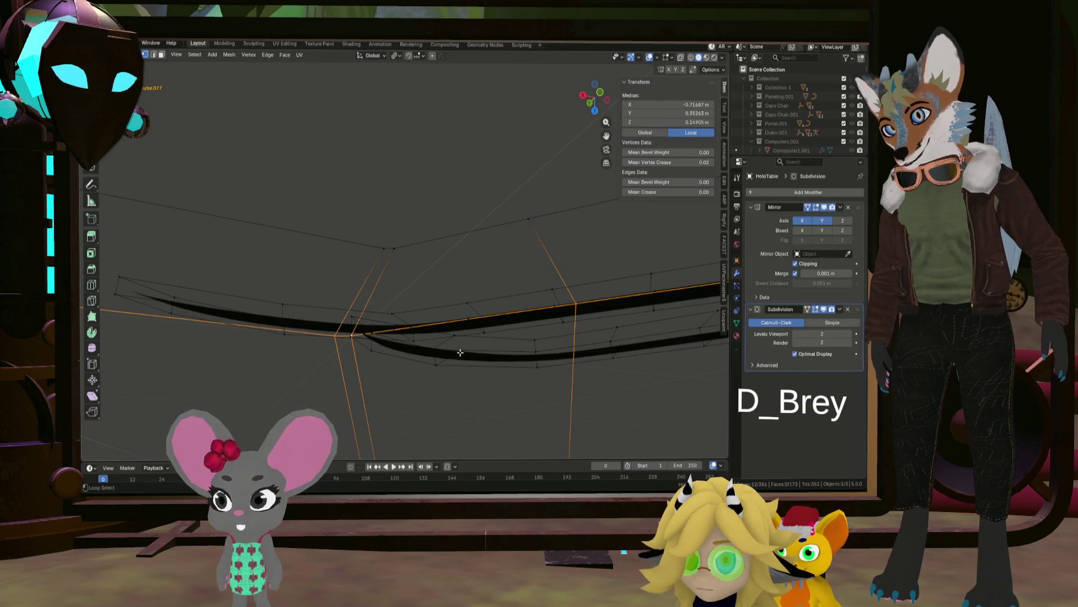
mouse_move(458, 351)
middle_mouse_down()
mouse_move(403, 352)
mouse_move(440, 356)
mouse_move(494, 293)
middle_mouse_up()
Frame a spike vertex, then select the stray vertex at the spike's base.
left_click(495, 293)
key("KP_Decimal")
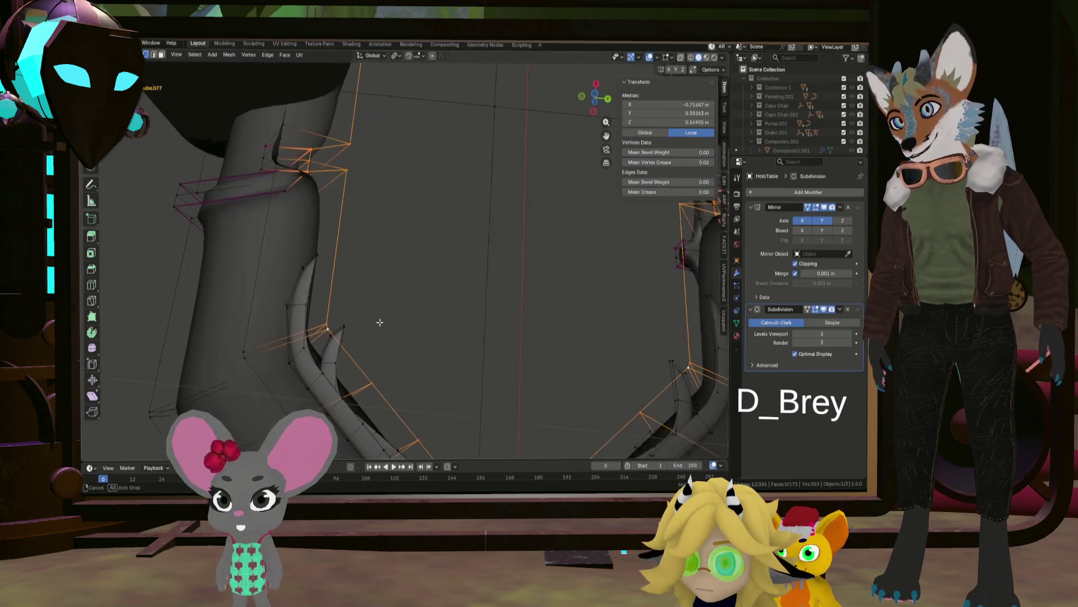
mouse_move(378, 320)
middle_mouse_down()
mouse_move(349, 325)
mouse_move(292, 368)
mouse_move(377, 396)
middle_mouse_up()
key("alt+a")
left_click(392, 414, "shift")
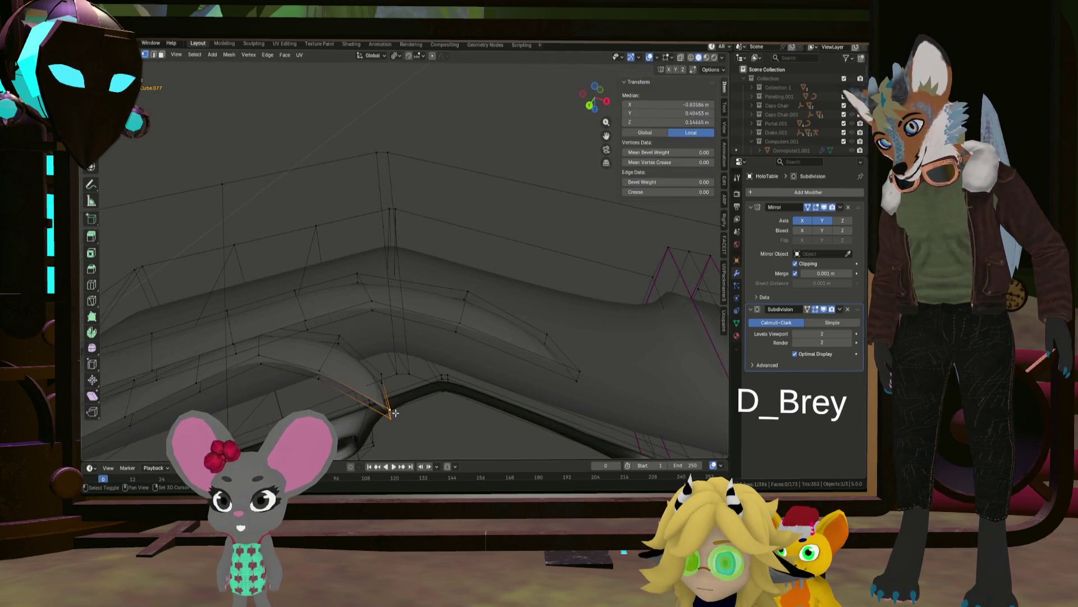
Delete the stray vertex and two more vertices around the curved spike.
key("x")
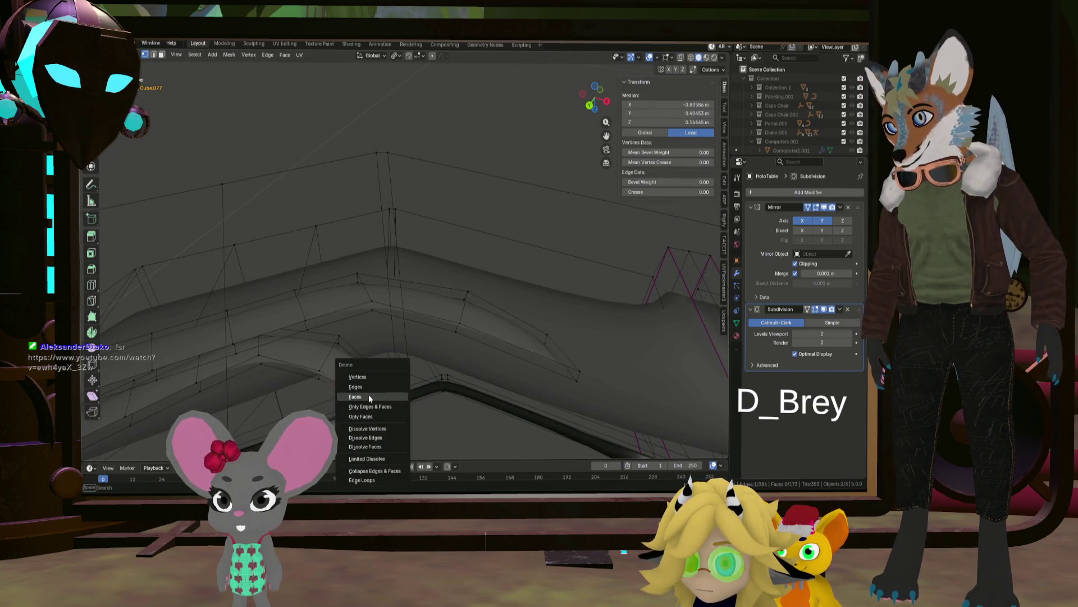
left_click(369, 377)
mouse_move(369, 379)
middle_mouse_down()
mouse_move(394, 354)
mouse_move(464, 337)
mouse_move(393, 359)
mouse_move(382, 375)
mouse_move(404, 406)
mouse_move(349, 317)
middle_mouse_up()
left_click(382, 374)
left_click(230, 318, "shift")
mouse_move(230, 318)
middle_mouse_down()
mouse_move(343, 330)
mouse_move(314, 269)
mouse_move(337, 390)
mouse_move(360, 352)
mouse_move(427, 301)
middle_mouse_up()
key("x")
left_click(343, 330)
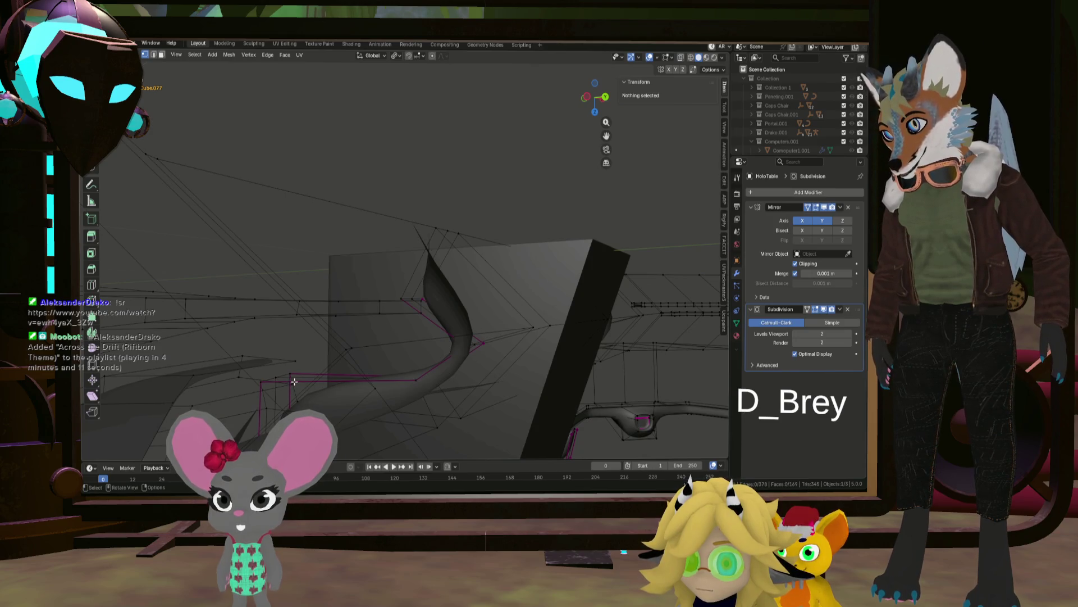
Select the remaining curve vertex and shift it so the curve flows smoothly.
mouse_move(295, 387)
middle_mouse_down()
mouse_move(335, 373)
mouse_move(318, 372)
middle_mouse_up()
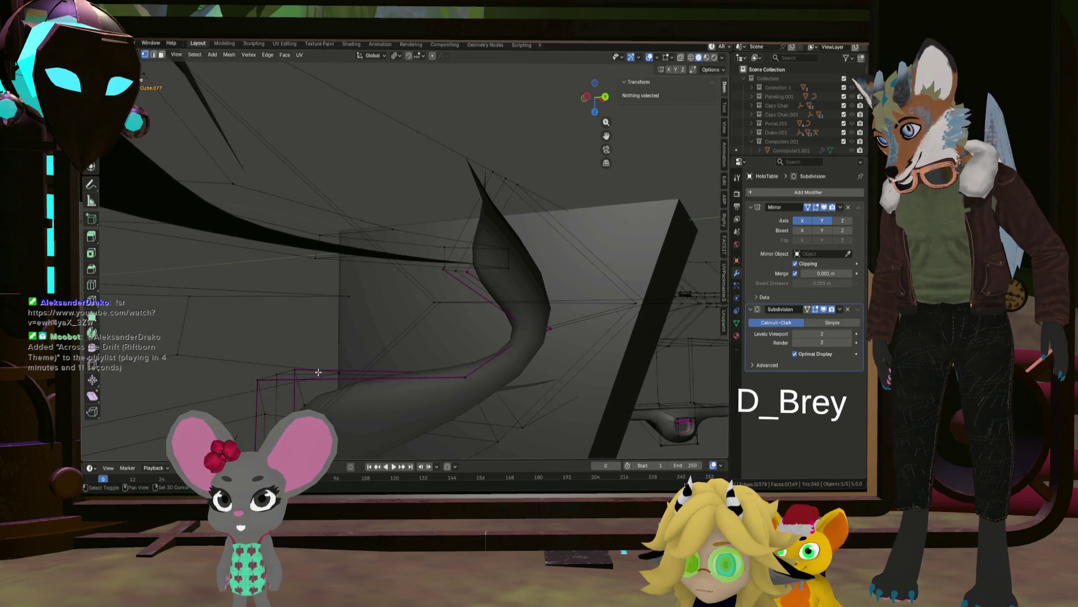
left_click(340, 373)
scroll(352, 298, "down", 5)
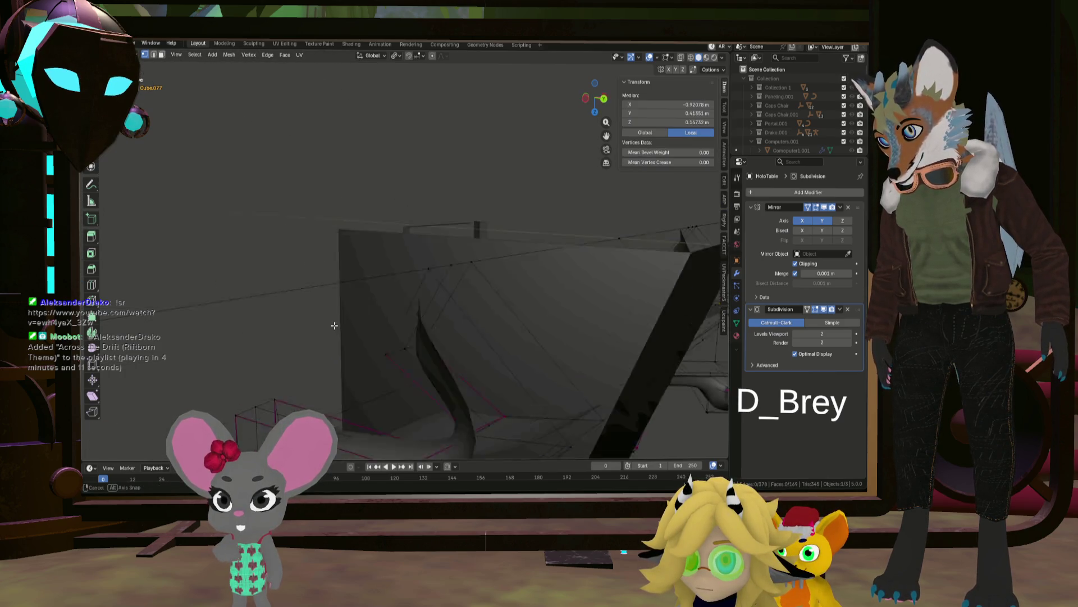
mouse_move(366, 308)
middle_mouse_down()
mouse_move(413, 343)
mouse_move(444, 336)
middle_mouse_up()
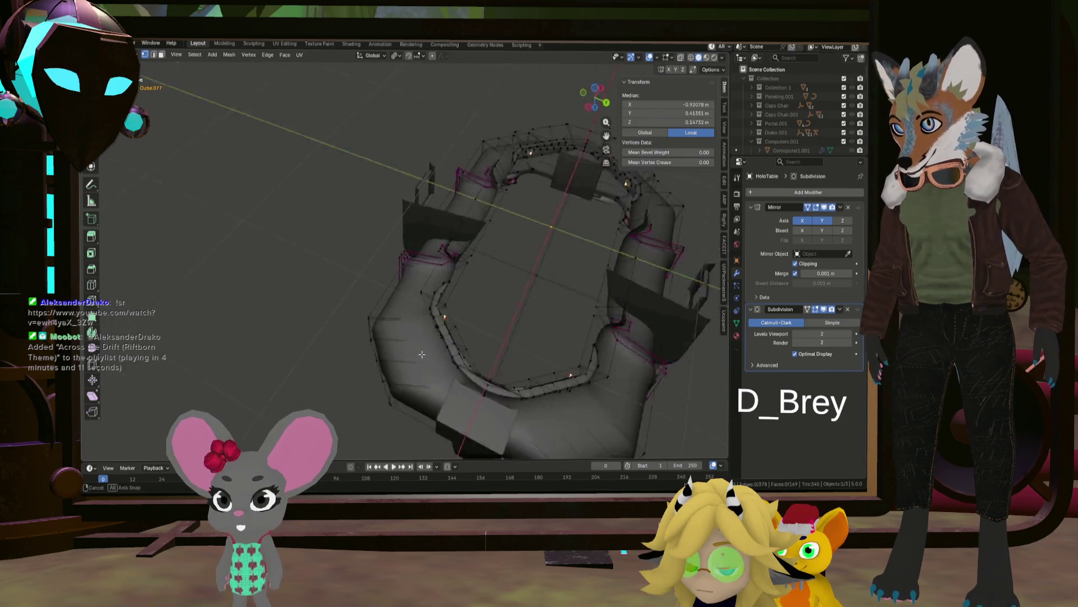
scroll(478, 328, "up", 6)
key("g")
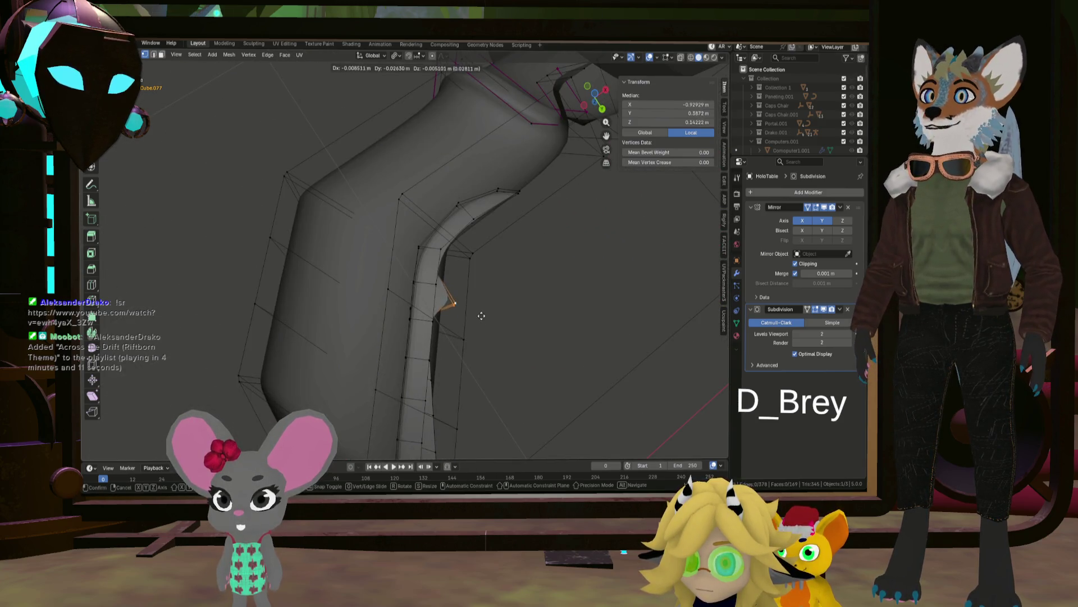
left_click(517, 351)
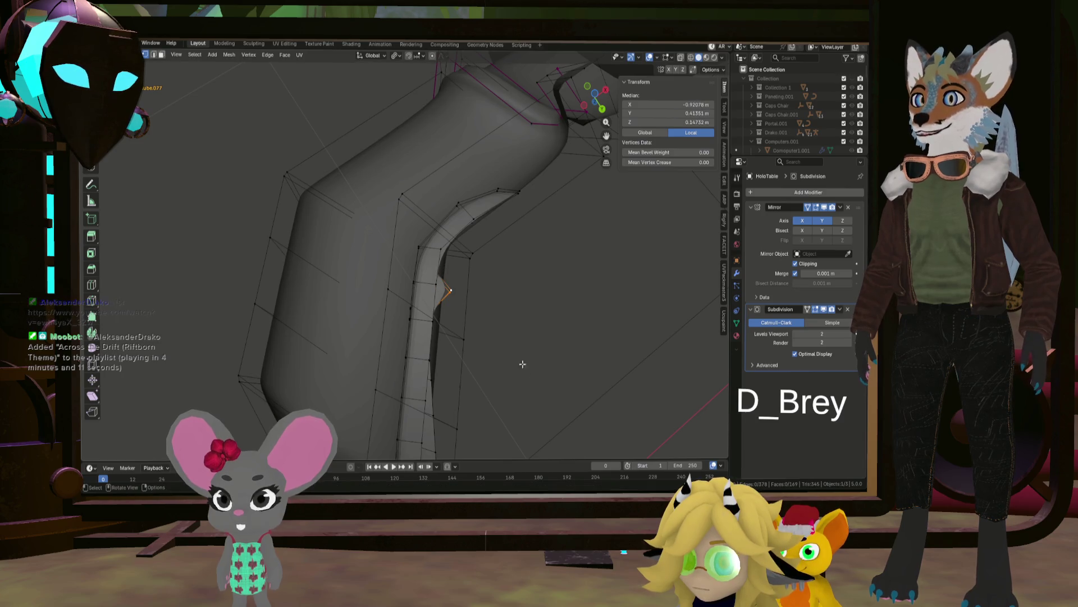
mouse_move(520, 366)
middle_mouse_down()
mouse_move(443, 234)
mouse_move(413, 260)
middle_mouse_up()
scroll(413, 260, "up", 2)
Refine the vertex position with three more moves, then exit Edit Mode on the HoloTable.
key("g")
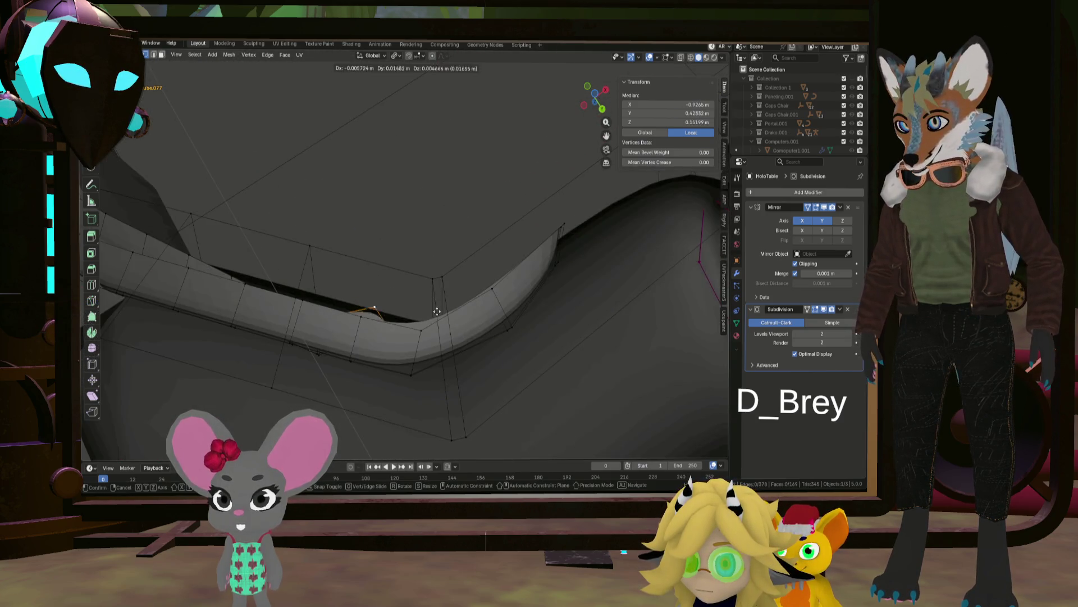
left_click(439, 324)
mouse_move(433, 325)
middle_mouse_down()
mouse_move(513, 281)
mouse_move(458, 247)
mouse_move(494, 236)
mouse_move(457, 260)
mouse_move(427, 346)
mouse_move(359, 358)
mouse_move(430, 348)
mouse_move(338, 333)
middle_mouse_up()
key("g")
left_click(431, 348)
key("g")
left_click(364, 358)
scroll(427, 347, "down", 5)
key("Tab")
mouse_move(284, 244)
middle_mouse_down()
mouse_move(280, 230)
mouse_move(335, 212)
mouse_move(386, 220)
mouse_move(394, 254)
mouse_move(291, 267)
mouse_move(266, 253)
mouse_move(407, 219)
mouse_move(343, 450)
mouse_move(382, 448)
mouse_move(322, 359)
mouse_move(568, 402)
mouse_move(518, 334)
mouse_move(521, 322)
mouse_move(399, 316)
middle_mouse_up()
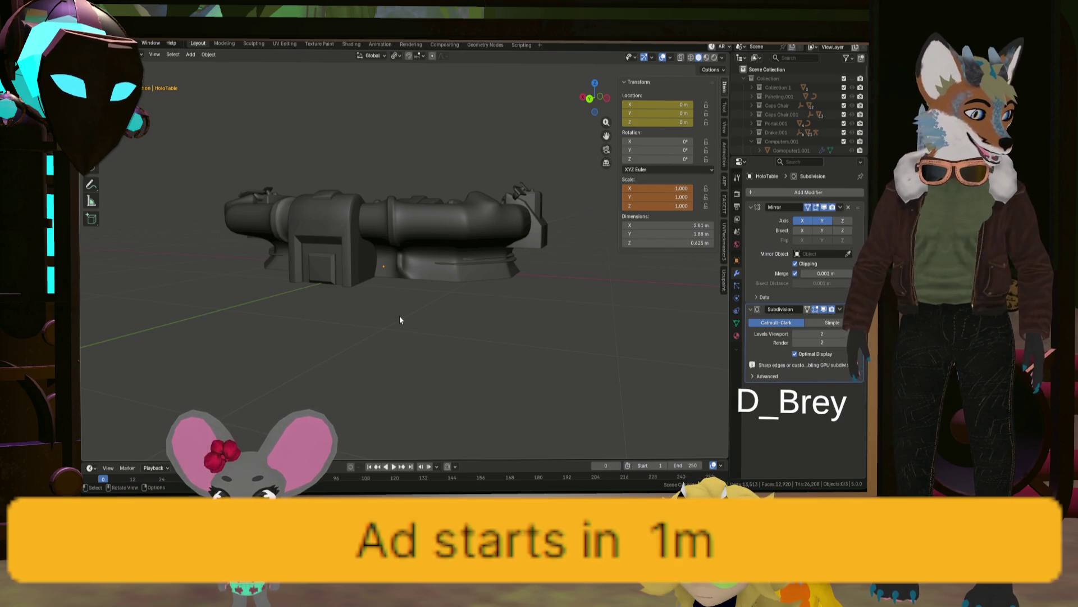
In Edit Mode on the HoloTable, squash the side edge ring vertically on Z.
scroll(487, 255, "up", 5)
mouse_move(421, 260)
middle_mouse_down()
mouse_move(476, 268)
mouse_move(460, 282)
mouse_move(399, 275)
mouse_move(494, 276)
mouse_move(453, 254)
mouse_move(376, 250)
middle_mouse_up()
left_click(433, 261)
key("Tab")
left_click(375, 250, "alt")
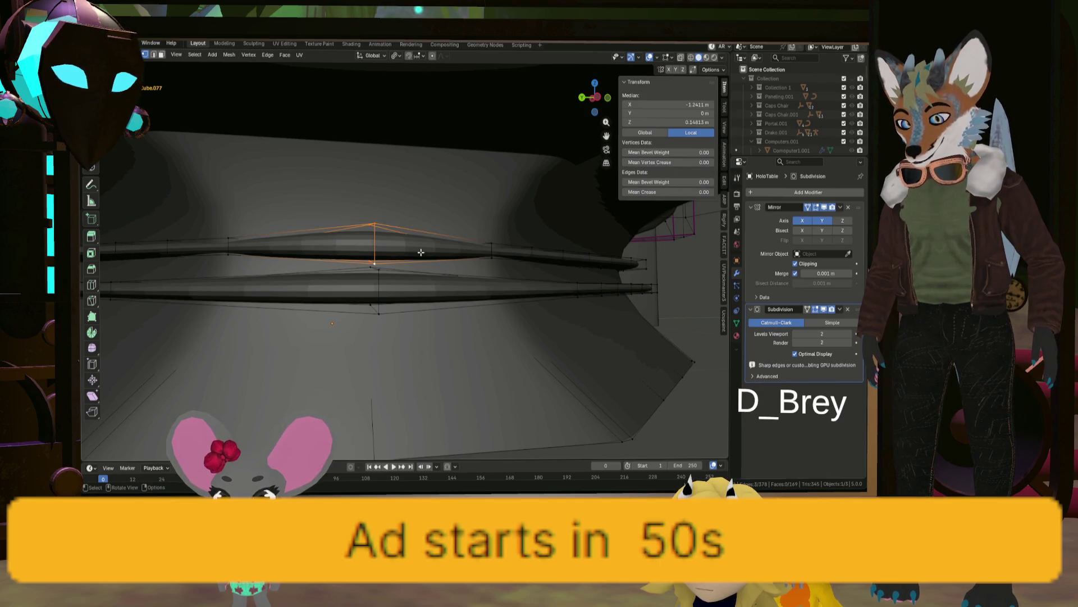
key("s")
key("z")
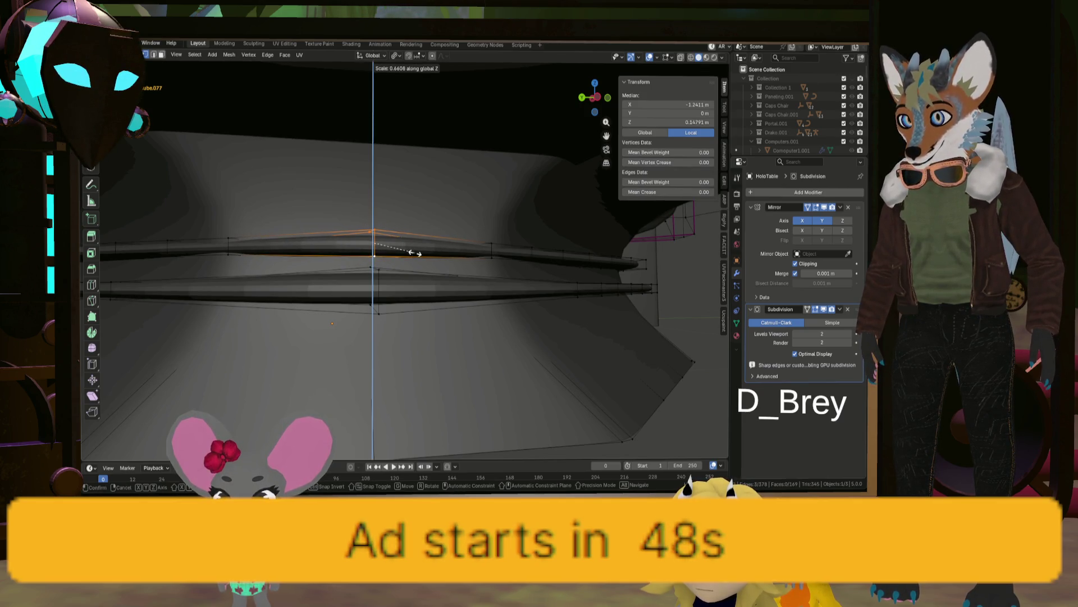
left_click(404, 250)
Select a band of vertices on the lower loop and scale it on Z.
left_click(379, 280)
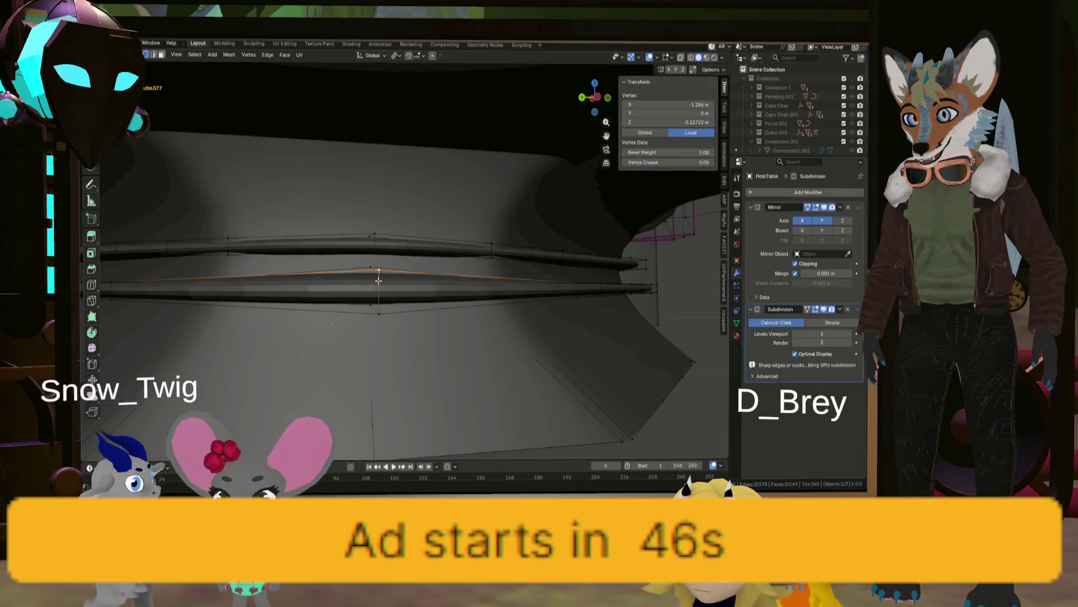
left_click(379, 280, "alt")
mouse_move(379, 280)
middle_mouse_down()
mouse_move(368, 282)
mouse_move(413, 286)
mouse_move(313, 296)
mouse_move(439, 290)
mouse_move(404, 289)
mouse_move(477, 302)
middle_mouse_up()
key("s")
key("z")
left_click(404, 285)
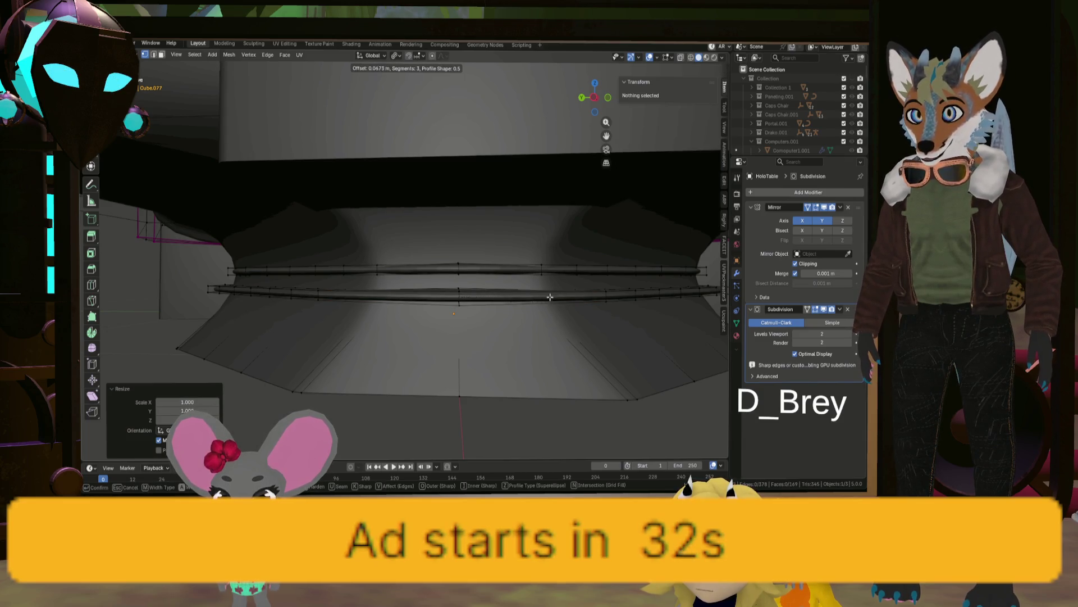
Slide the edge loop, scale the edges to 0.694, then scale the rim vertically.
mouse_move(479, 300)
middle_mouse_down("ctrl")
mouse_move(476, 310)
mouse_move(447, 308)
middle_mouse_up("ctrl")
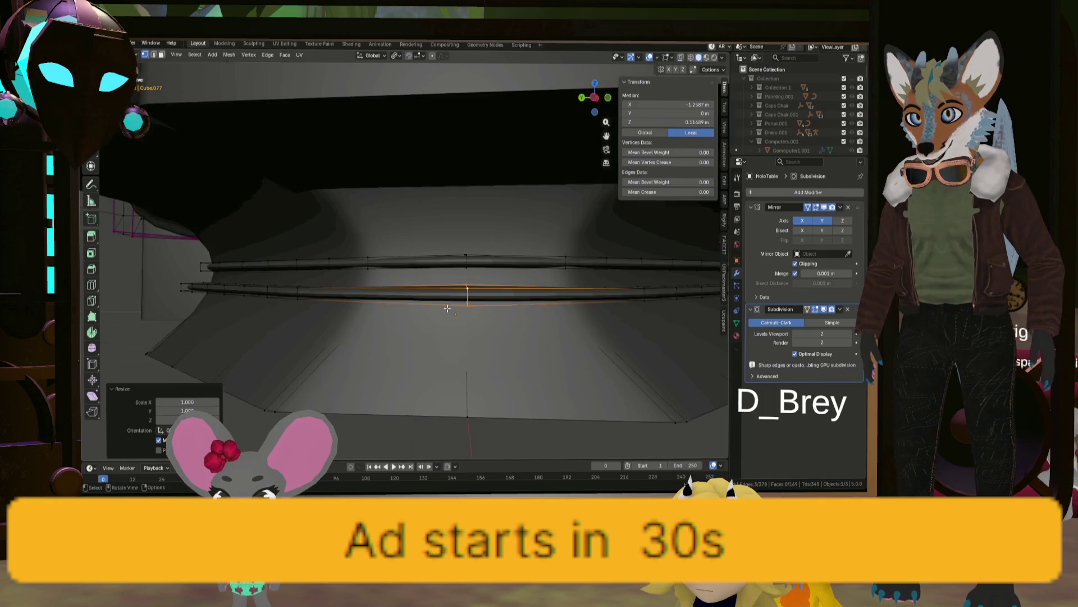
key("g")
key("g")
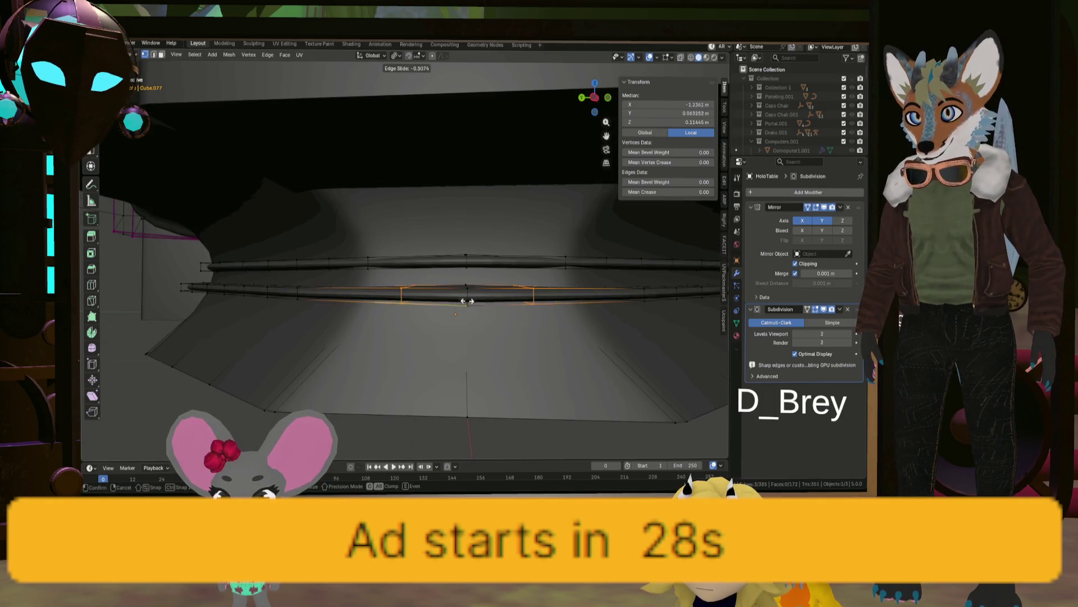
left_click(492, 299)
middle_click_drag(492, 300, 486, 312)
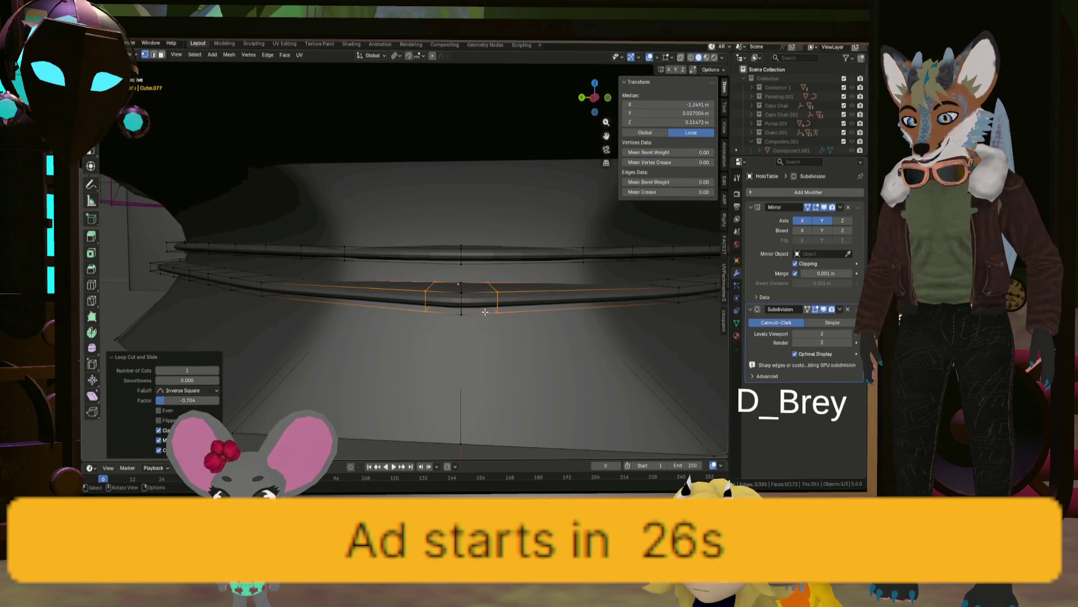
key("s")
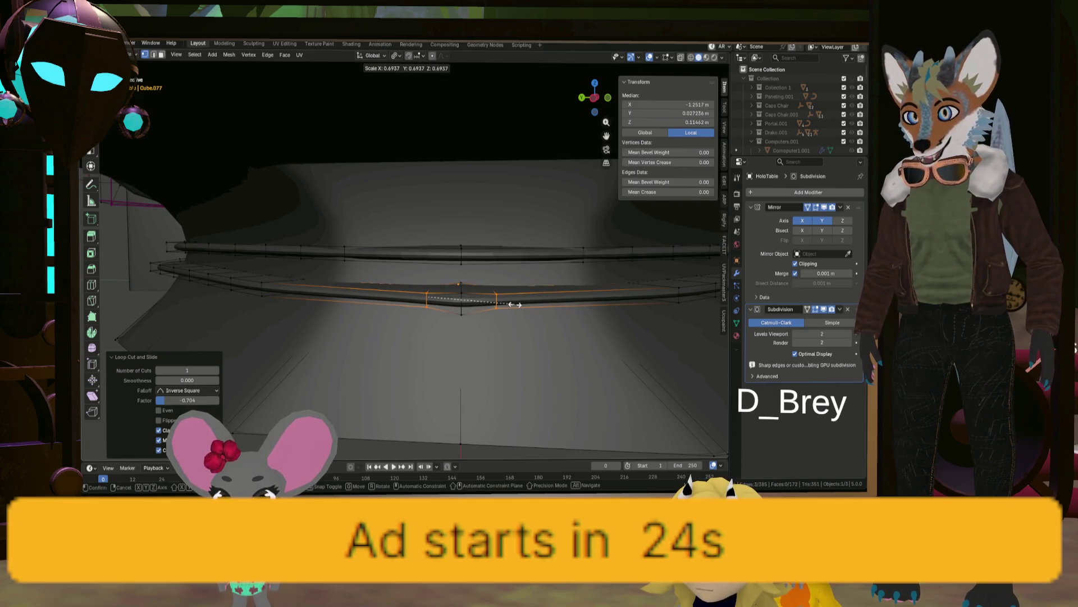
left_click(514, 304)
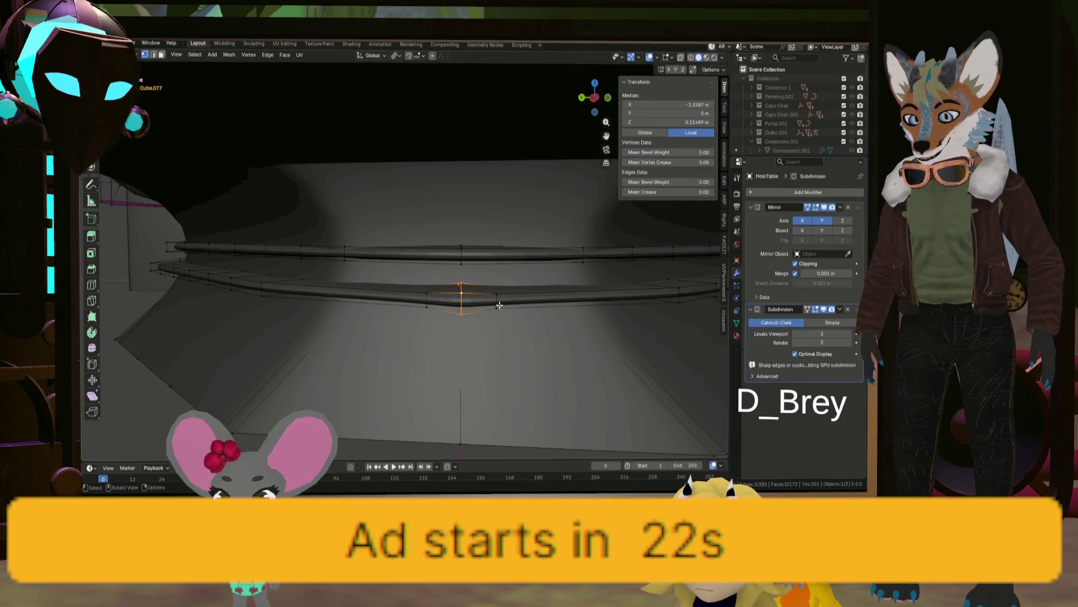
key("s")
key("z")
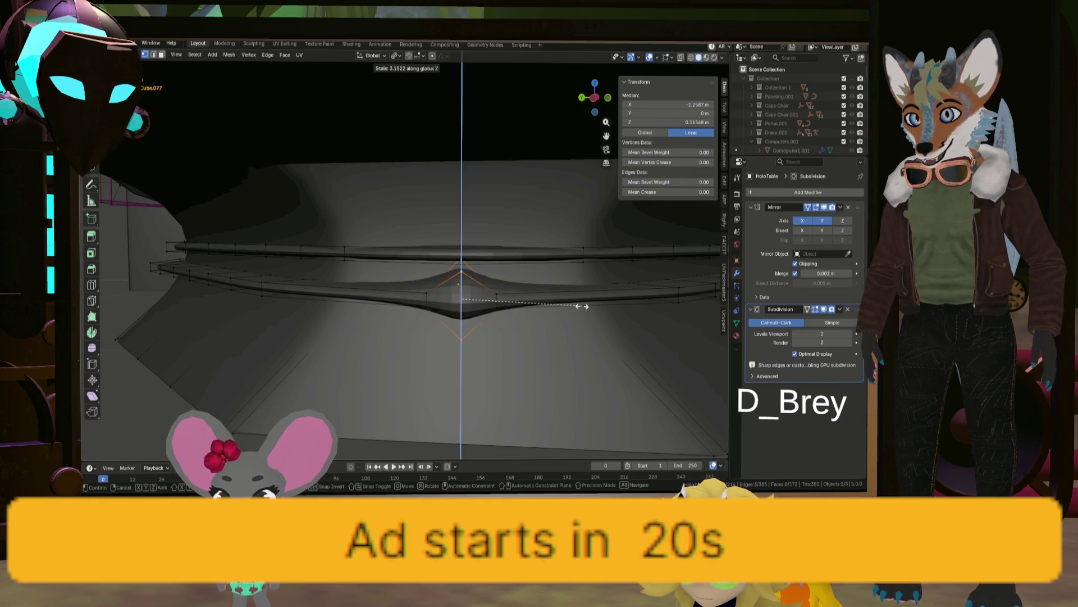
left_click(573, 305)
Crease the rim and bulge edge loops to 0.96 in the N panel.
left_click(497, 301, "alt")
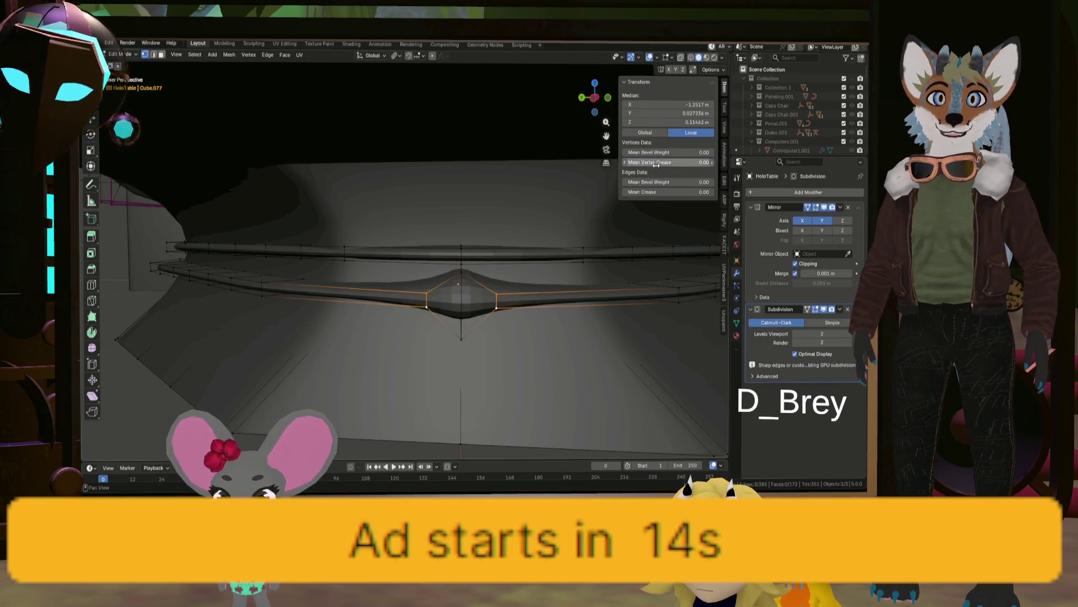
mouse_move(668, 162)
left_mouse_down()
mouse_move(708, 162)
mouse_move(635, 162)
mouse_move(655, 201)
mouse_move(695, 192)
left_mouse_up()
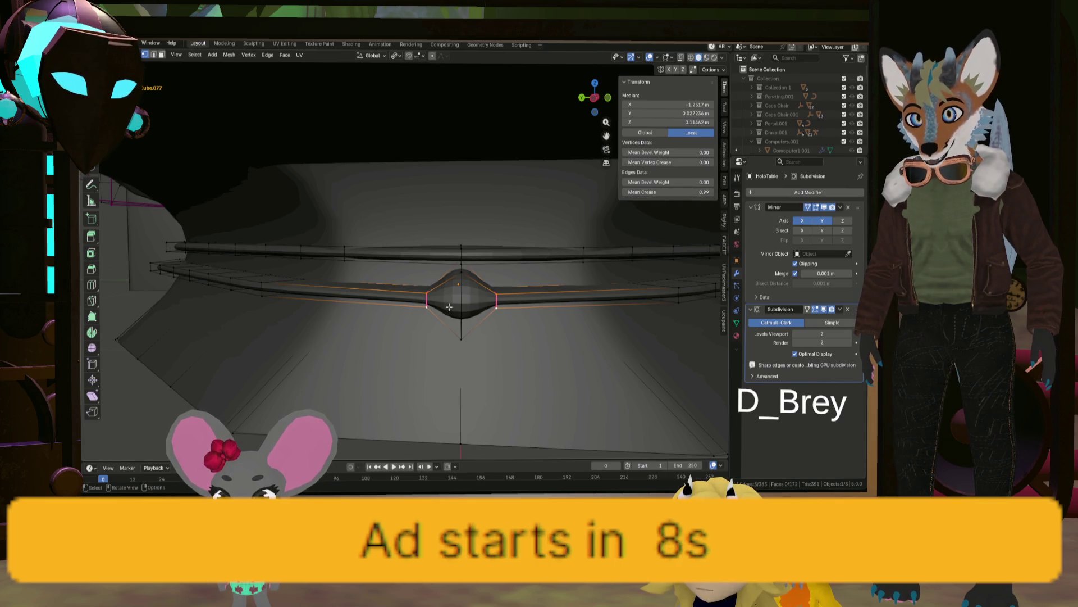
left_click(493, 295, "alt")
left_click(460, 298, "alt+shift")
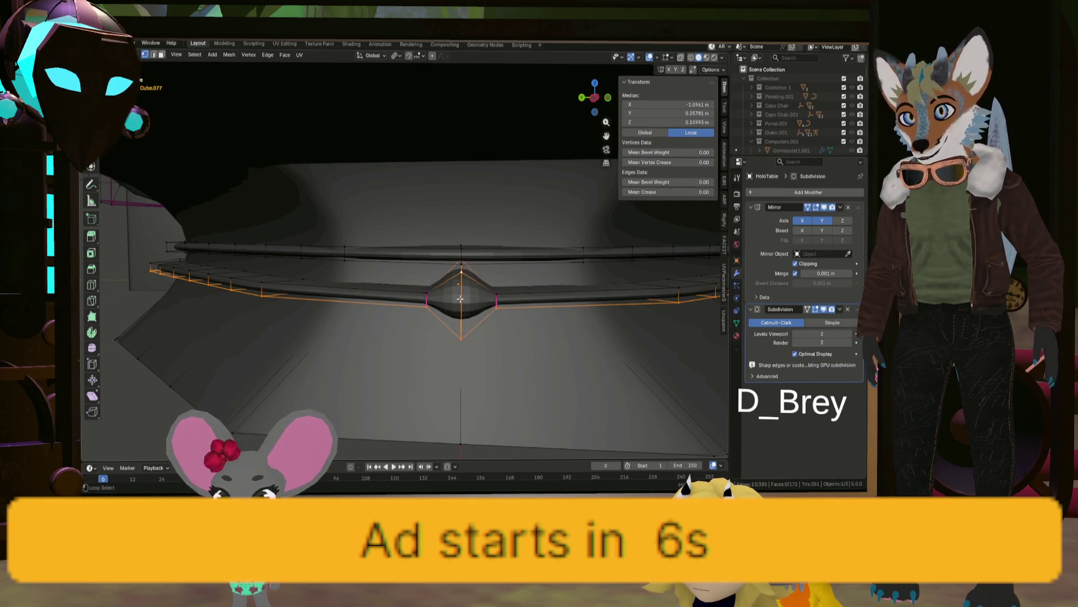
left_click_drag(668, 191, 711, 191)
mouse_move(449, 303)
middle_mouse_down()
mouse_move(443, 324)
mouse_move(466, 305)
mouse_move(330, 315)
mouse_move(376, 315)
mouse_move(416, 338)
mouse_move(435, 314)
mouse_move(316, 316)
mouse_move(457, 308)
middle_mouse_up()
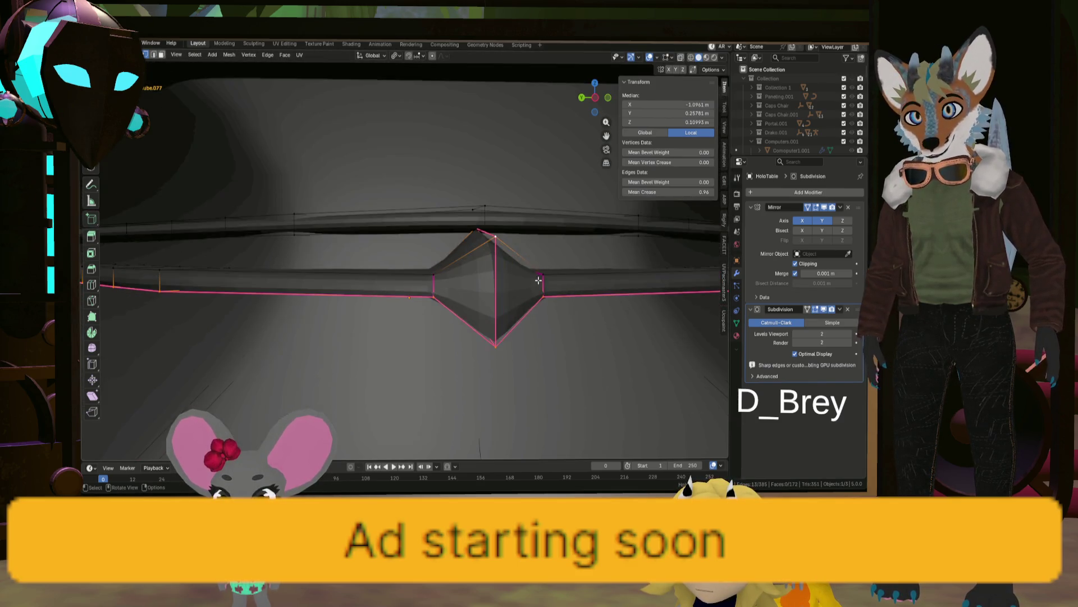
Undo the bulge edits back to the plain flat rim.
left_click(538, 281)
key("ctrl+z")
key("ctrl+z")
key("ctrl+z")
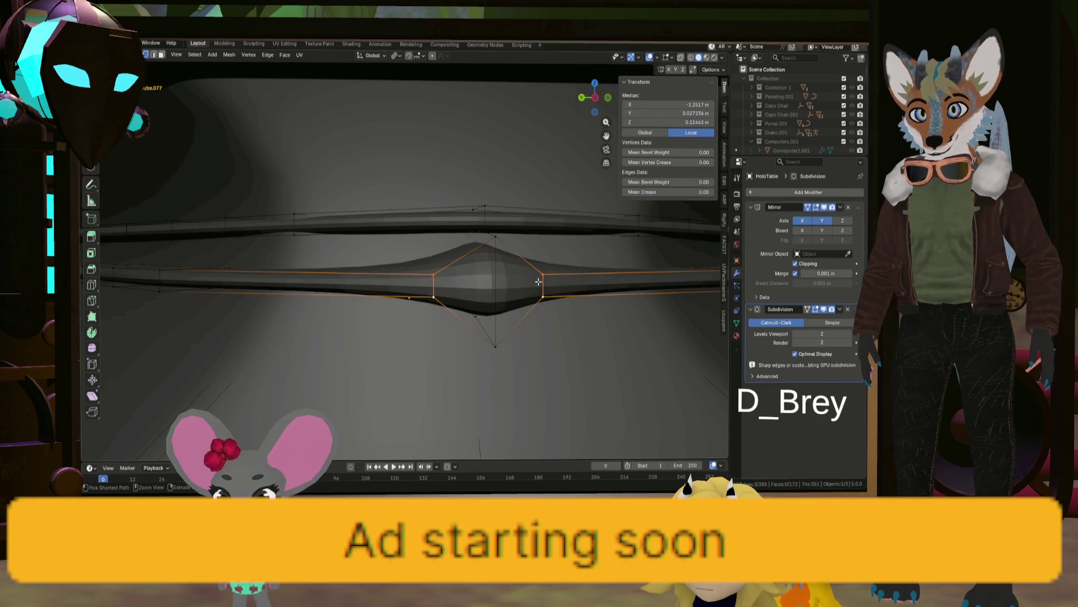
key("ctrl+z")
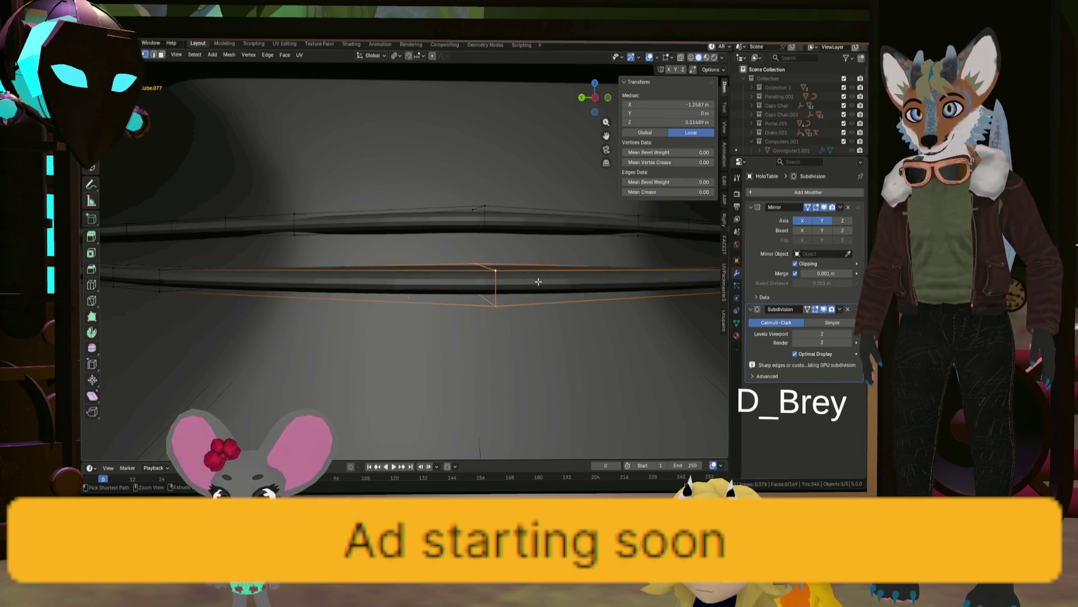
mouse_move(538, 282)
middle_mouse_down()
mouse_move(498, 279)
mouse_move(428, 301)
mouse_move(462, 285)
mouse_move(430, 241)
mouse_move(463, 248)
middle_mouse_up()
left_click(428, 245)
left_click(523, 258)
Recess the console's front panel face inward with Extrude Manifold and shrink it.
left_click(463, 248, "shift")
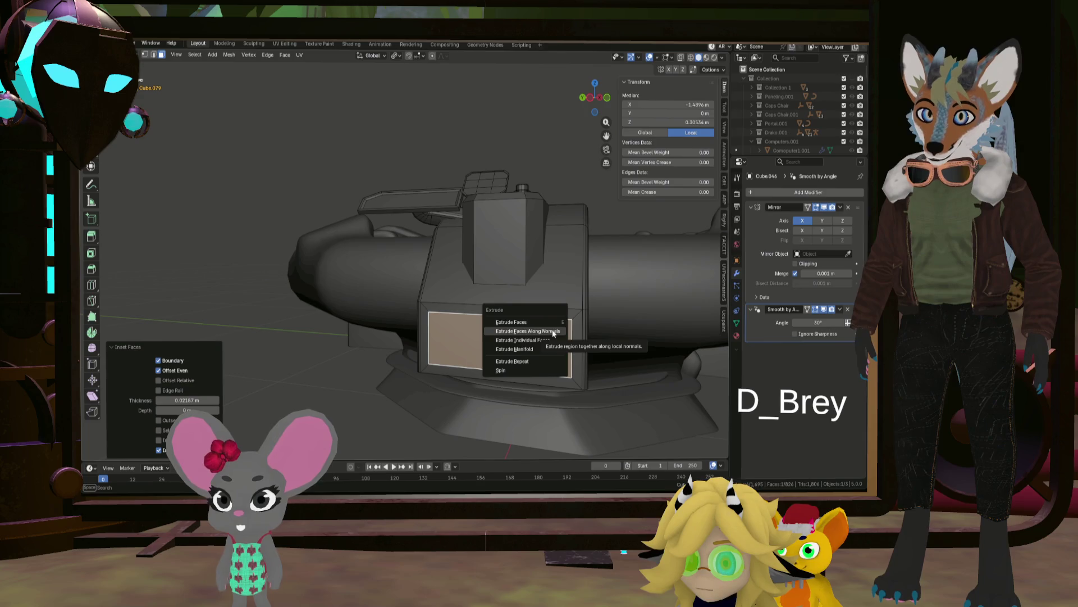
left_click(530, 352)
left_click(542, 344)
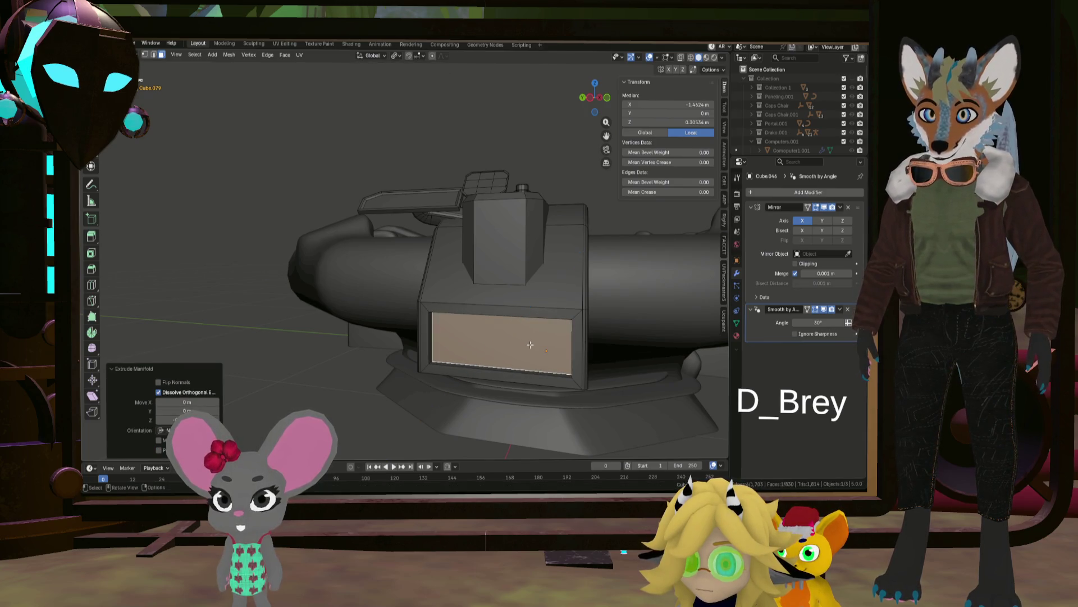
mouse_move(550, 336)
middle_mouse_down()
mouse_move(595, 328)
mouse_move(575, 324)
middle_mouse_up()
key("s")
left_click(616, 332)
mouse_move(620, 345)
middle_mouse_down()
mouse_move(612, 334)
mouse_move(627, 331)
middle_mouse_up()
Extrude a new face in place and scale it to 0.592 as an inset.
key("e")
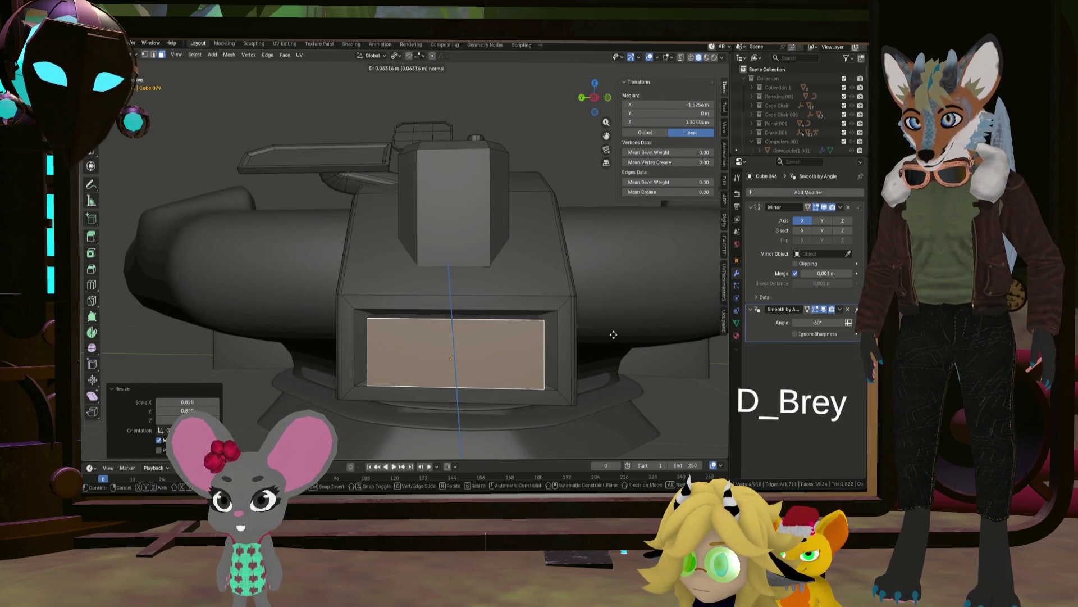
right_click(614, 335)
key("e")
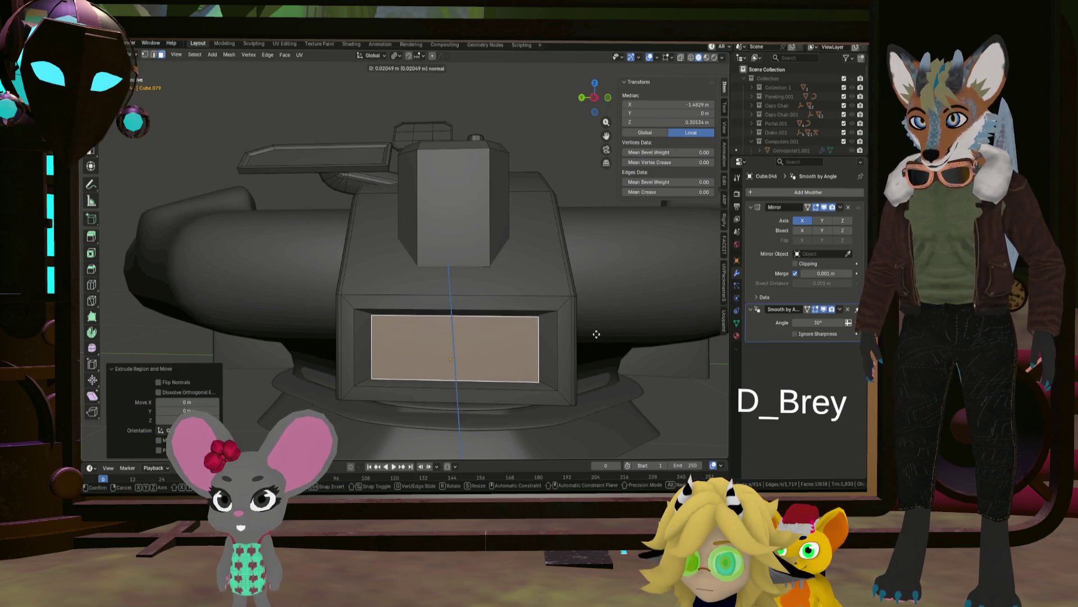
right_click(571, 335)
key("ctrl+z")
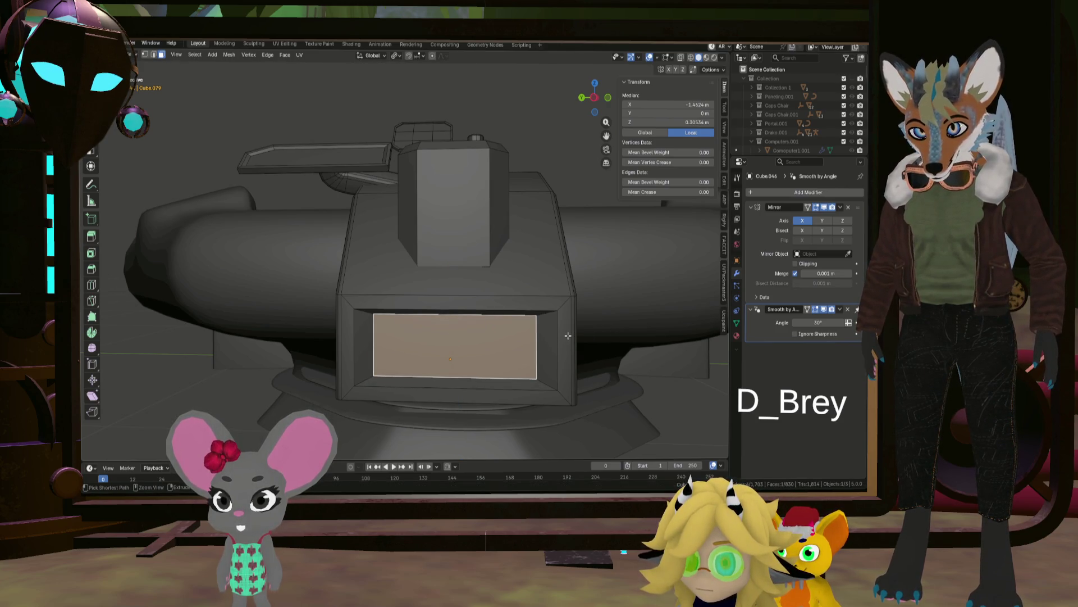
key("e")
right_click(584, 333)
key("s")
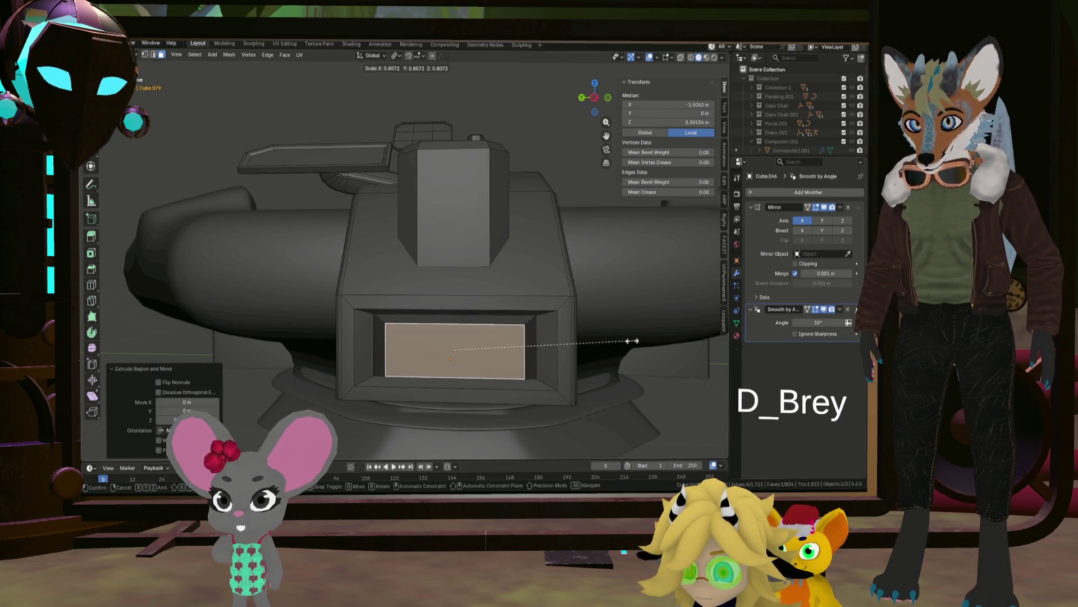
left_click(585, 335)
Move the inset face along X and return to Object Mode.
middle_click_drag(585, 335, 497, 331)
key("x")
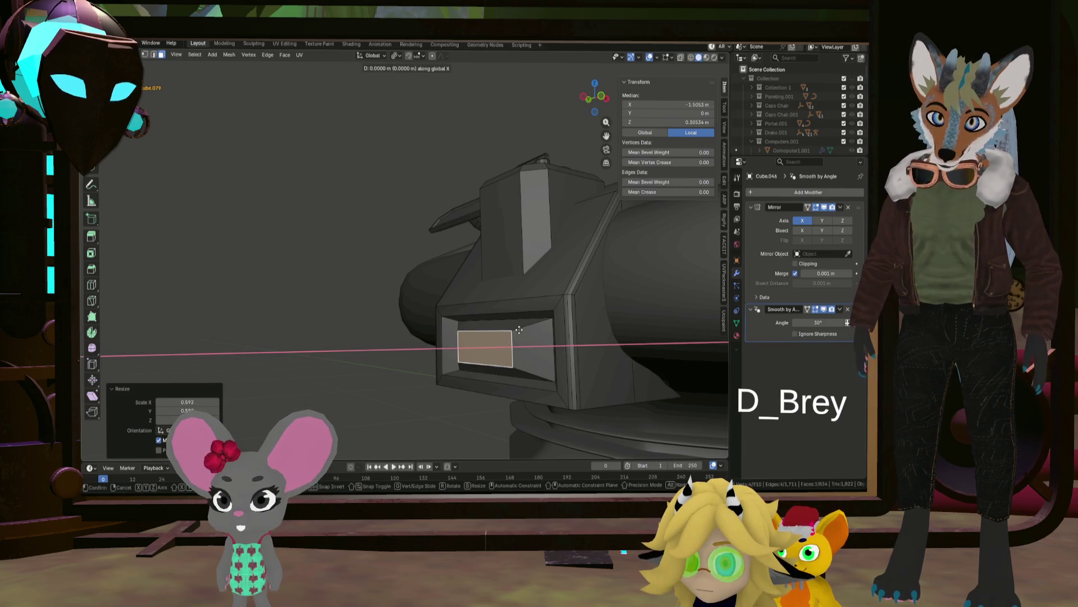
left_click(531, 330)
scroll(590, 366, "down", 6)
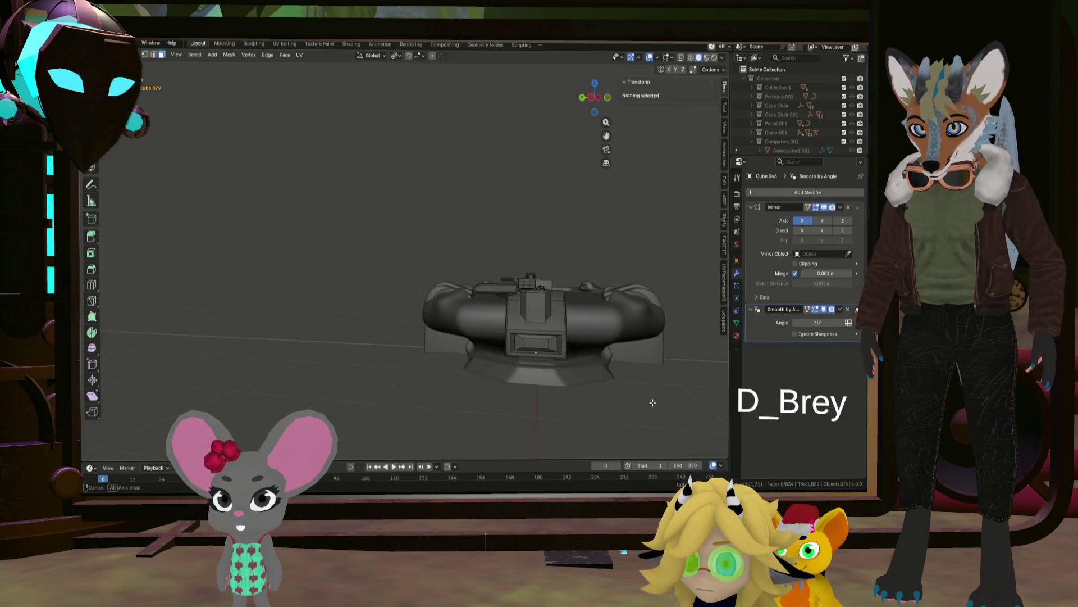
key("Tab")
left_click(369, 332)
mouse_move(369, 333)
middle_mouse_down()
mouse_move(382, 342)
mouse_move(517, 328)
mouse_move(512, 305)
mouse_move(436, 307)
mouse_move(540, 324)
mouse_move(561, 351)
mouse_move(436, 355)
mouse_move(500, 367)
mouse_move(529, 351)
mouse_move(516, 322)
mouse_move(429, 318)
mouse_move(357, 335)
middle_mouse_up()
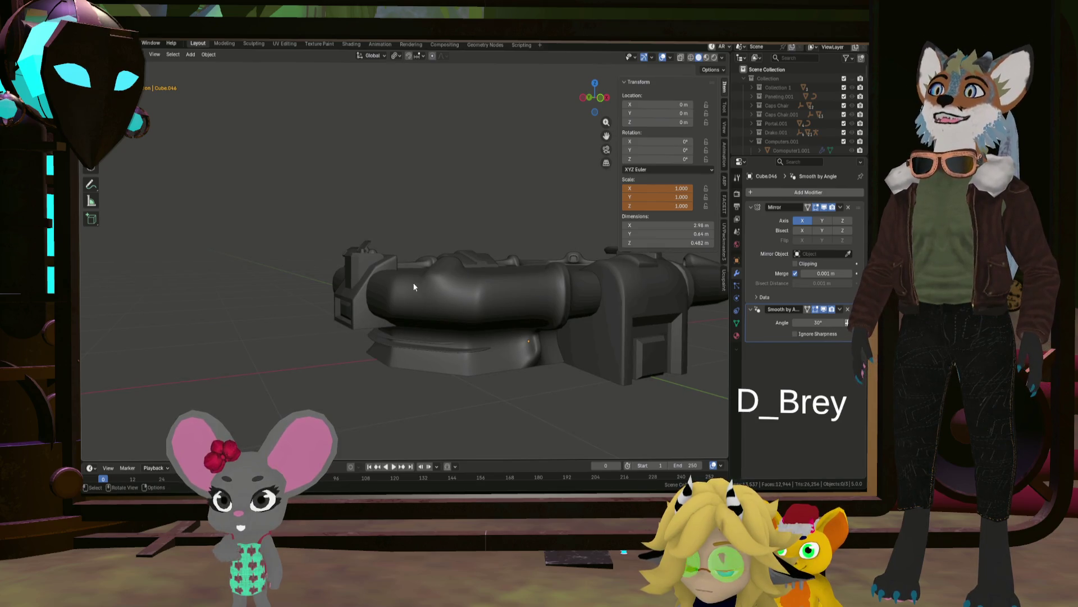
Enter Edit Mode on the HoloTable and select the face loop around the arm.
mouse_move(414, 287)
middle_mouse_down()
mouse_move(480, 330)
mouse_move(466, 308)
middle_mouse_up()
left_click(464, 304)
key("Tab")
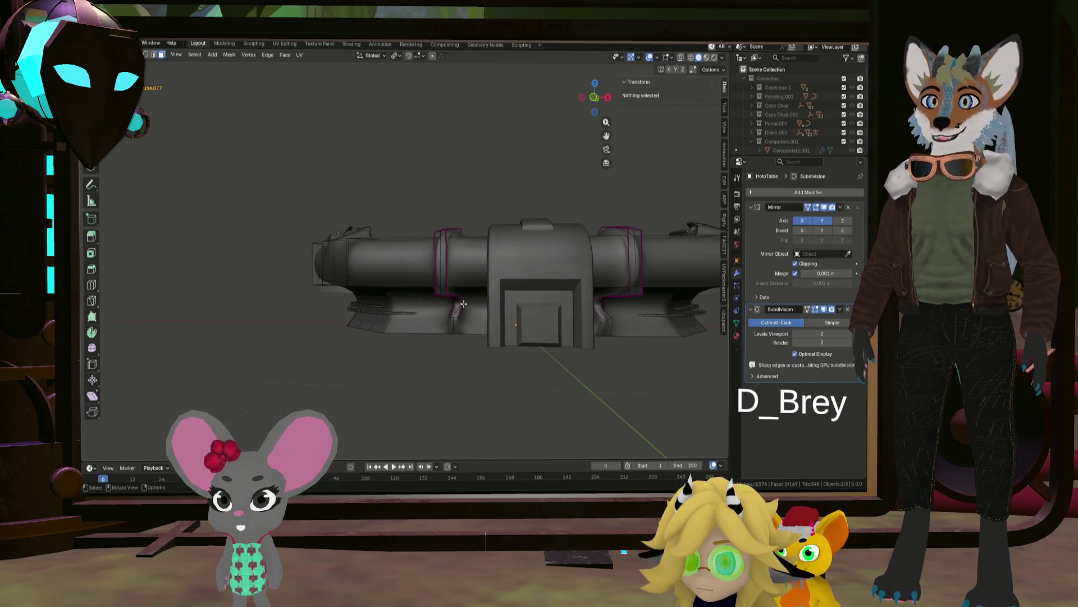
scroll(464, 304, "up", 4)
scroll(458, 308, "up", 3)
left_click(427, 312, "alt")
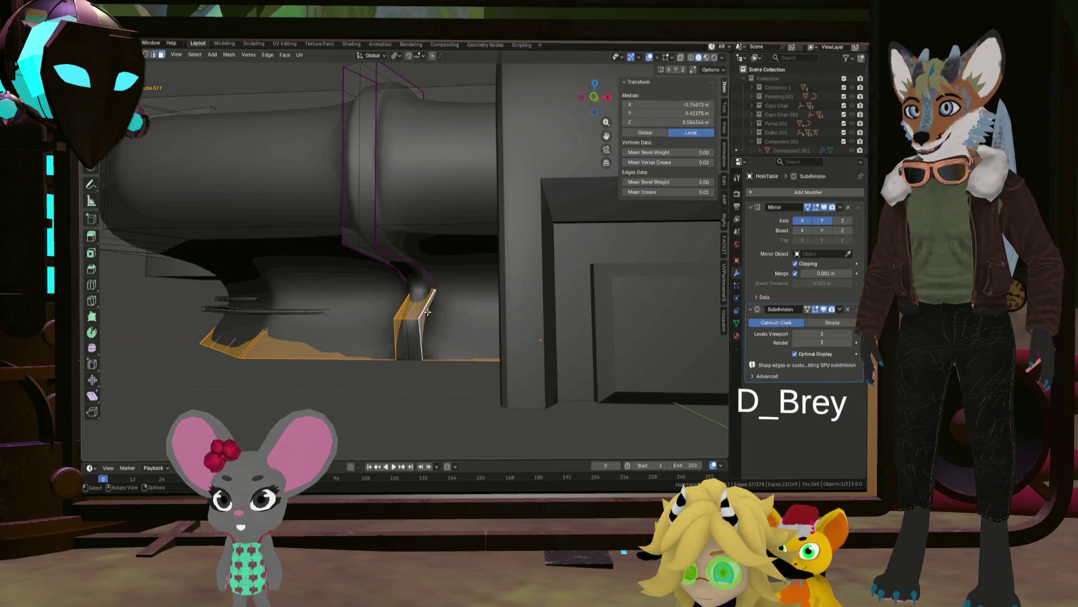
scroll(428, 312, "down", 8)
middle_click_drag(393, 298, 343, 336)
scroll(390, 294, "up", 6)
left_click(315, 252, "alt")
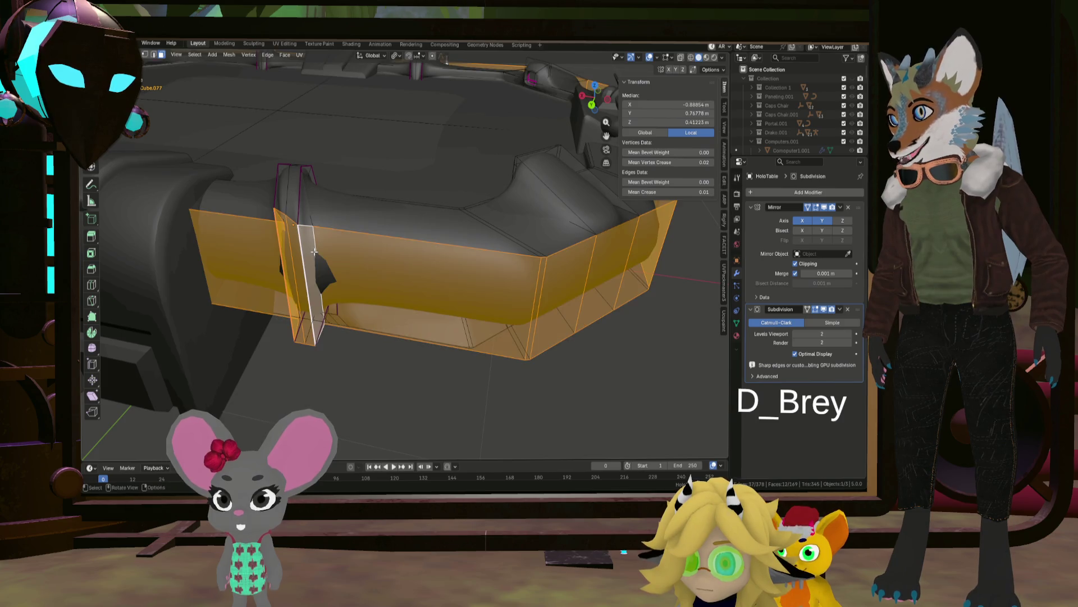
Select the ring band's edge loop and raise its vertex crease to 0.94.
left_click(154, 54)
left_click(324, 286, "alt")
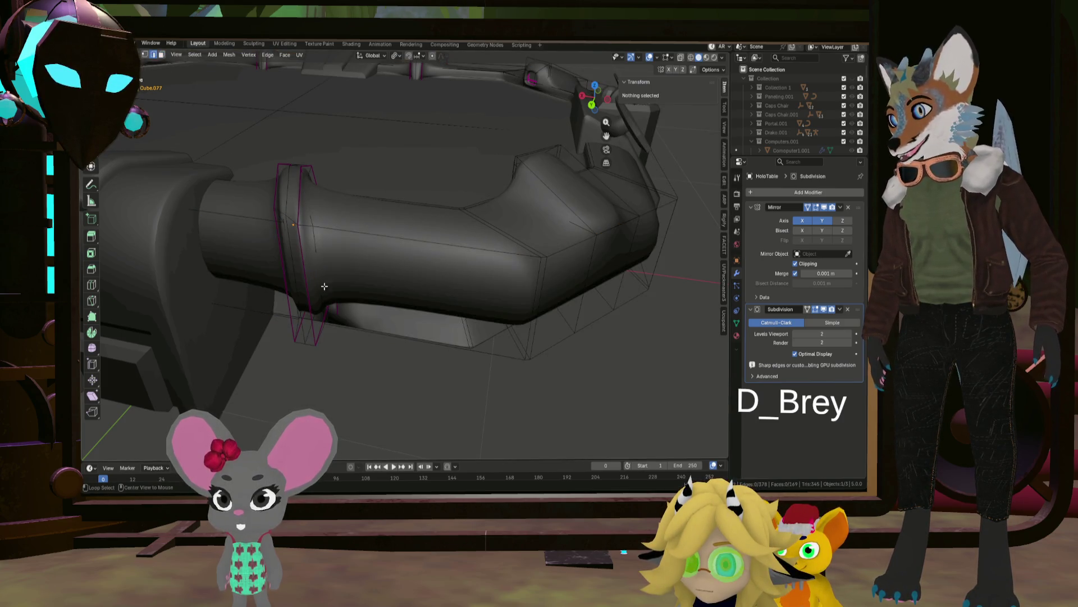
mouse_move(325, 309)
middle_mouse_down()
mouse_move(348, 165)
mouse_move(355, 257)
mouse_move(381, 225)
middle_mouse_up()
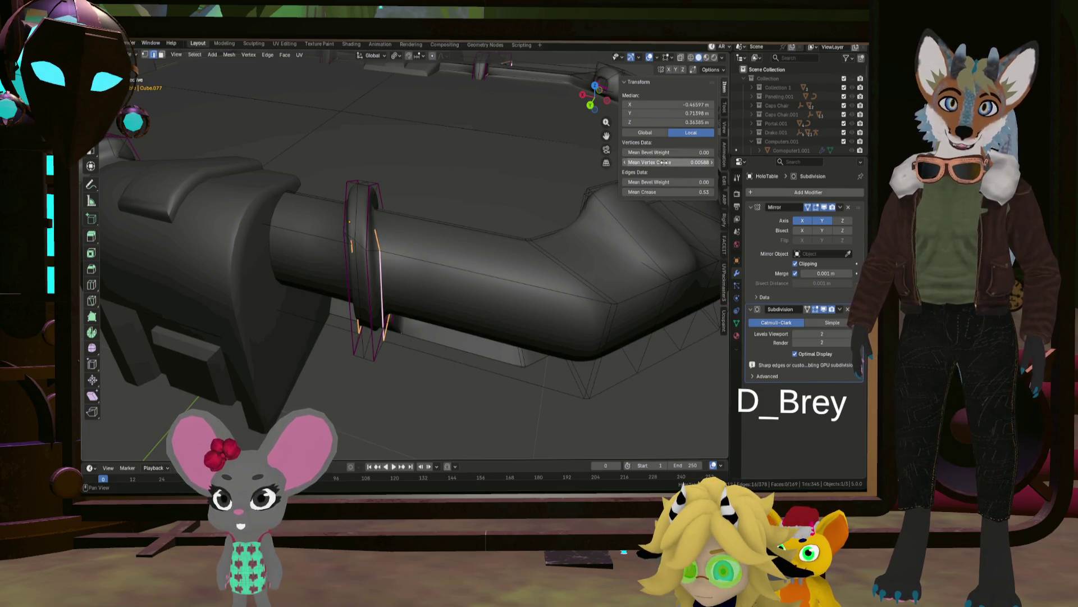
mouse_move(668, 162)
left_mouse_down()
mouse_move(696, 162)
mouse_move(645, 162)
left_mouse_up()
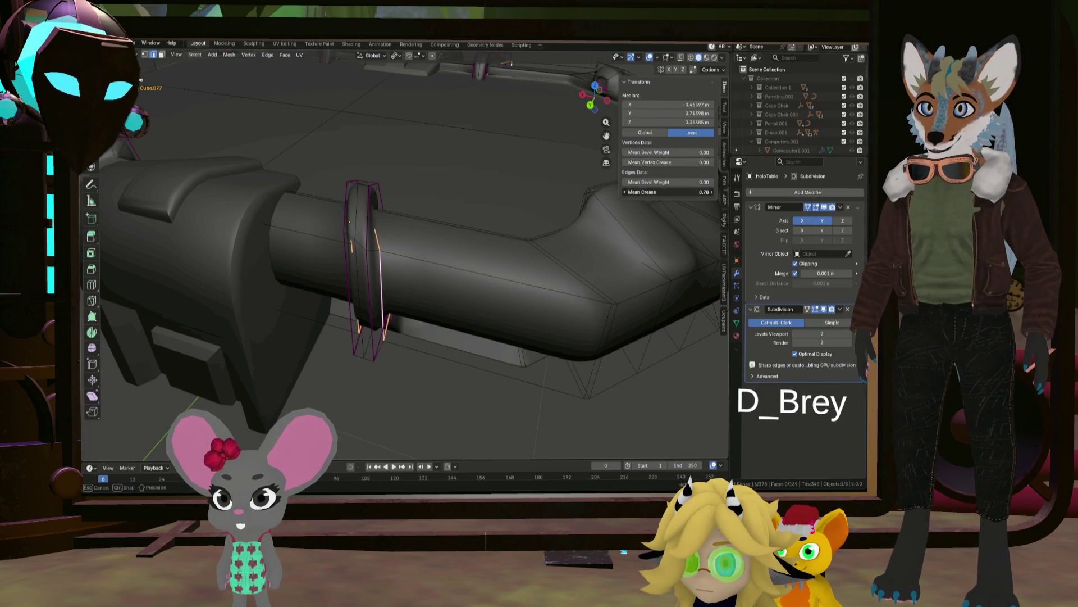
mouse_move(417, 237)
middle_mouse_down()
mouse_move(313, 229)
mouse_move(466, 198)
mouse_move(314, 247)
mouse_move(387, 314)
mouse_move(420, 287)
mouse_move(448, 306)
mouse_move(433, 253)
mouse_move(513, 222)
middle_mouse_up()
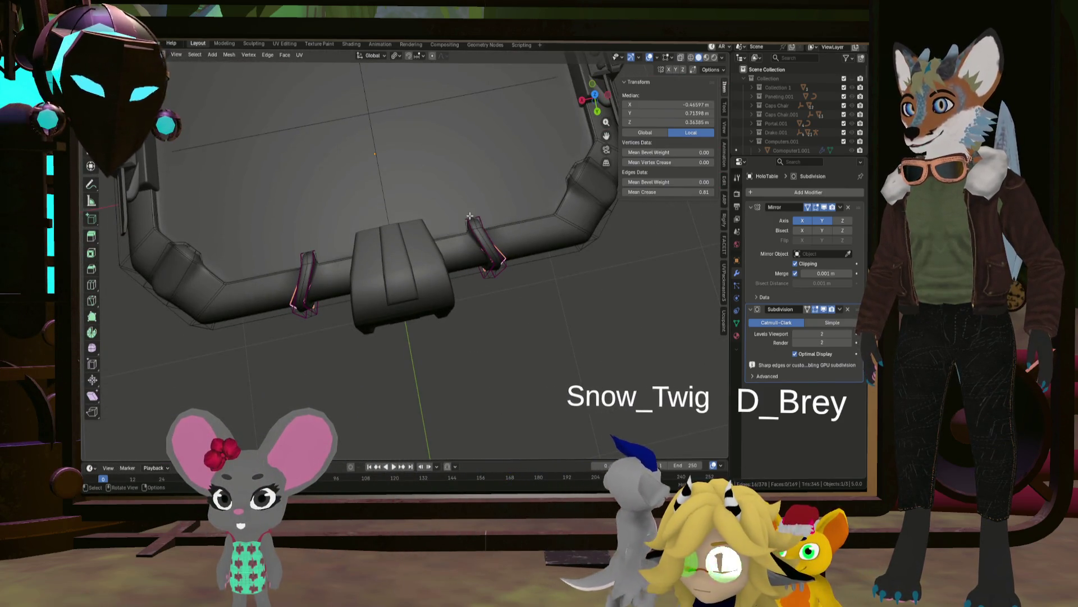
Return to Object Mode and inspect the finished HoloTable from several angles.
key("Tab")
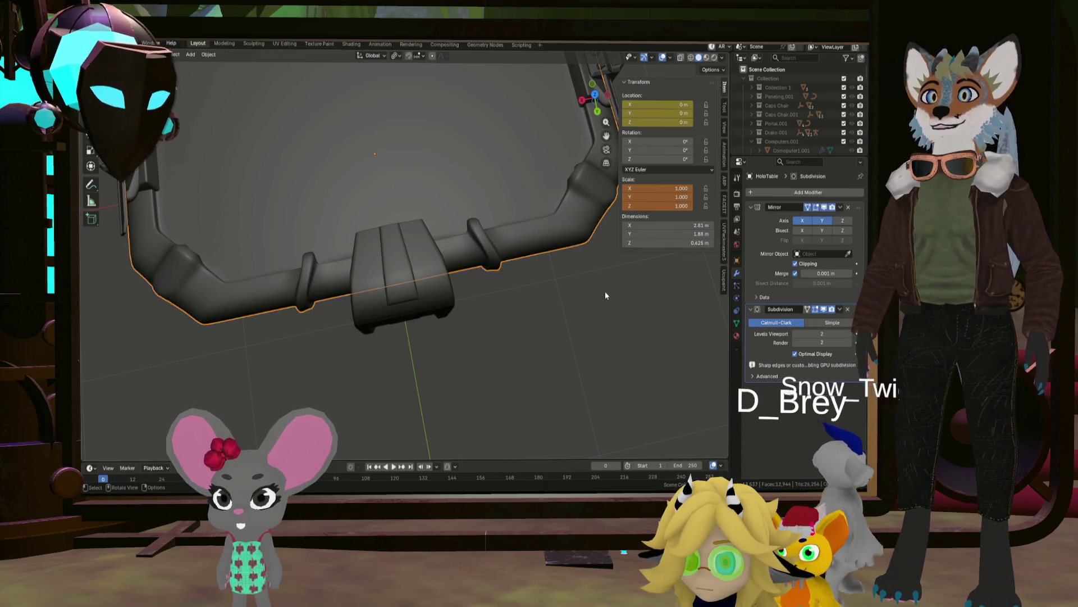
mouse_move(604, 291)
middle_mouse_down()
mouse_move(562, 302)
mouse_move(538, 232)
mouse_move(379, 297)
mouse_move(321, 302)
mouse_move(457, 363)
mouse_move(369, 364)
mouse_move(393, 353)
mouse_move(404, 373)
mouse_move(384, 379)
mouse_move(403, 330)
mouse_move(465, 311)
mouse_move(344, 318)
mouse_move(500, 330)
mouse_move(448, 335)
mouse_move(532, 324)
mouse_move(548, 292)
mouse_move(661, 337)
mouse_move(693, 333)
mouse_move(504, 365)
middle_mouse_up()
scroll(458, 368, "down", 5)
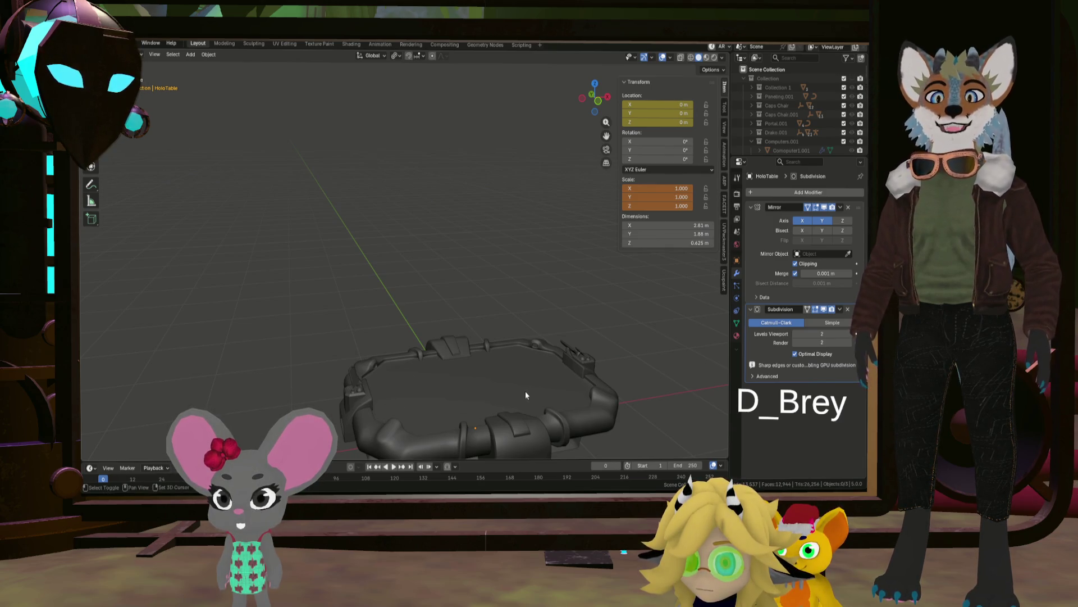
middle_click_drag(524, 391, 514, 349)
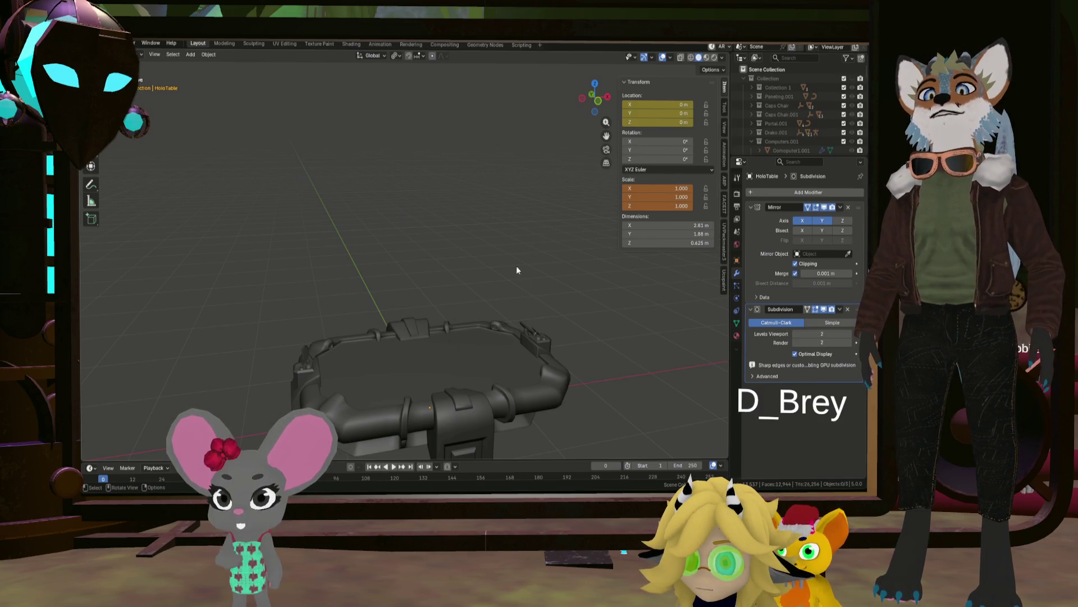
mouse_move(494, 298)
middle_mouse_down()
mouse_move(400, 333)
mouse_move(482, 336)
mouse_move(450, 332)
mouse_move(468, 306)
mouse_move(466, 323)
middle_mouse_up()
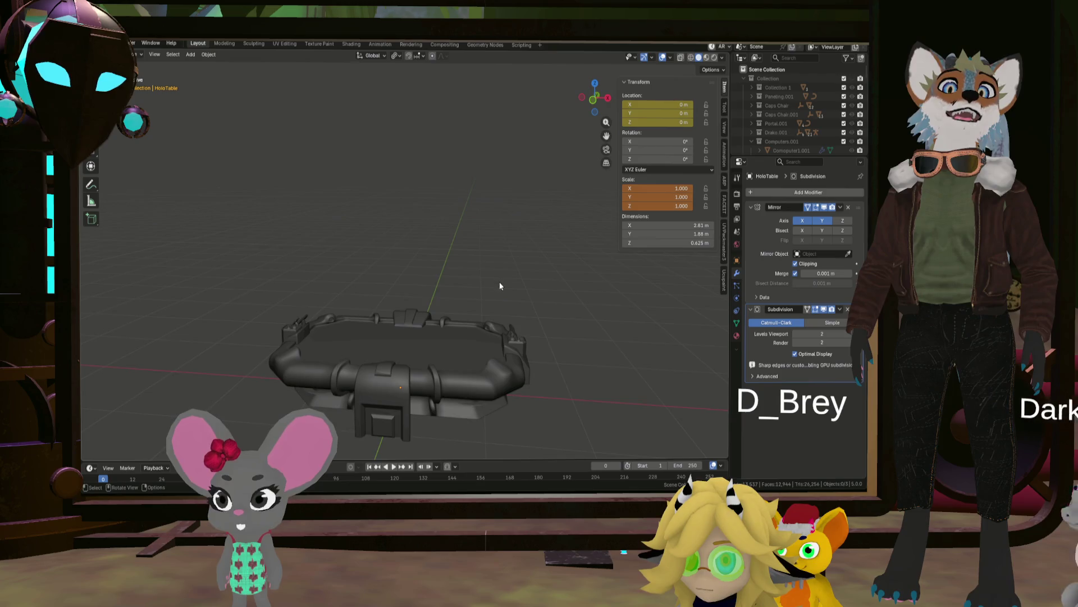
mouse_move(500, 286)
middle_mouse_down()
mouse_move(530, 251)
mouse_move(589, 263)
mouse_move(431, 278)
mouse_move(534, 265)
mouse_move(493, 255)
mouse_move(522, 296)
mouse_move(494, 252)
middle_mouse_up()
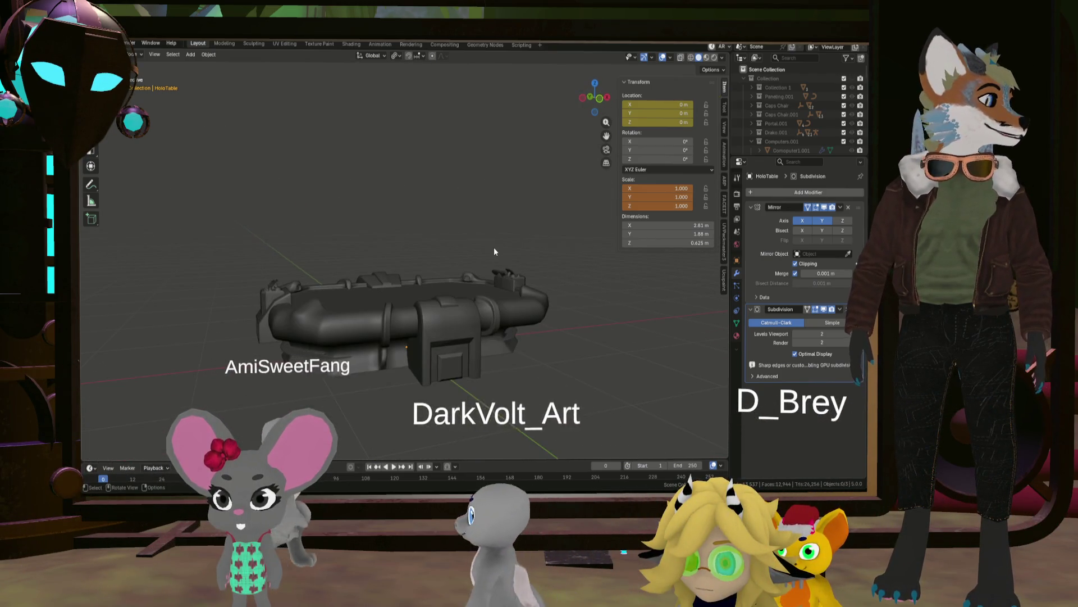
scroll(569, 296, "up", 2)
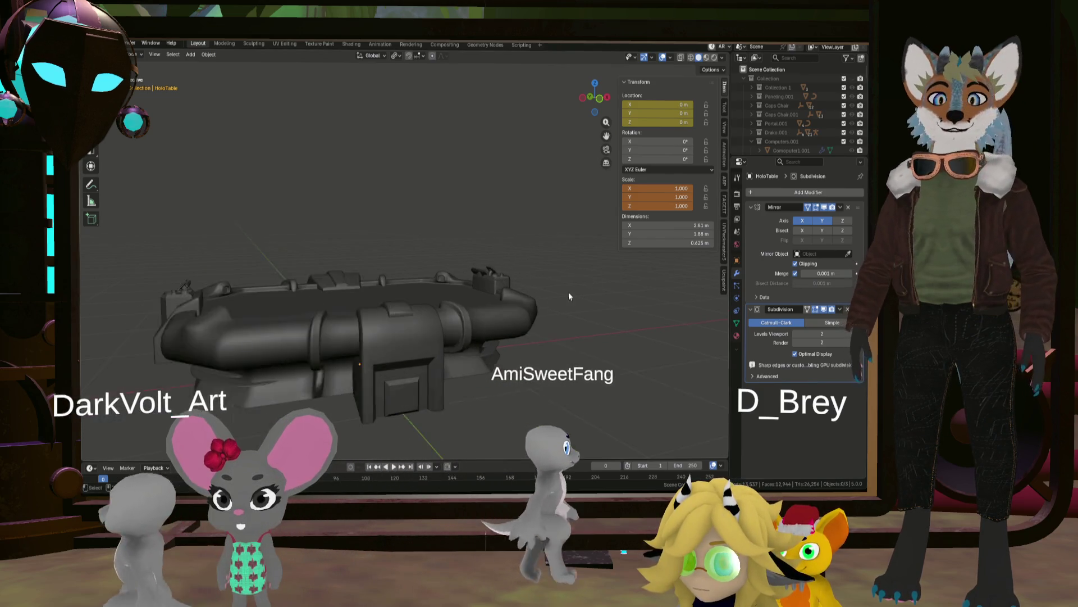
mouse_move(569, 296)
middle_mouse_down()
mouse_move(580, 312)
mouse_move(532, 310)
mouse_move(601, 315)
middle_mouse_up()
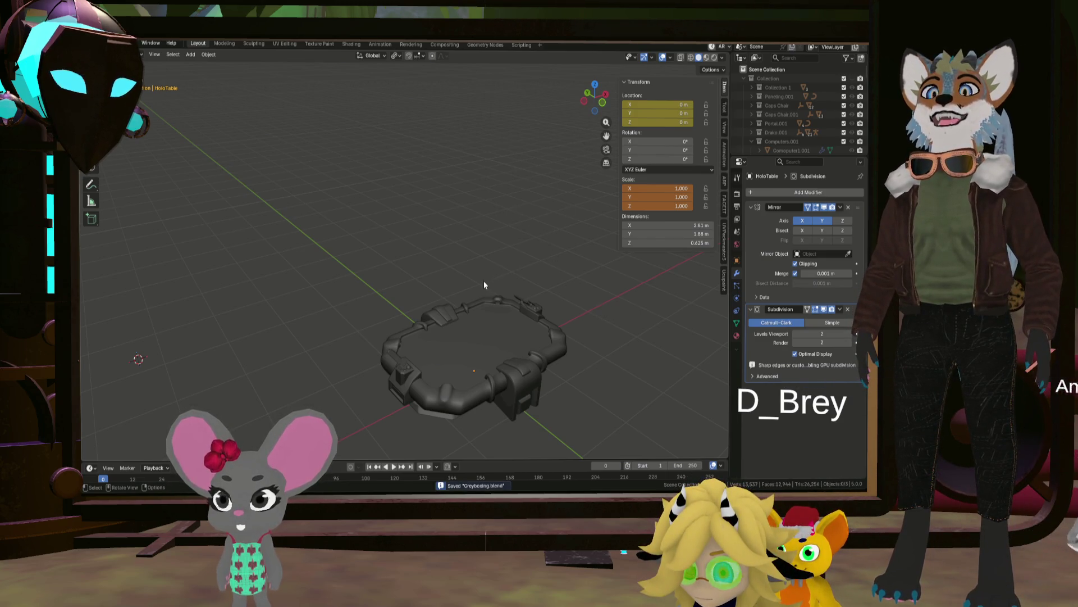
Undo an accidental paste of the Table collection in the Outliner.
scroll(779, 124, "down", 5)
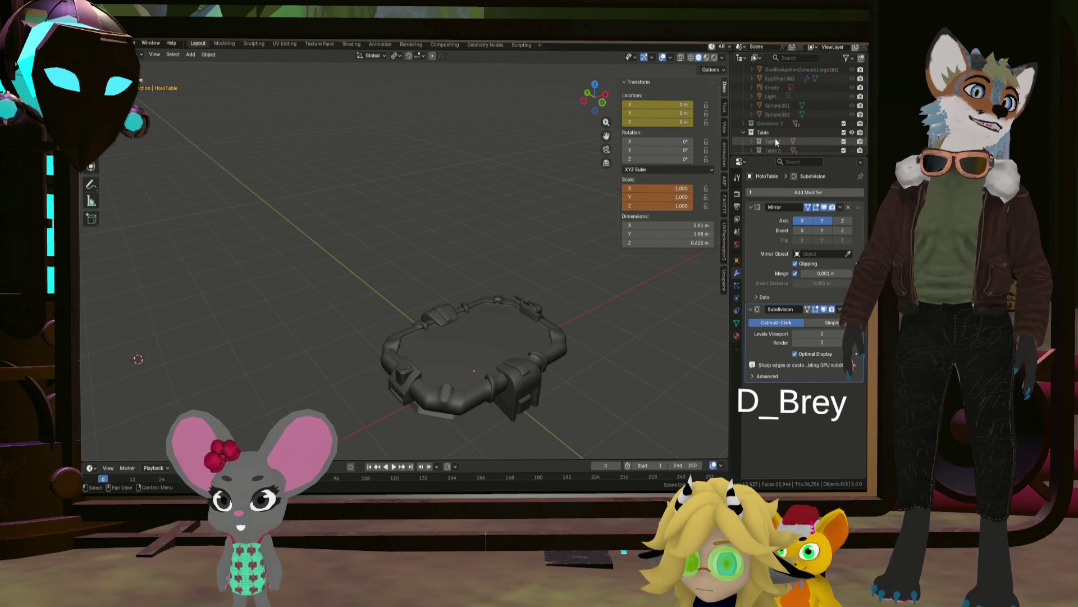
scroll(777, 136, "down", 4)
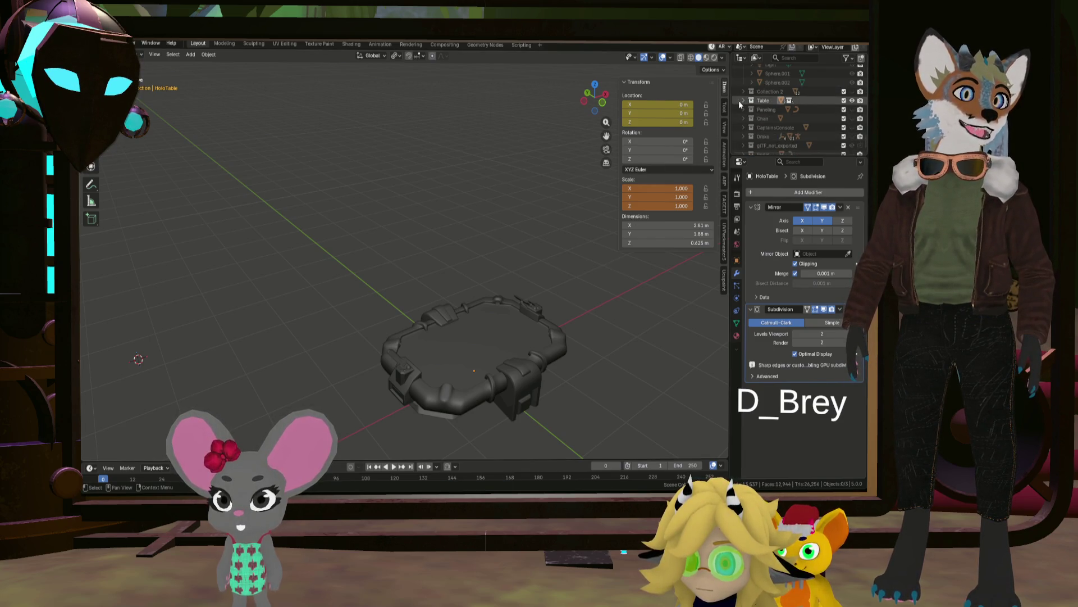
right_click(753, 100)
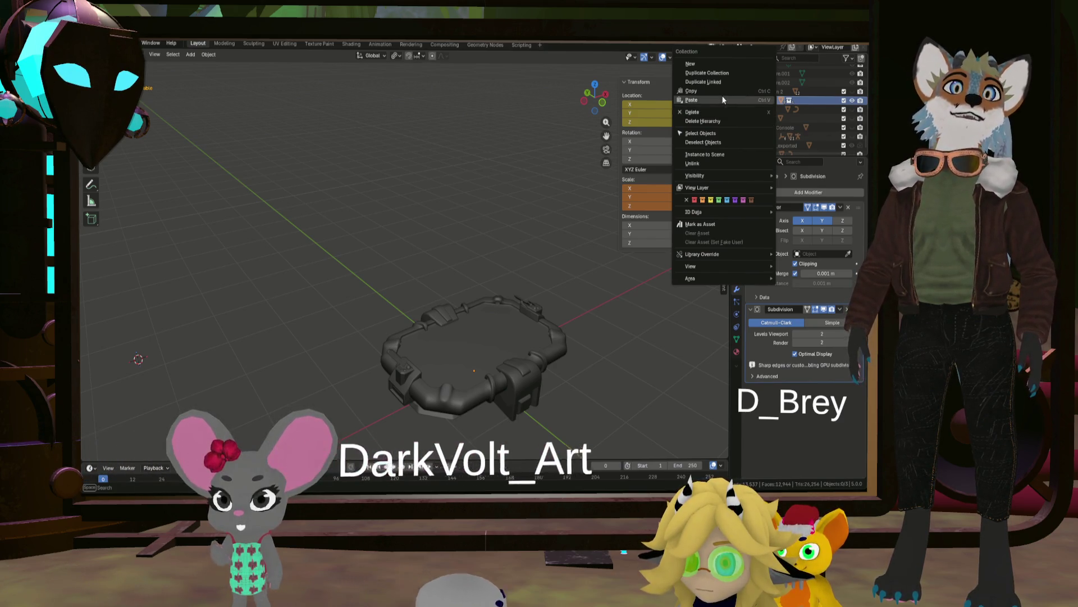
left_click(739, 72)
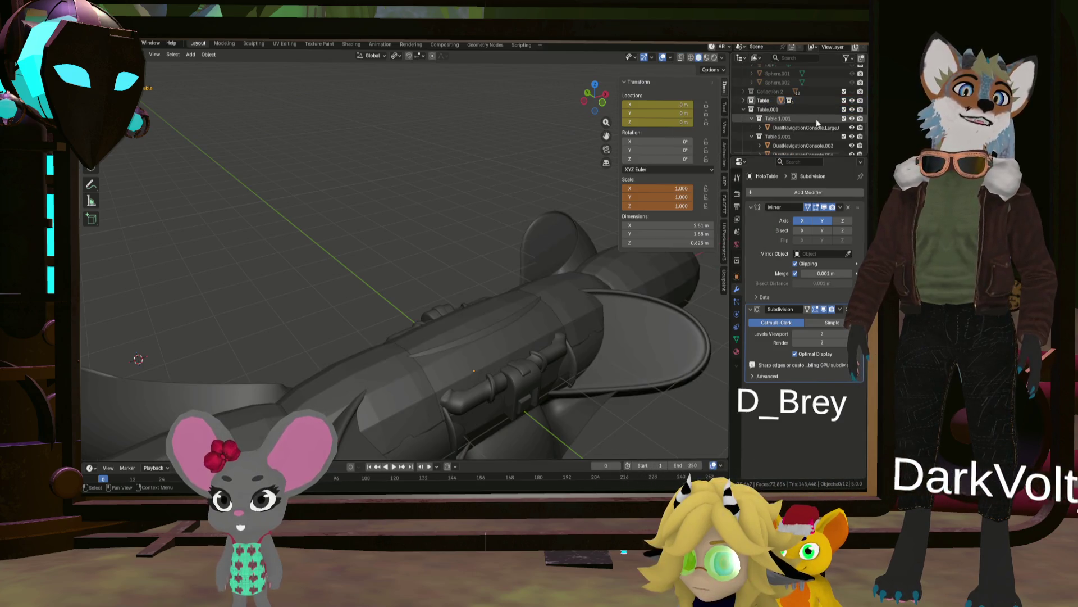
scroll(474, 186, "down", 5)
key("ctrl+z")
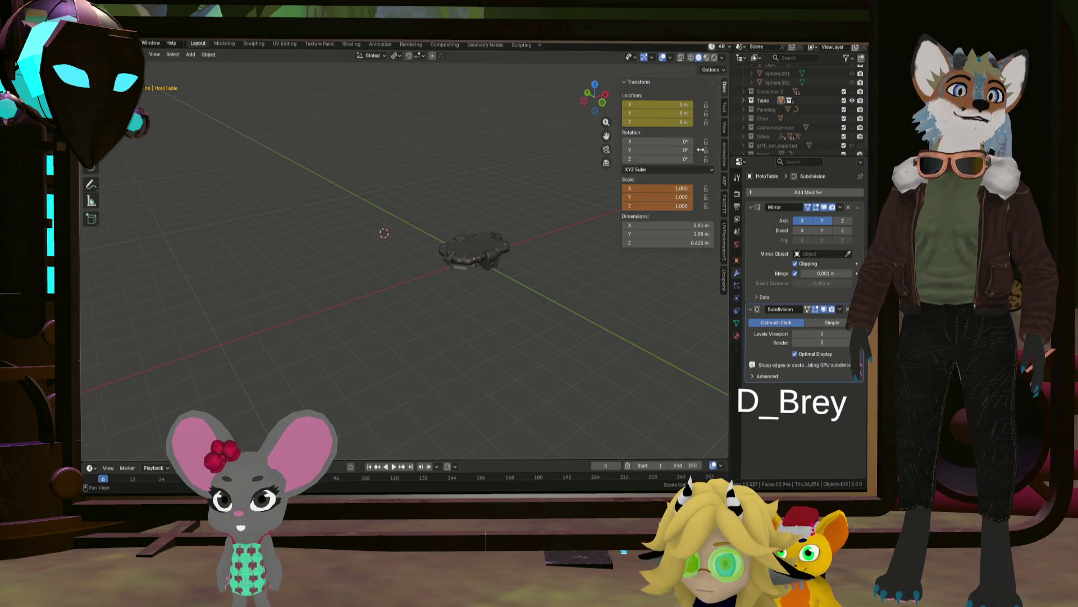
Duplicate the Table 4 collection and drag the Table 4.001 copy into Collection.
left_click(743, 101)
scroll(774, 123, "down", 2)
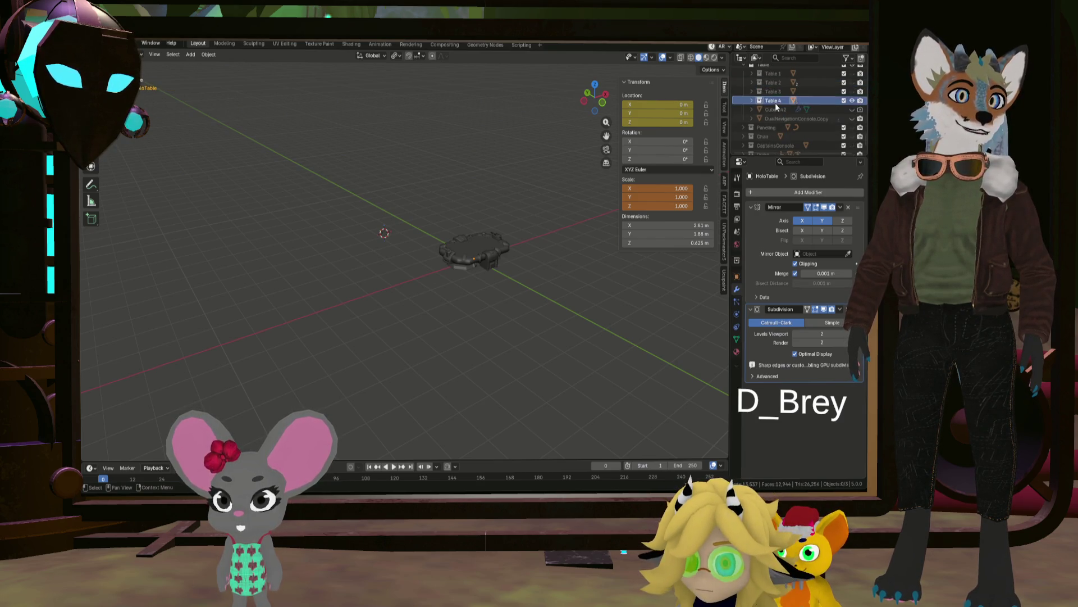
left_click(751, 100)
scroll(750, 101, "up", 1)
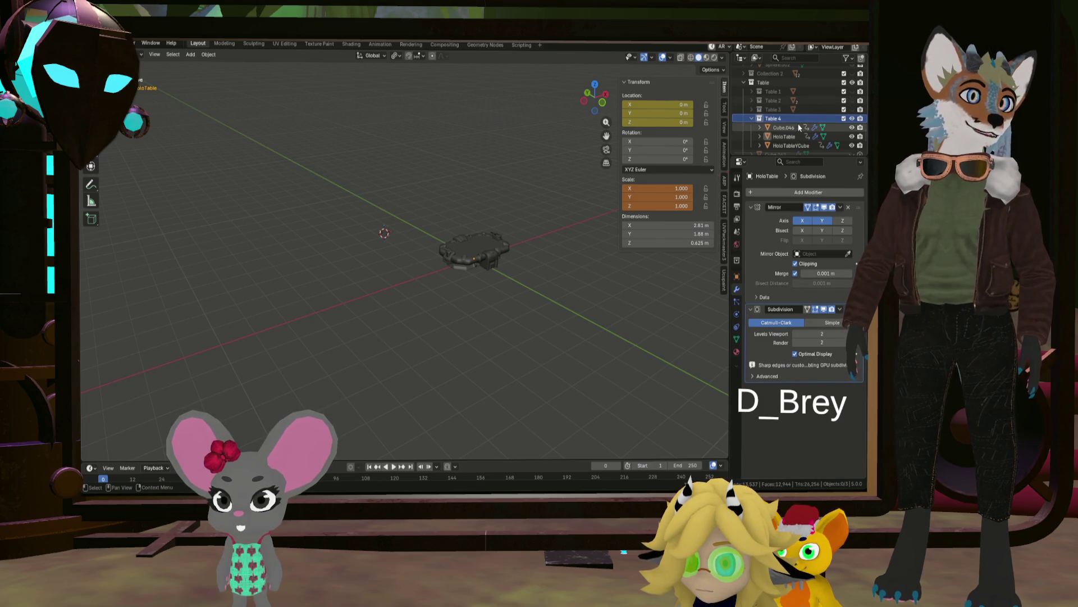
right_click(781, 120)
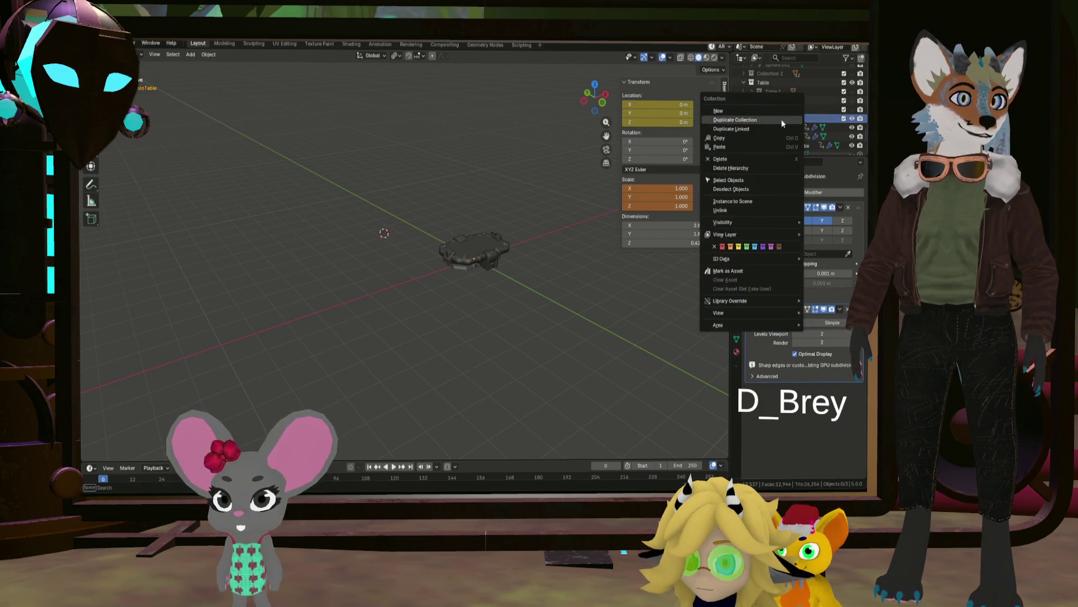
left_click(746, 121)
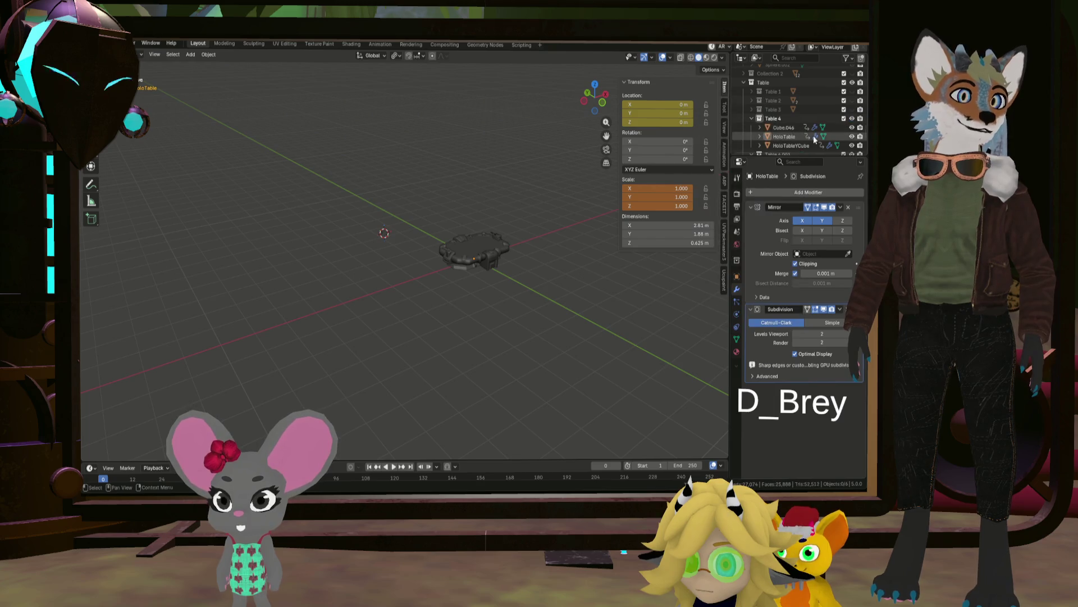
left_click(751, 119)
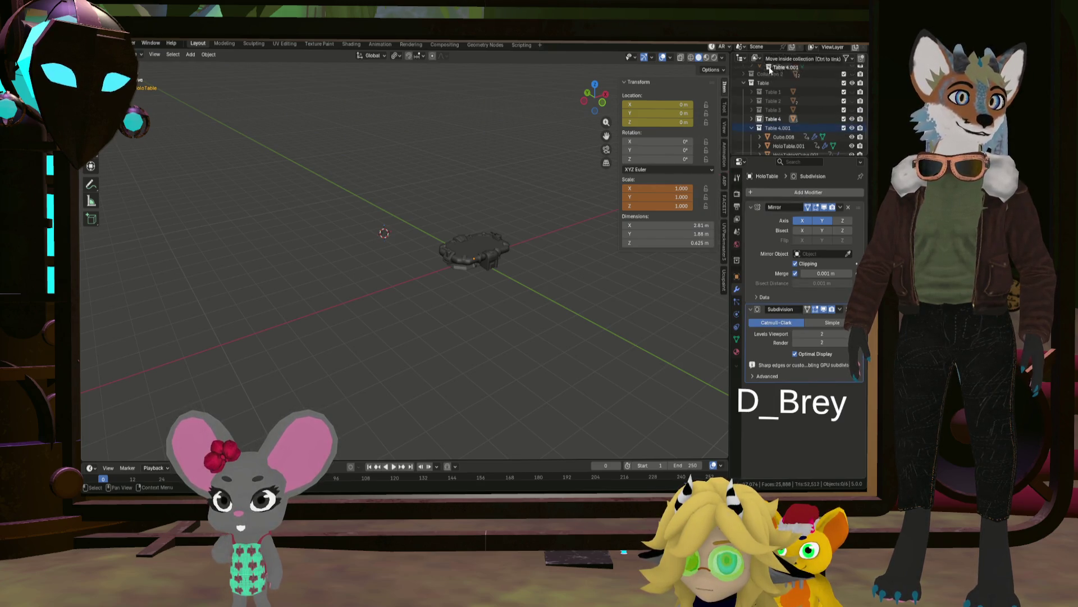
mouse_move(769, 67)
left_mouse_down()
mouse_move(779, 97)
mouse_move(776, 77)
left_mouse_up()
scroll(804, 114, "down", 5)
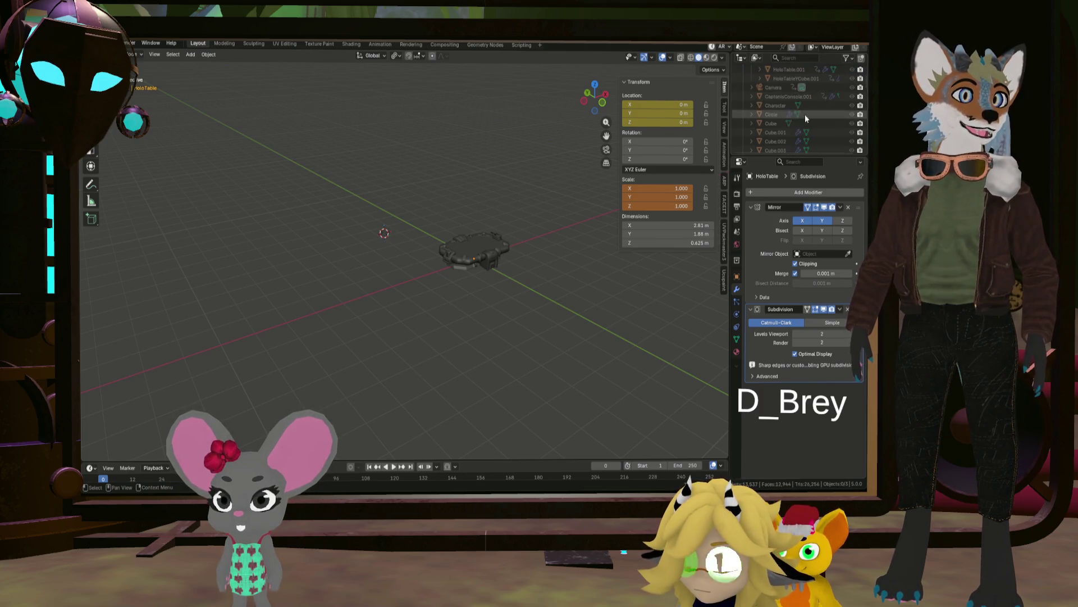
scroll(827, 98, "down", 10)
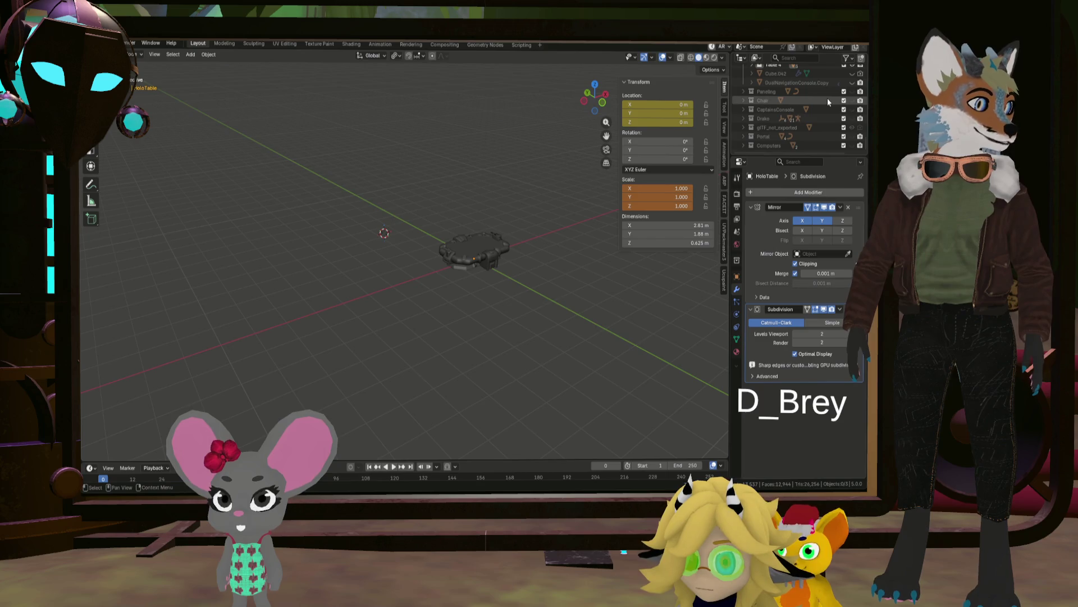
scroll(827, 100, "up", 3)
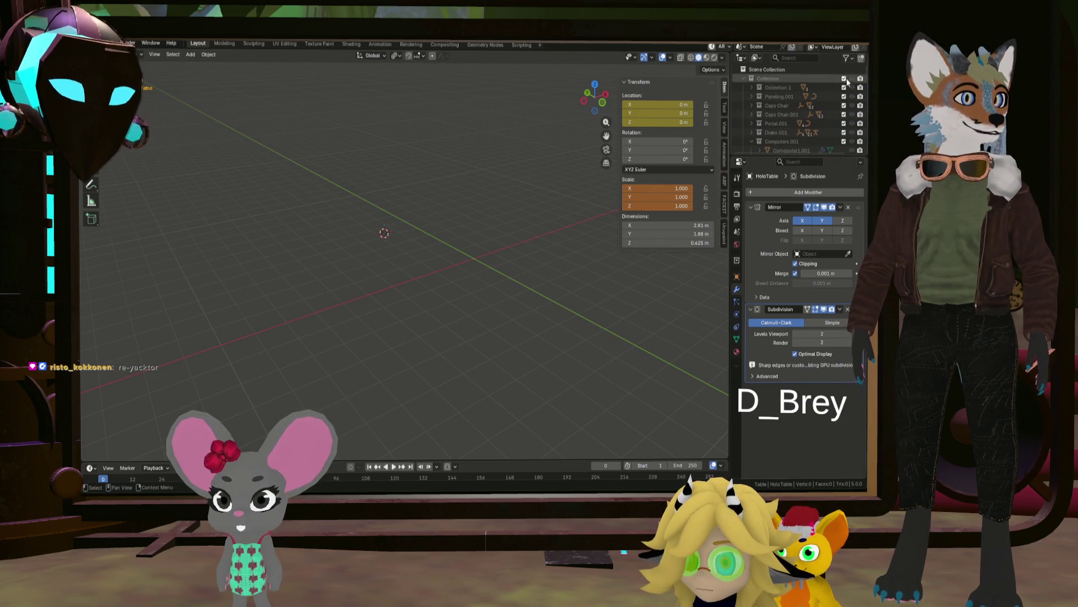
Unhide Collection, then select and frame the copied parts Cube.008 through HoloTableYCube.001.
left_click(852, 79)
mouse_move(549, 157)
middle_mouse_down()
mouse_move(409, 180)
mouse_move(427, 185)
middle_mouse_up()
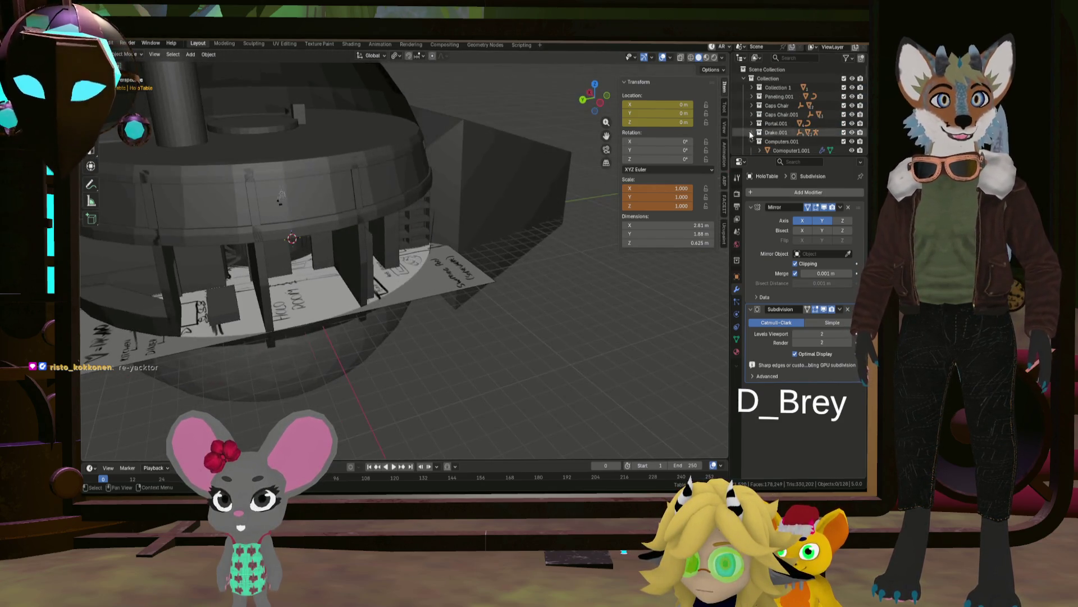
scroll(790, 105, "down", 4)
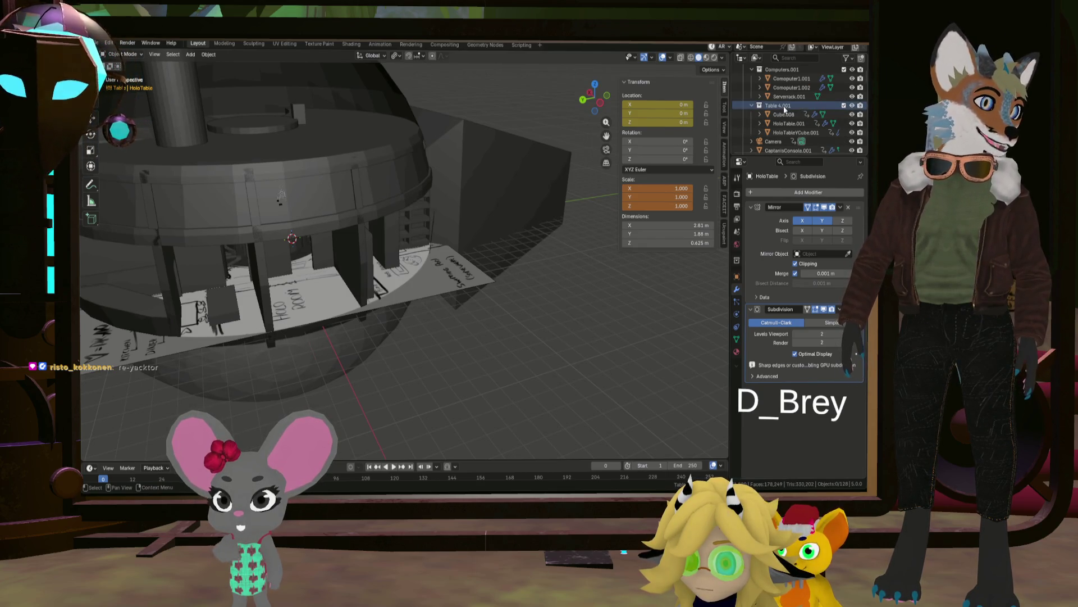
left_click(784, 114)
left_click(787, 131, "shift")
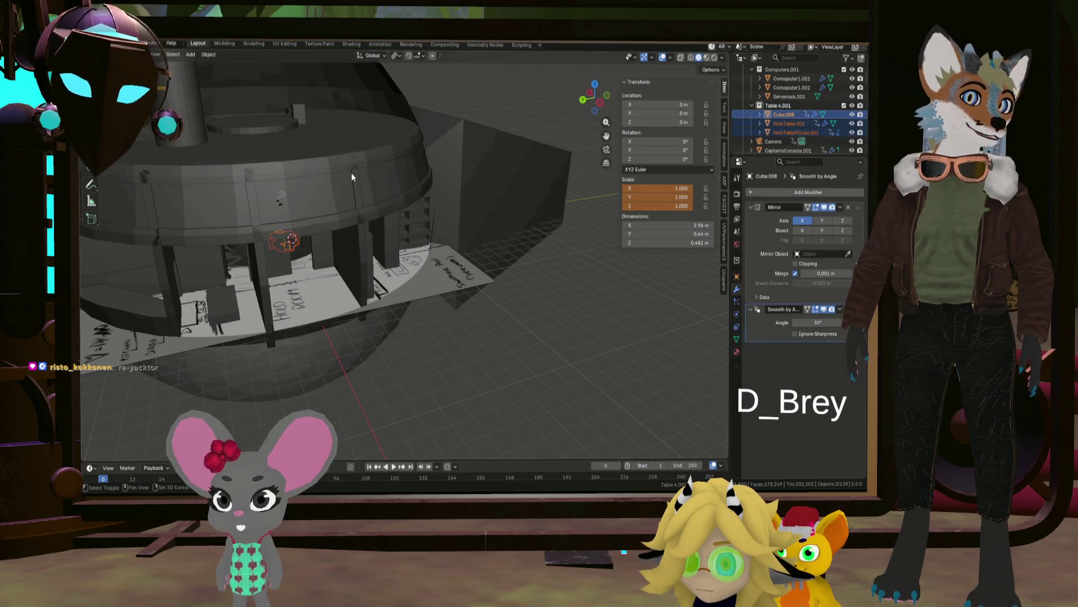
key("KP_Decimal")
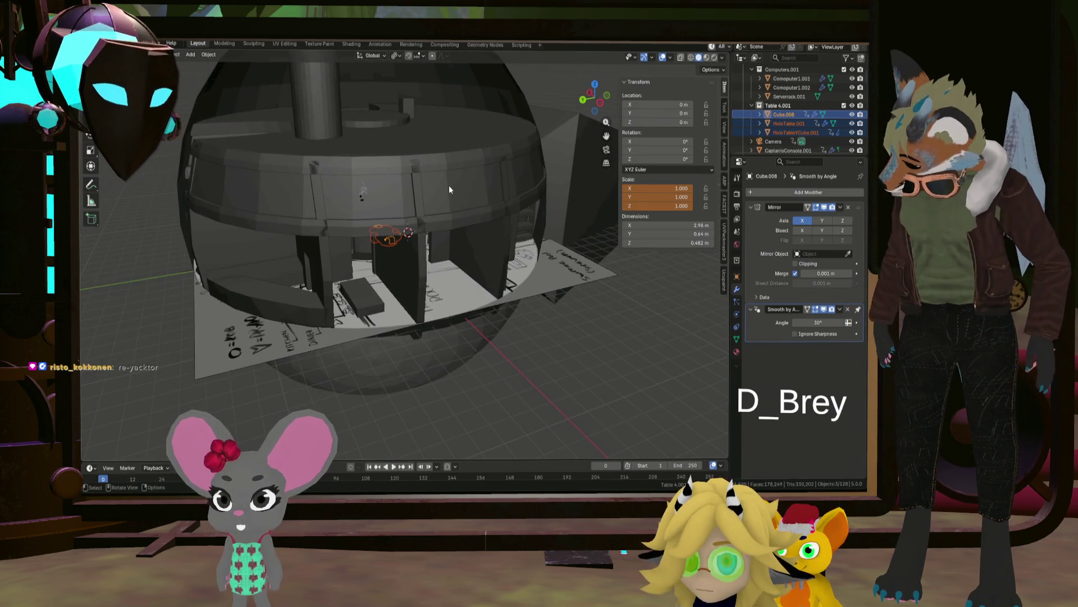
Slide the copied table horizontally, about 7.71 m on X and 0.85 m on Y.
mouse_move(359, 216)
middle_mouse_down()
mouse_move(384, 206)
mouse_move(500, 251)
mouse_move(478, 271)
mouse_move(349, 262)
middle_mouse_up()
key("g")
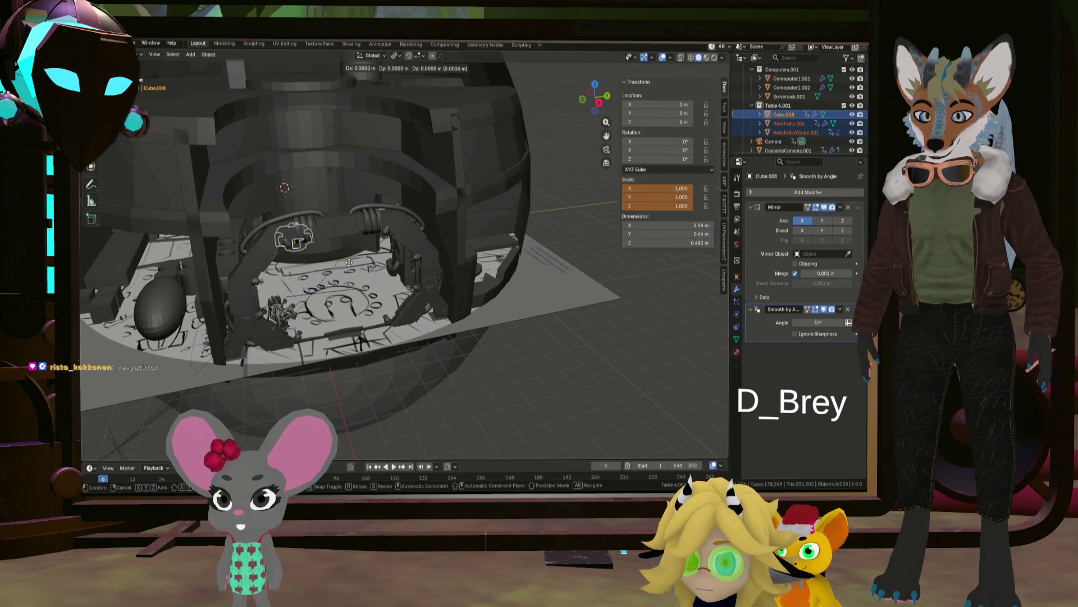
key("shift+z")
left_click(334, 306)
mouse_move(335, 306)
middle_mouse_down()
mouse_move(338, 321)
mouse_move(457, 333)
mouse_move(268, 316)
mouse_move(424, 155)
mouse_move(282, 324)
middle_mouse_up()
Hide the reference image Empty so the copied hover table stands clear.
left_click(249, 333)
scroll(828, 123, "down", 5)
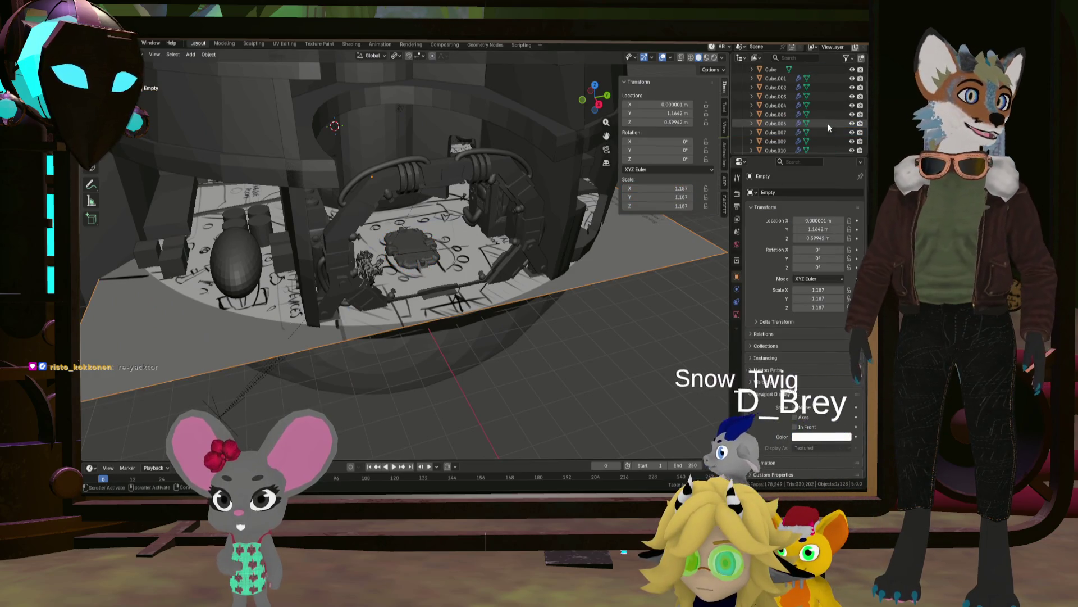
scroll(834, 127, "down", 2)
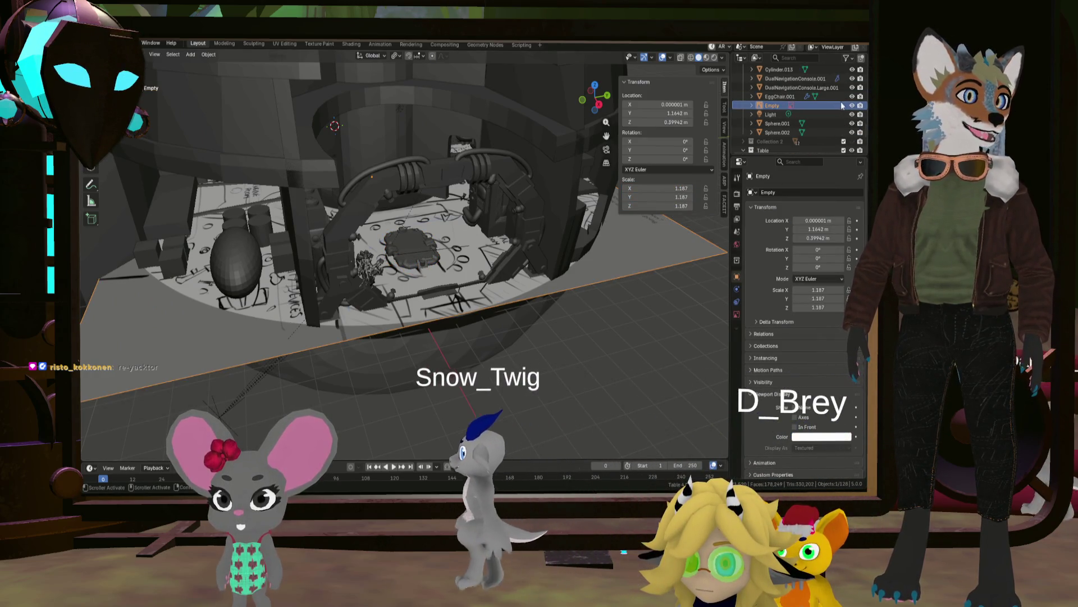
left_click(852, 105)
Select Cube.008 of the copied table, frame it, and select all three HoloTable parts.
left_click(434, 267)
left_click(439, 282)
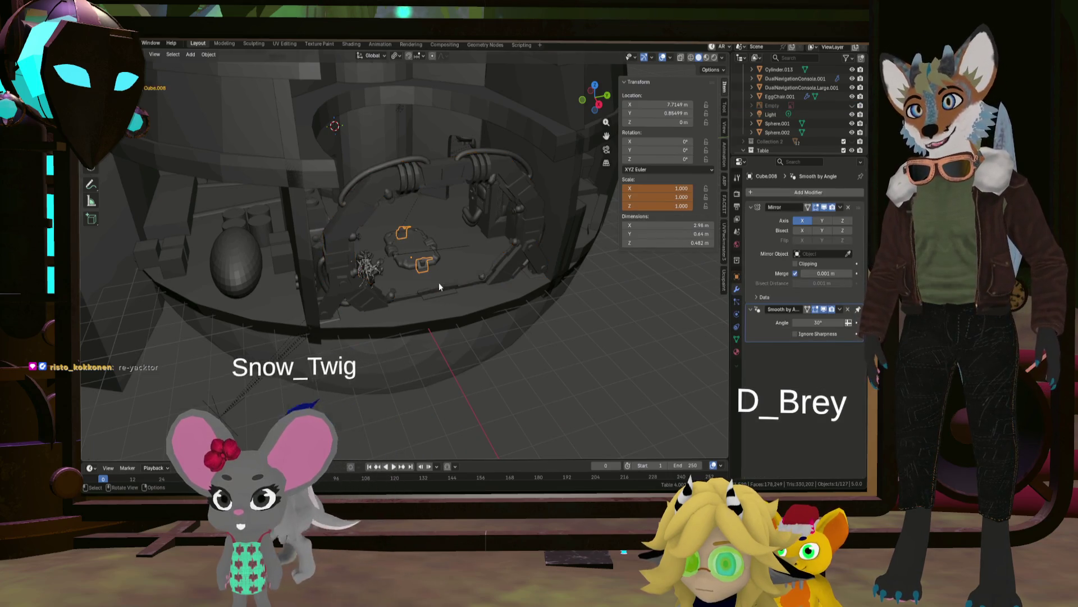
key("KP_Decimal")
scroll(792, 115, "up", 5)
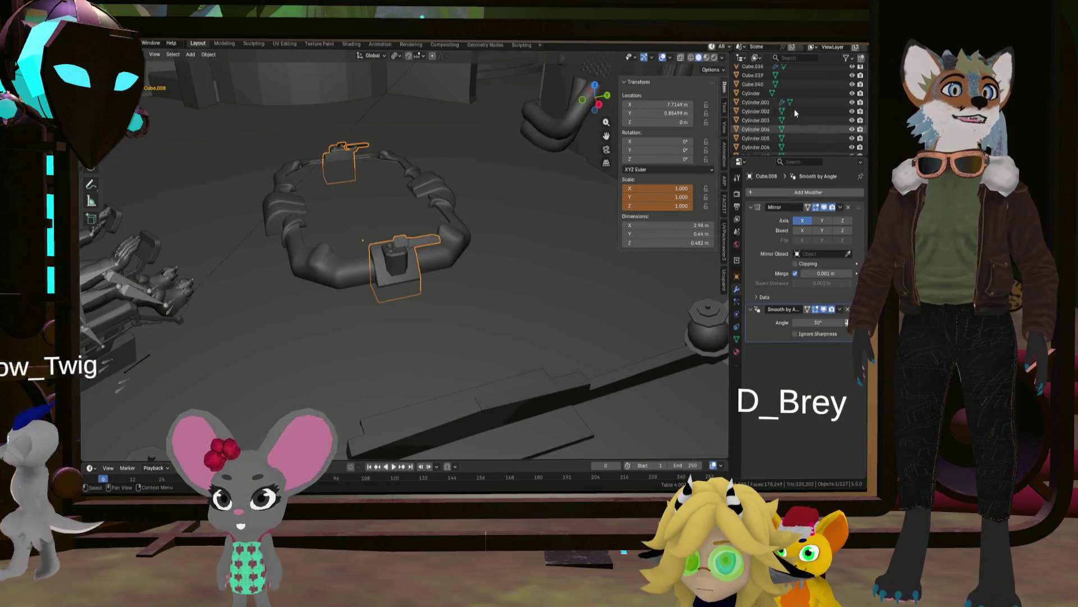
scroll(796, 112, "up", 5)
scroll(792, 119, "up", 10)
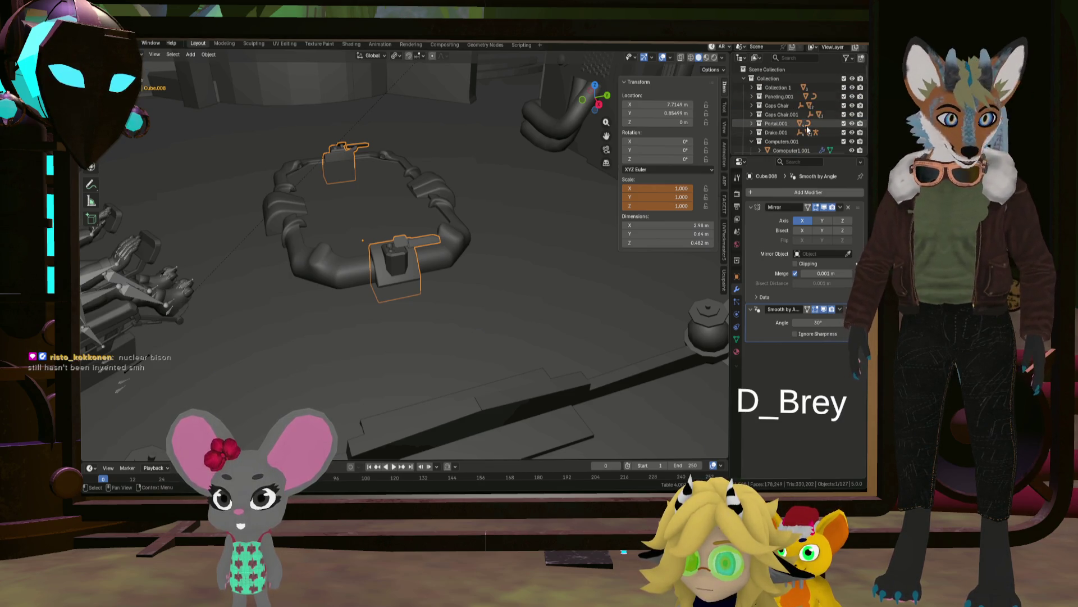
key("KP_Decimal")
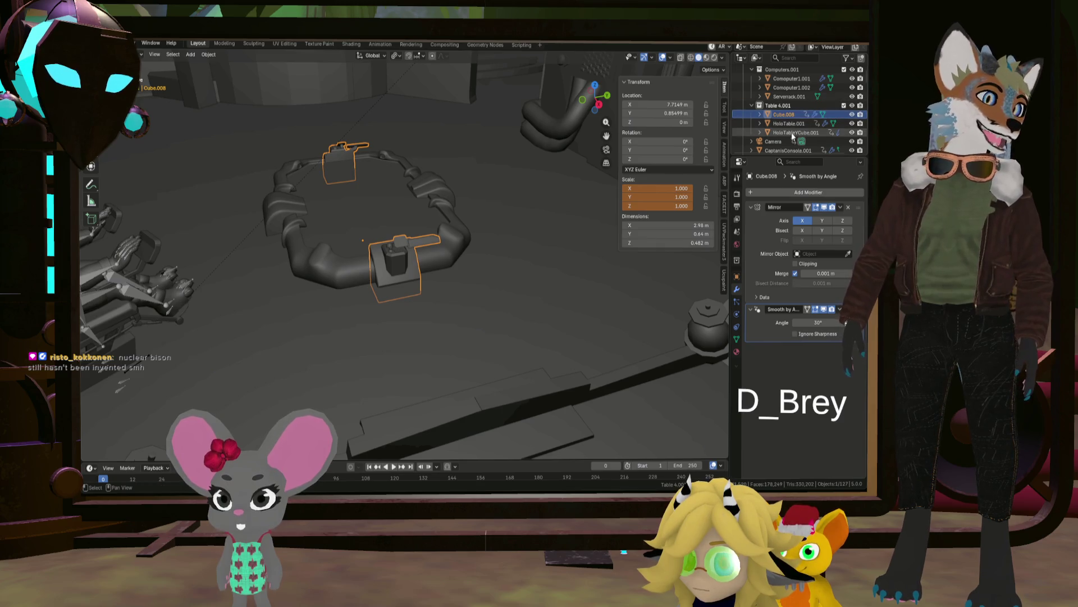
left_click(790, 132, "shift")
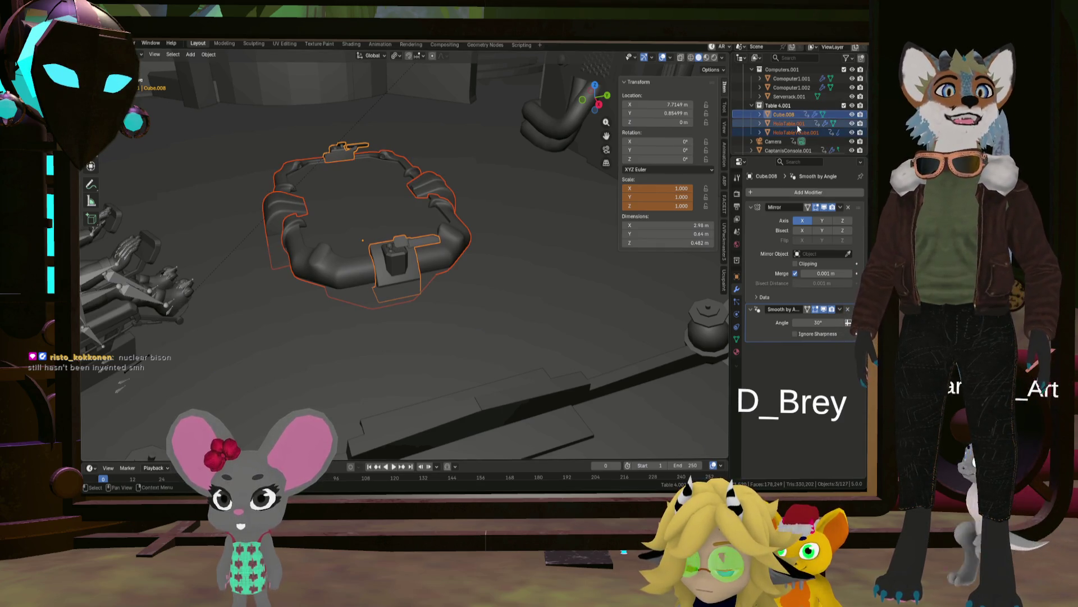
Rename Cube.008 in the Outliner to HoloTableXCube.001.
double_click(794, 118)
scroll(791, 115, "down", 1)
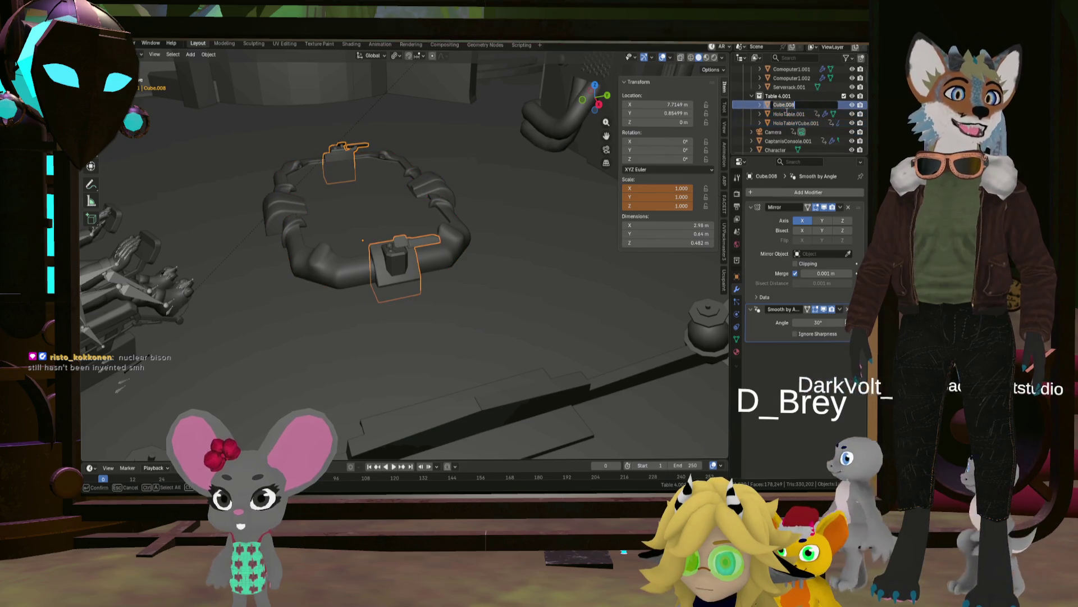
type("Ho")
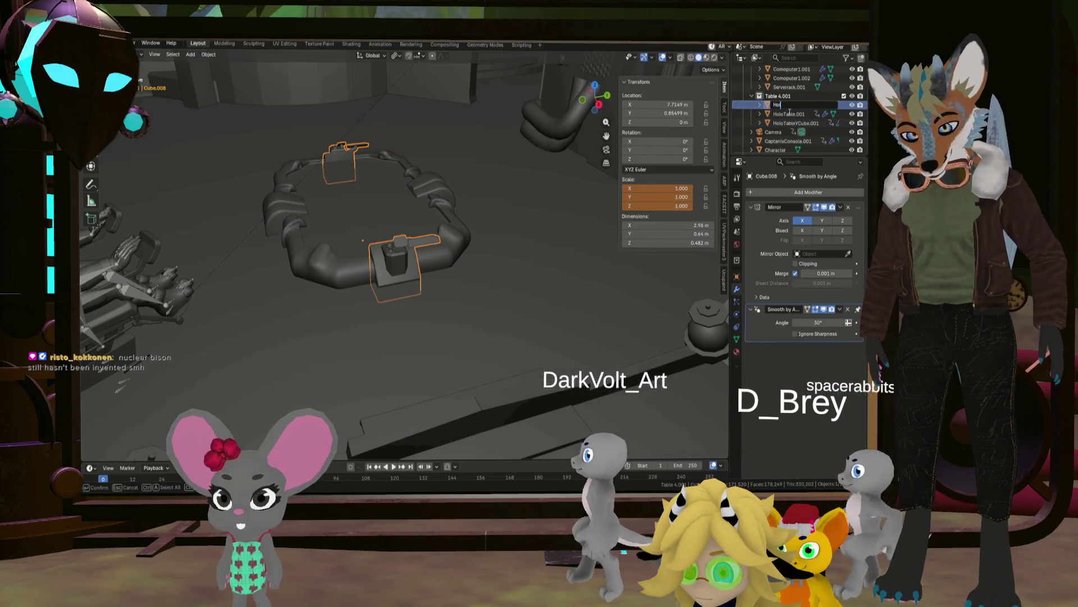
type("loTa")
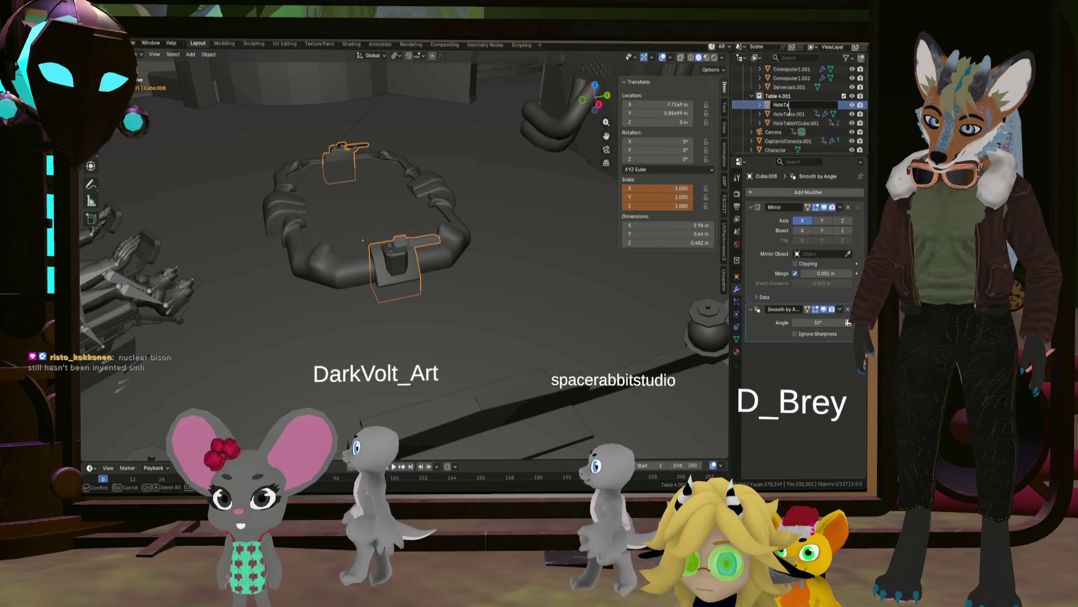
type("ble")
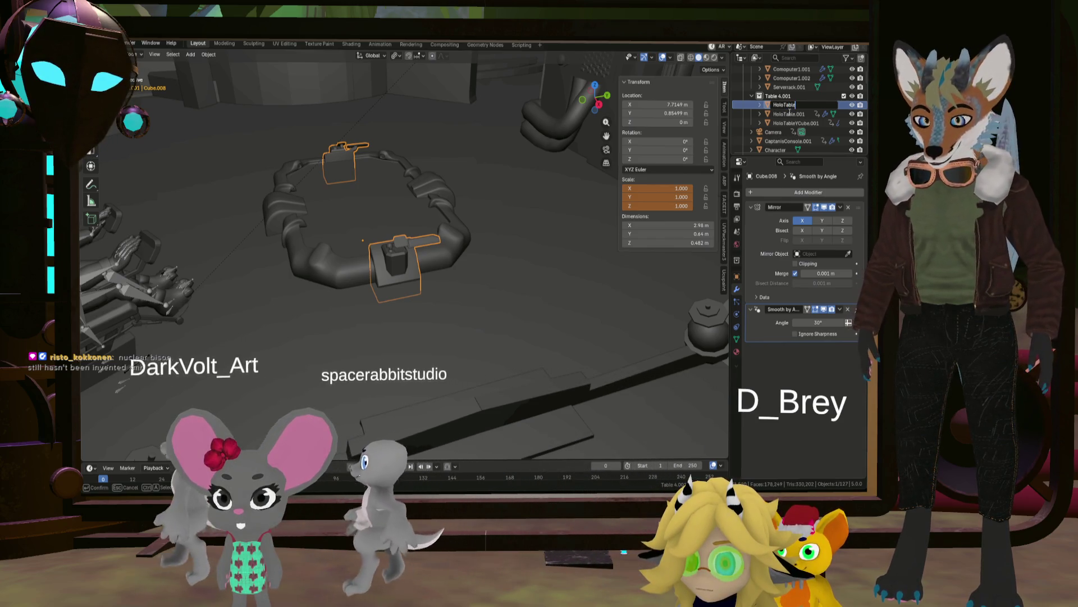
type("XCu")
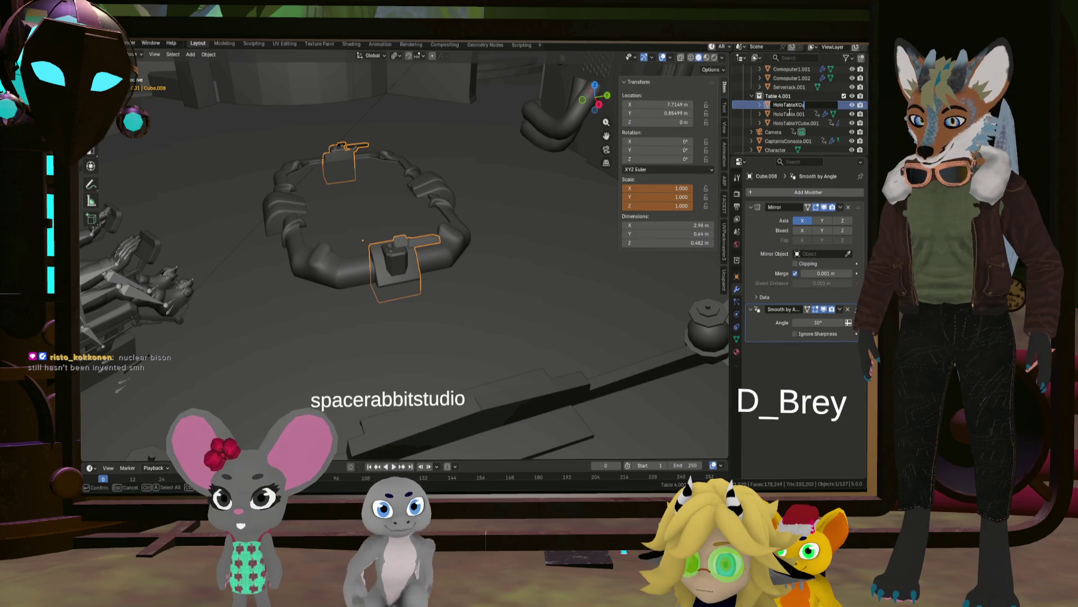
type("be")
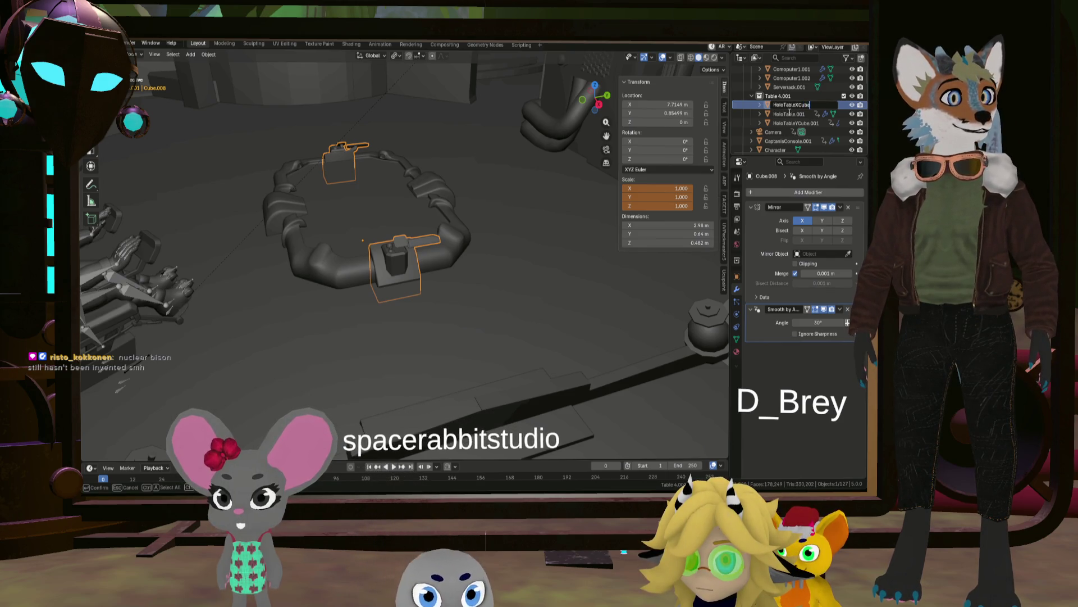
key("Return")
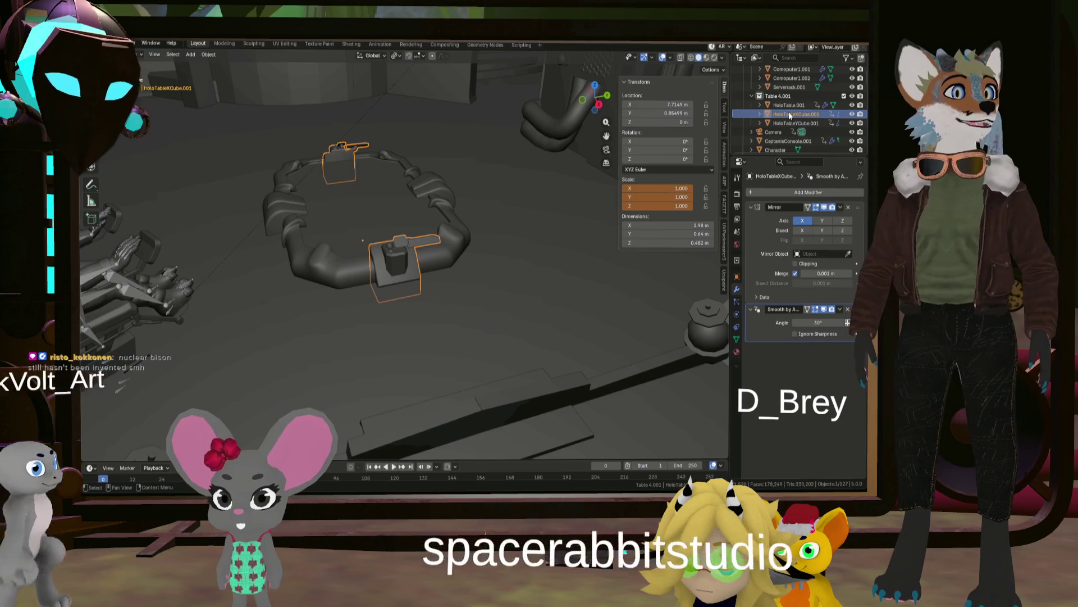
Select the three HoloTable parts and lift them to a height of 0.34925 m.
key("Down")
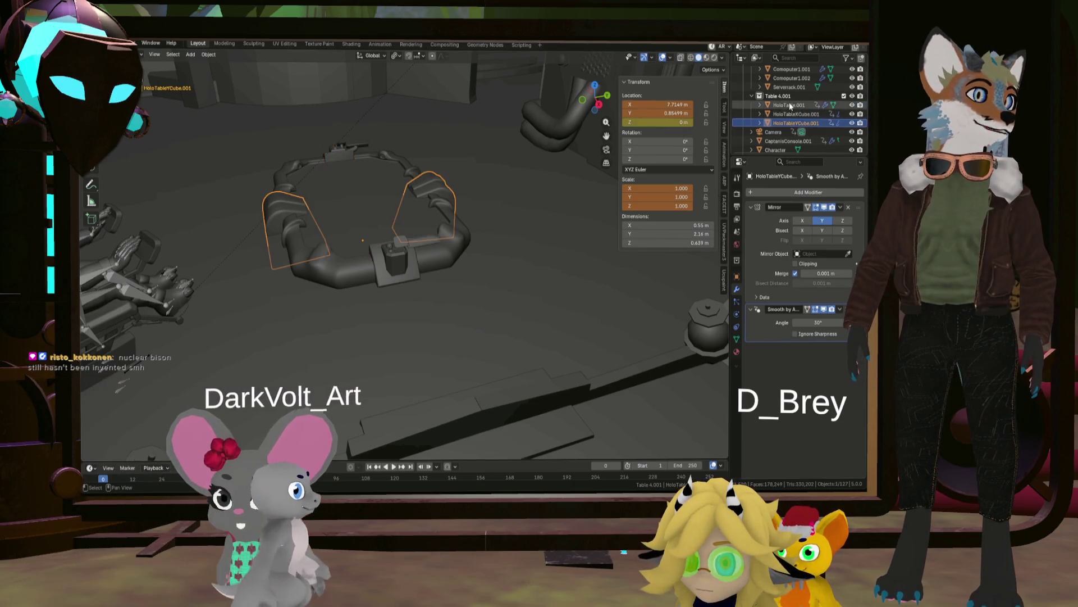
left_click(789, 105, "shift")
middle_click_drag(414, 134, 412, 146)
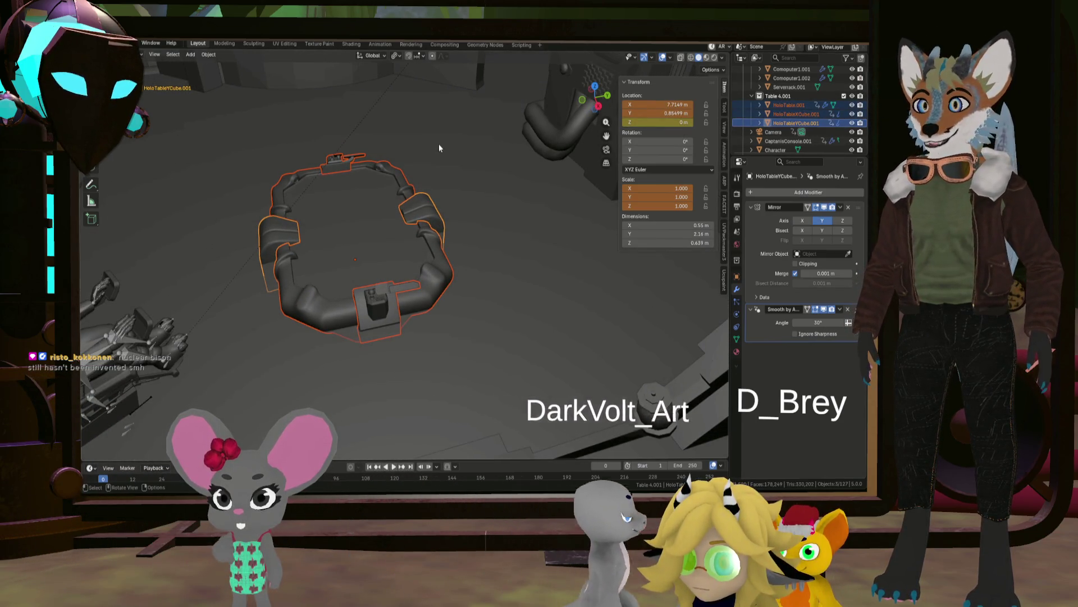
key("g")
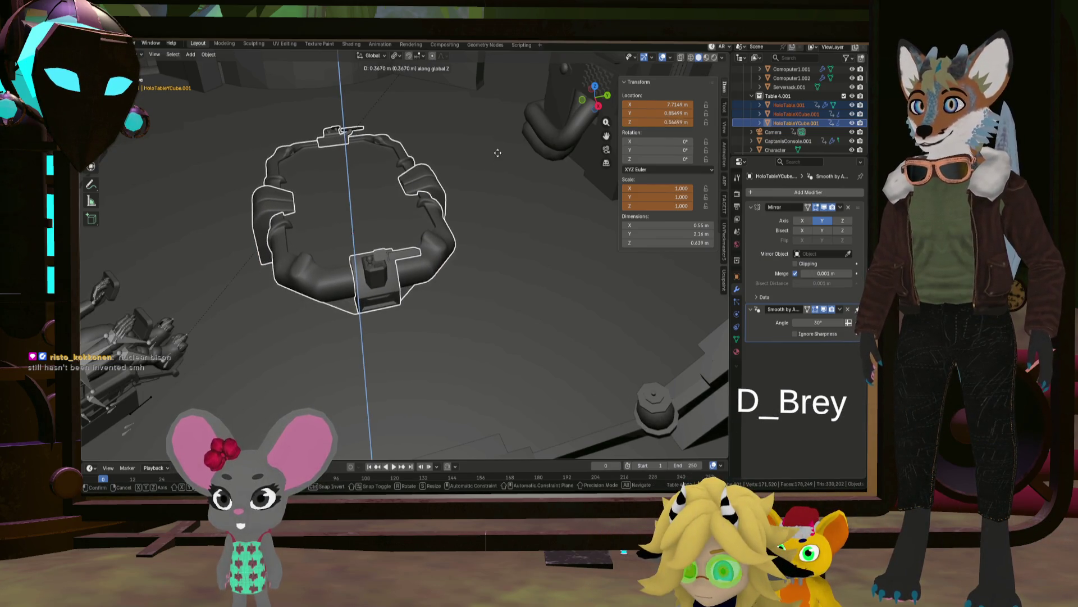
left_click(497, 159)
Rotate the table parts 90° around the Z axis with rz90.
type("r")
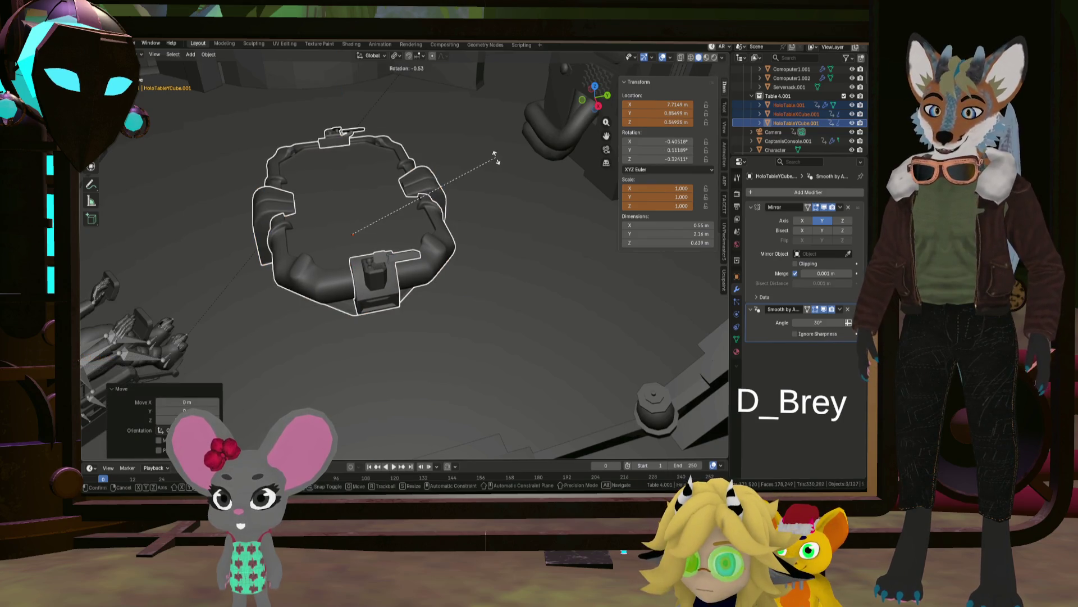
type("z")
type("90")
key("Return")
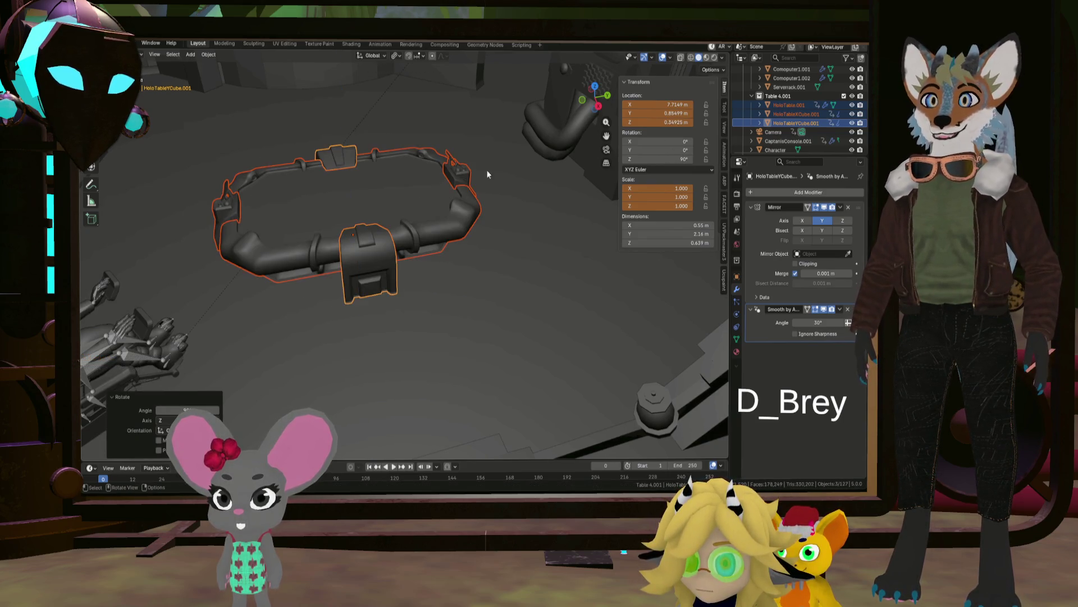
mouse_move(489, 172)
middle_mouse_down()
mouse_move(441, 230)
mouse_move(553, 201)
mouse_move(530, 167)
mouse_move(450, 193)
mouse_move(428, 217)
mouse_move(413, 207)
mouse_move(448, 218)
mouse_move(442, 230)
mouse_move(430, 205)
mouse_move(438, 213)
middle_mouse_up()
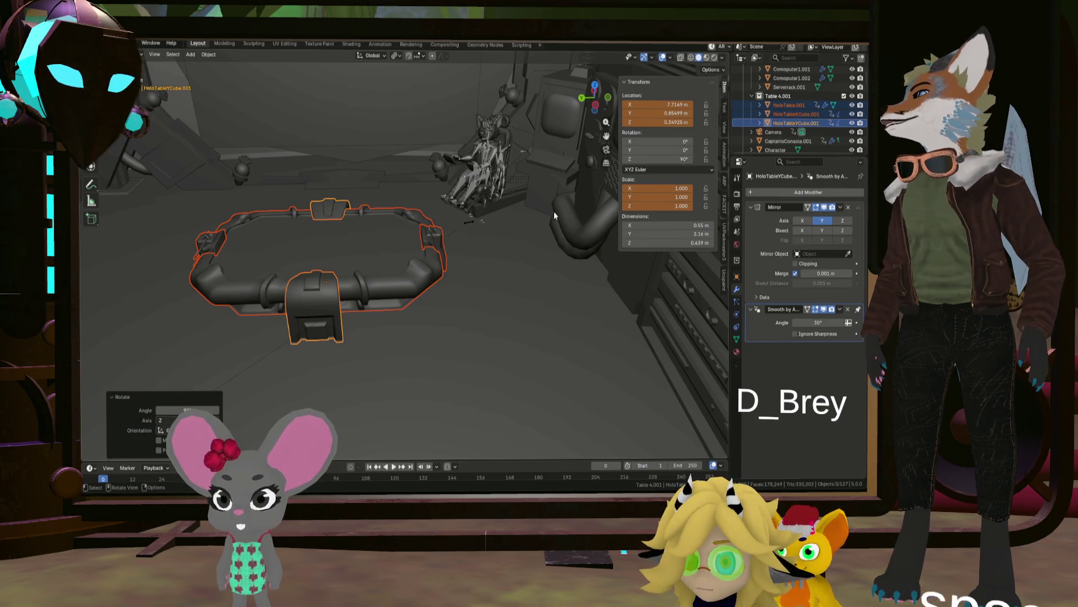
Scale the hover table to 1.142 and move it about -0.83 m along X.
mouse_move(505, 201)
middle_mouse_down()
mouse_move(426, 208)
mouse_move(453, 214)
mouse_move(421, 225)
mouse_move(406, 255)
middle_mouse_up()
key("s")
left_click(414, 224)
key("g")
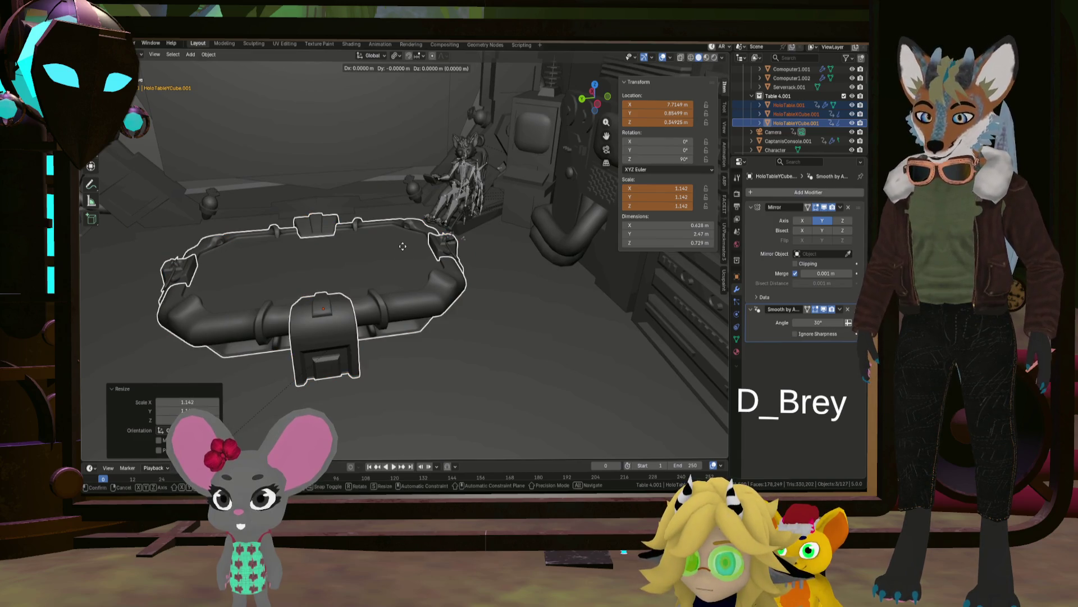
key("y")
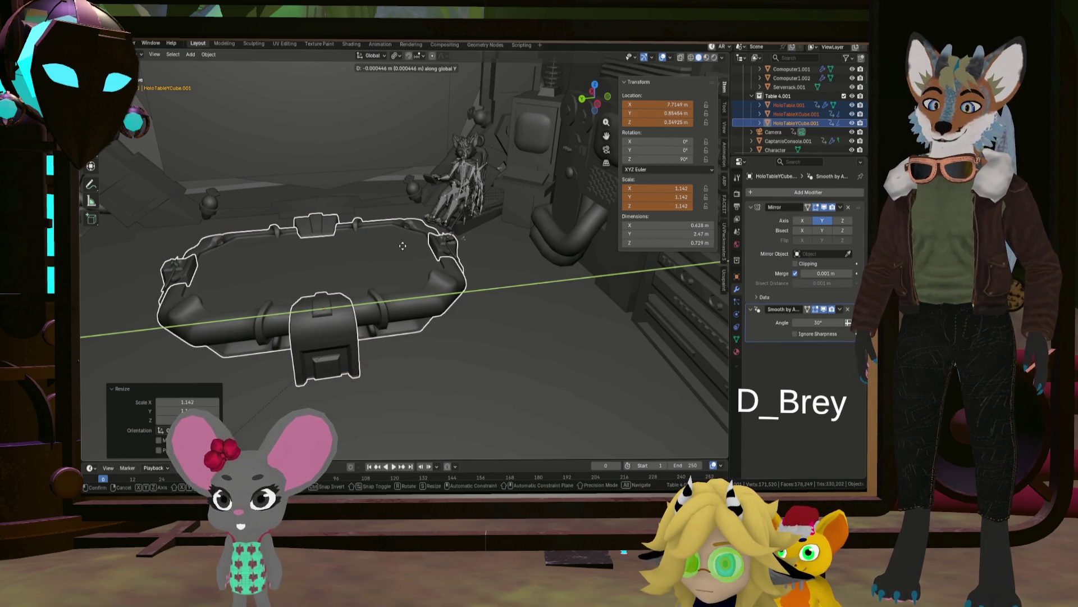
key("x")
left_click(399, 251)
middle_click_drag(398, 251, 401, 264)
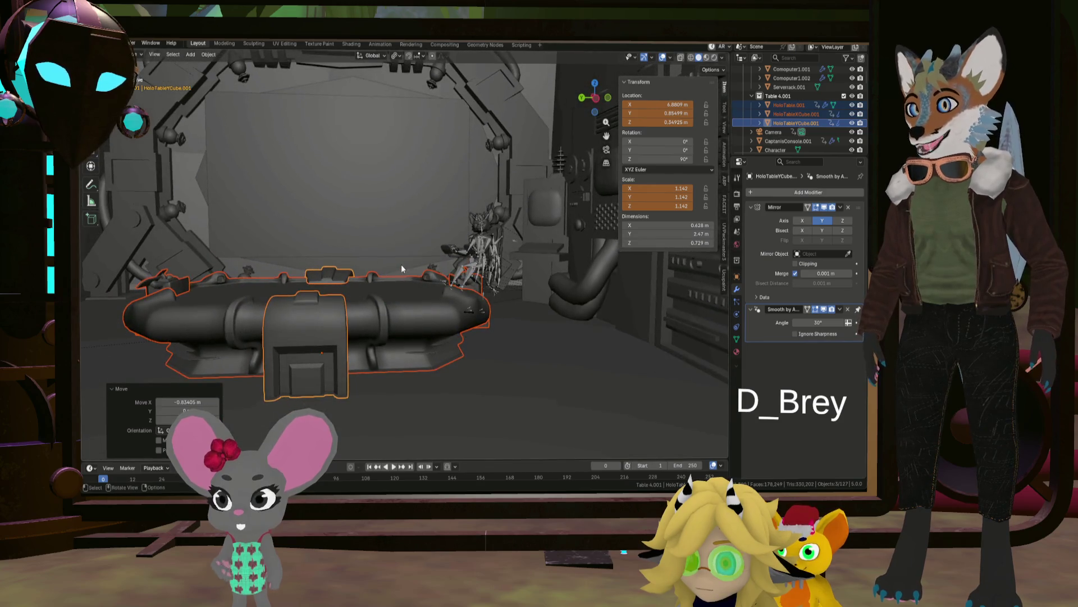
Check the table in orthographic view and nudge it 0.021 m along Y.
left_click(598, 99)
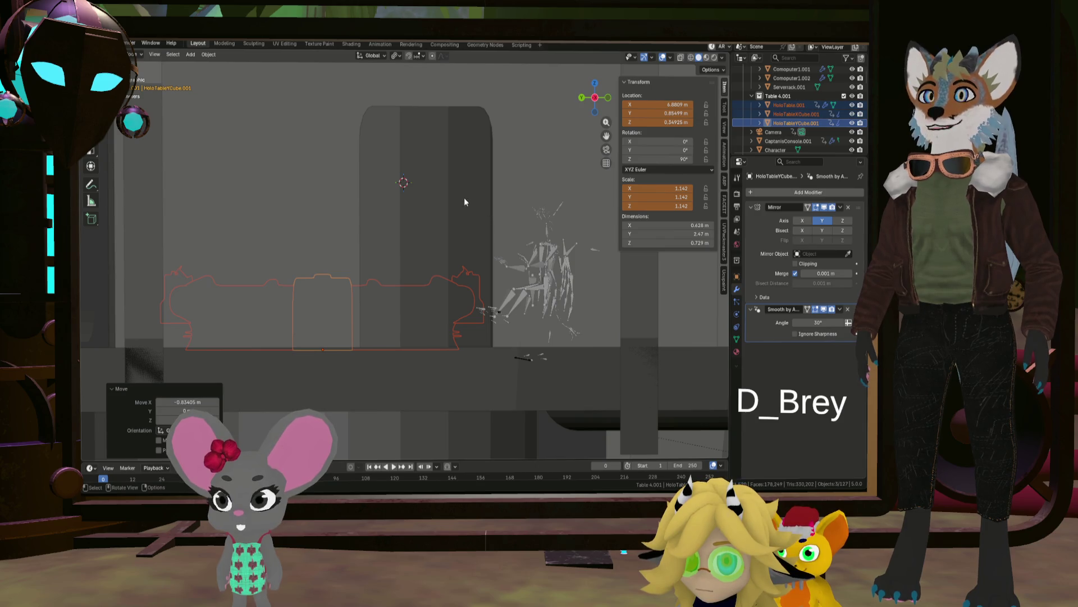
left_click(593, 90)
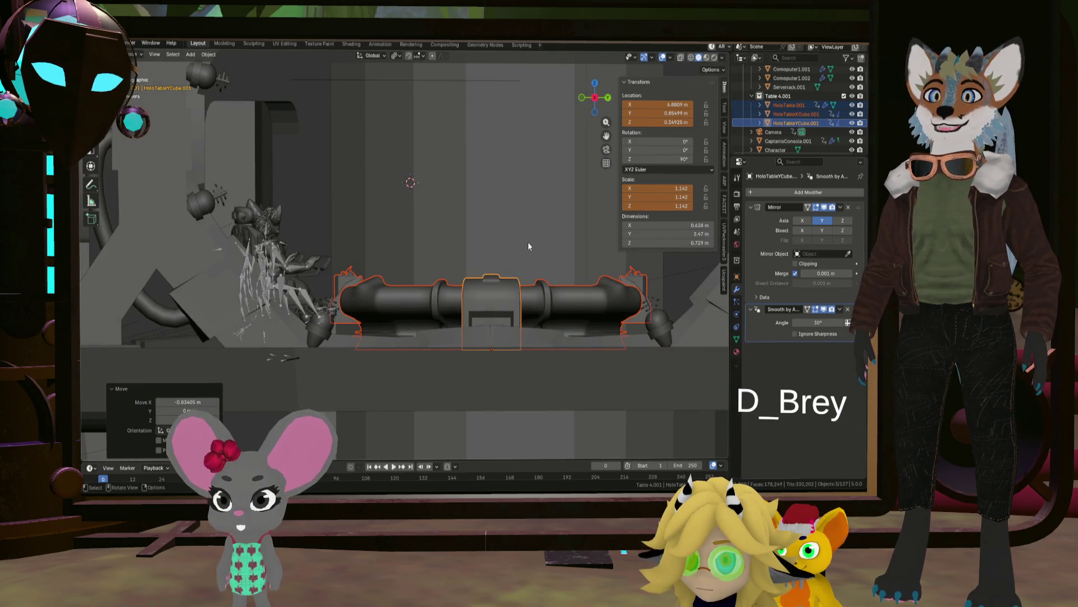
scroll(525, 245, "down", 2)
middle_click_drag(574, 249, 502, 240, "shift")
scroll(501, 241, "up", 1)
scroll(483, 249, "down", 1)
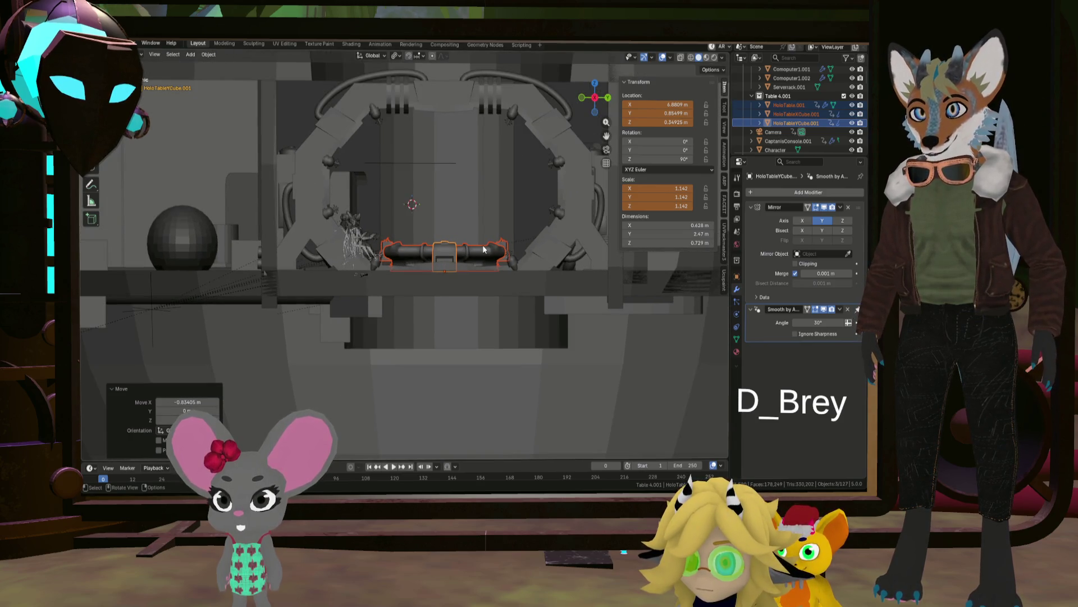
key("g")
key("y")
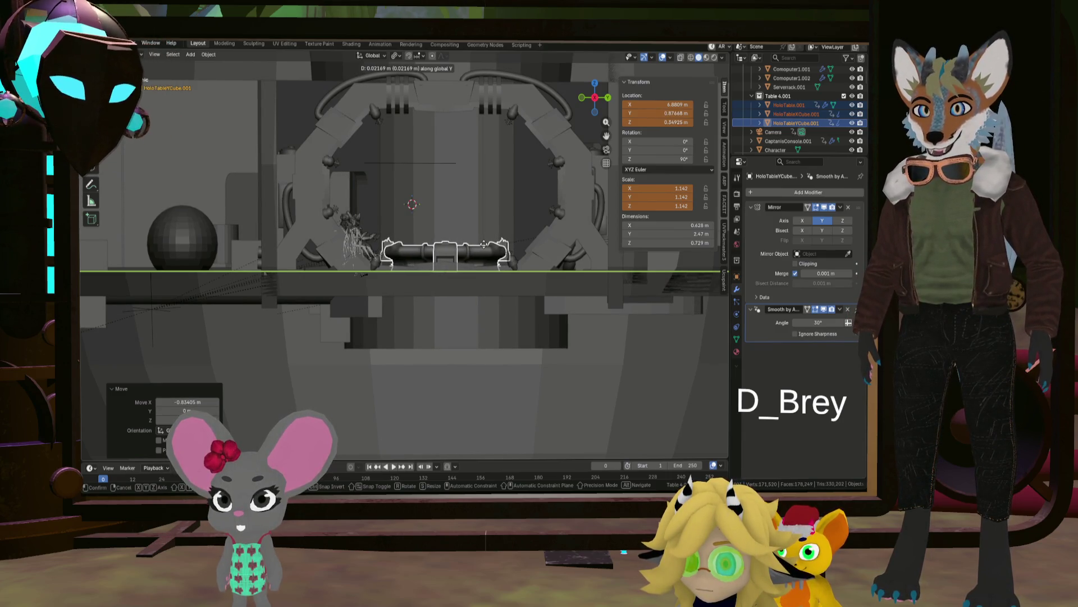
left_click(484, 245)
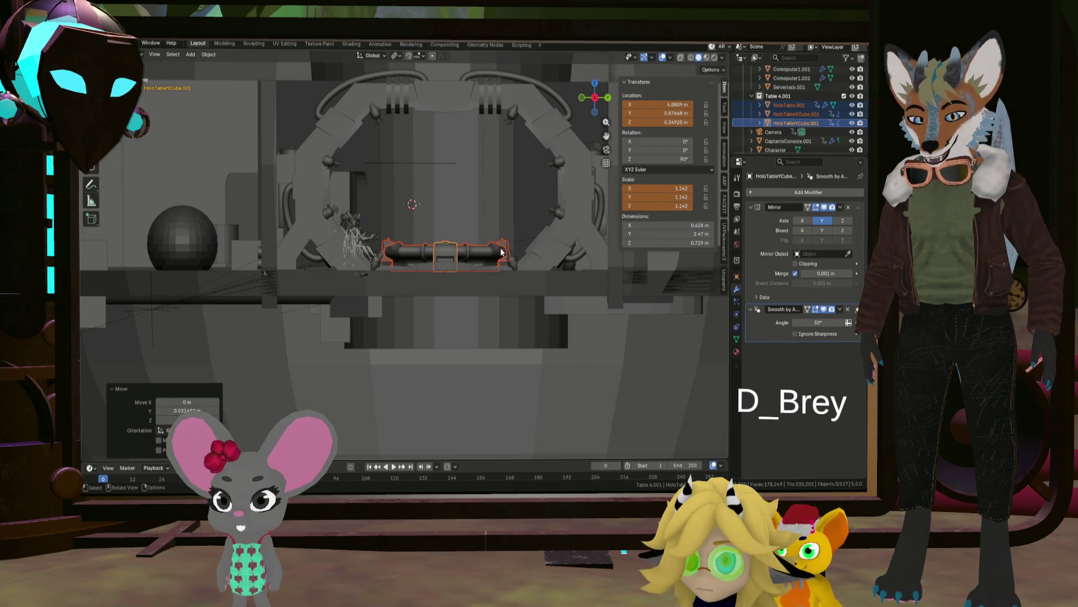
mouse_move(490, 248)
middle_mouse_down()
mouse_move(490, 273)
mouse_move(449, 323)
mouse_move(280, 302)
mouse_move(500, 308)
mouse_move(495, 274)
mouse_move(503, 302)
mouse_move(540, 261)
mouse_move(504, 246)
mouse_move(528, 243)
mouse_move(539, 261)
mouse_move(521, 298)
mouse_move(446, 292)
mouse_move(434, 279)
mouse_move(489, 283)
middle_mouse_up()
scroll(526, 302, "up", 3)
Select the Circle and Portal.001 objects, then look down on the console room from above.
left_click(541, 263)
scroll(491, 288, "up", 3)
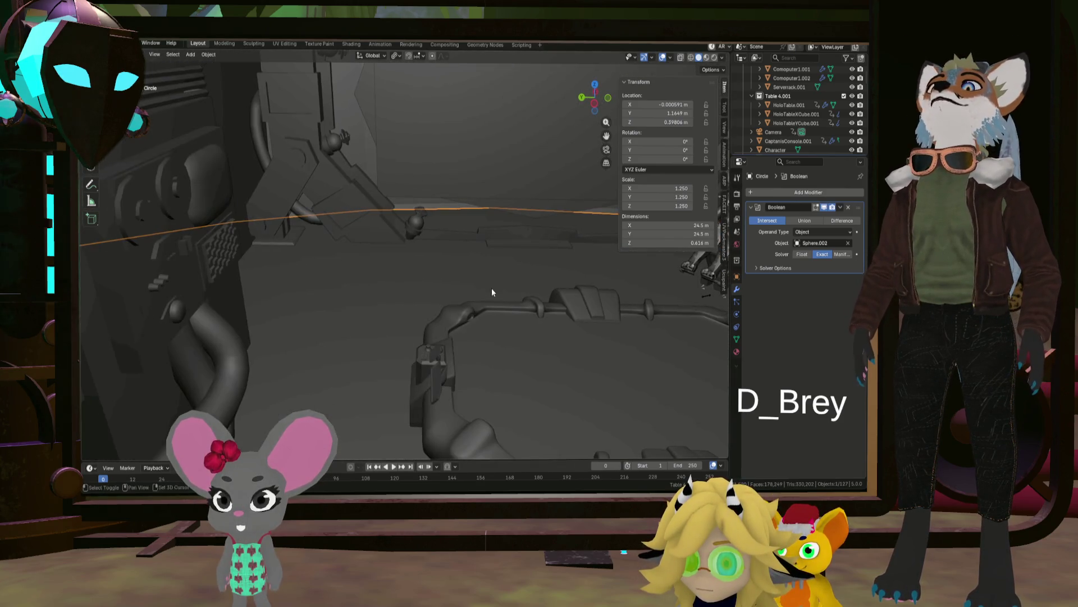
left_click(333, 169)
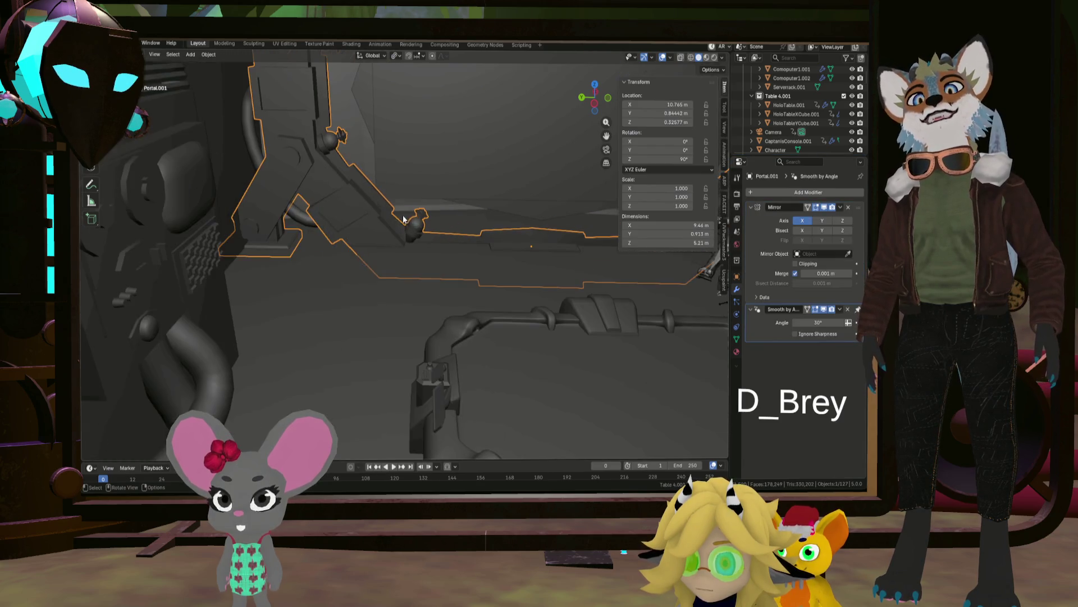
mouse_move(416, 209)
middle_mouse_down()
mouse_move(254, 237)
mouse_move(363, 229)
mouse_move(271, 239)
mouse_move(350, 230)
mouse_move(345, 240)
middle_mouse_up()
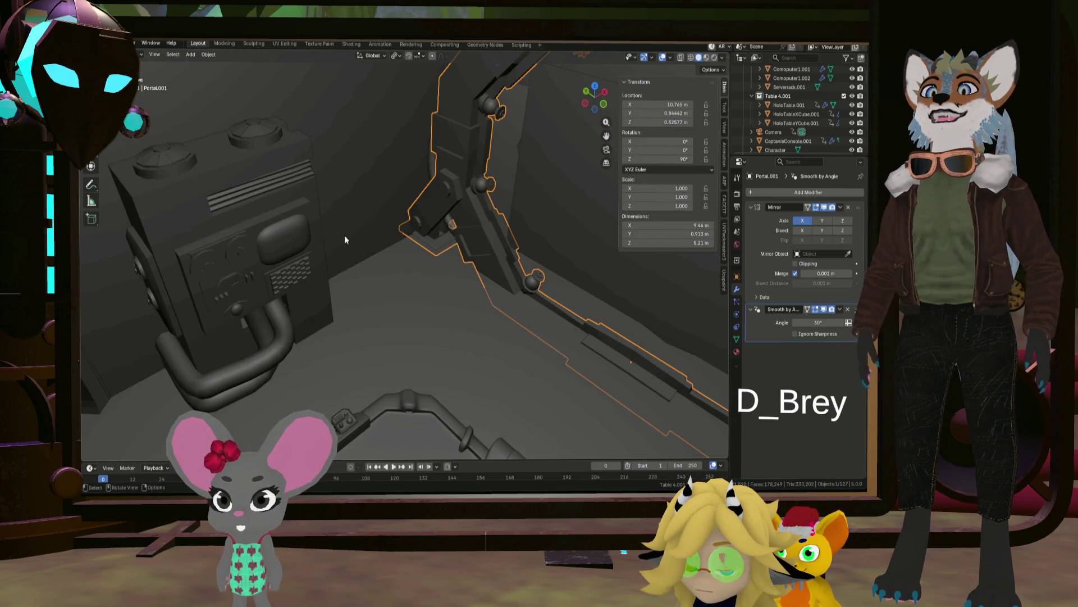
mouse_move(345, 236)
middle_mouse_down()
mouse_move(343, 245)
mouse_move(478, 264)
mouse_move(426, 253)
mouse_move(425, 236)
mouse_move(460, 255)
mouse_move(460, 278)
mouse_move(353, 253)
mouse_move(371, 238)
mouse_move(301, 269)
mouse_move(325, 244)
mouse_move(440, 288)
mouse_move(380, 262)
mouse_move(415, 301)
mouse_move(501, 243)
mouse_move(480, 278)
mouse_move(483, 300)
mouse_move(545, 349)
mouse_move(420, 154)
middle_mouse_up()
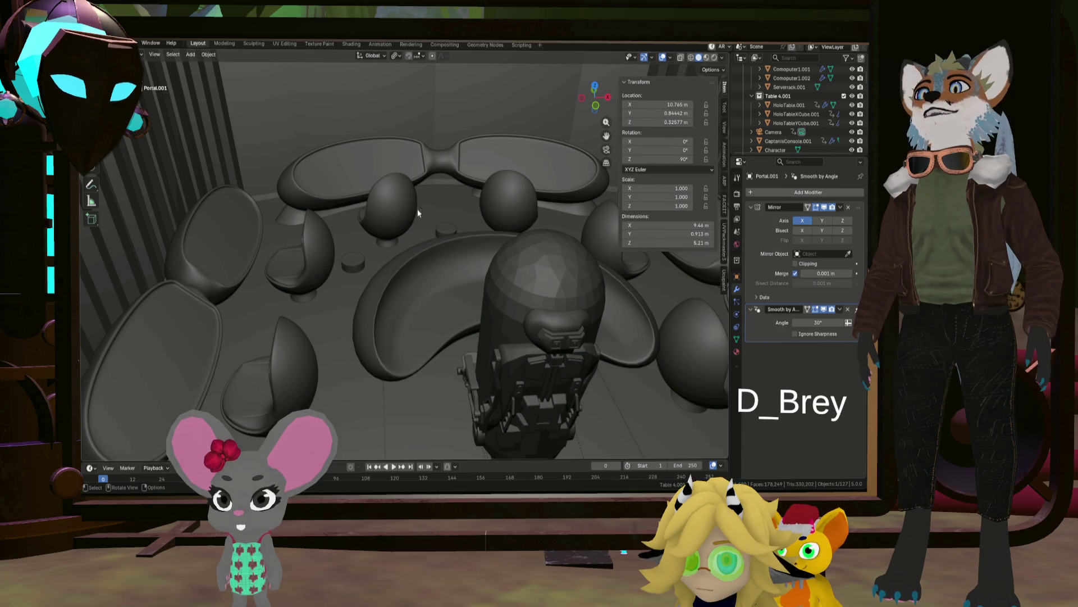
middle_click_drag(418, 212, 351, 225)
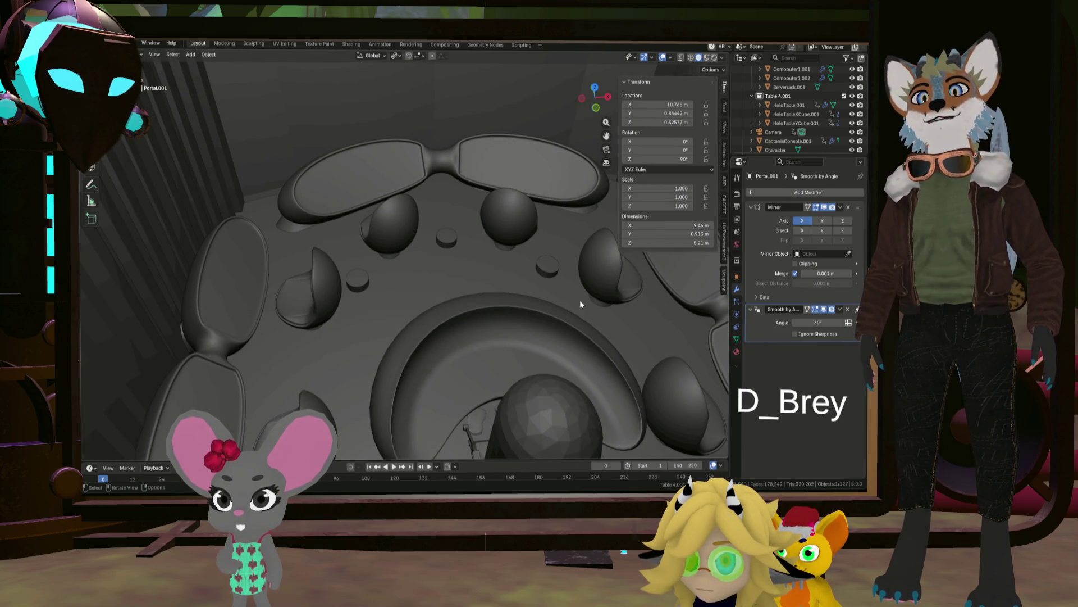
Delete the three small cylinder pegs, leaving 124 objects in the scene.
left_click(367, 281)
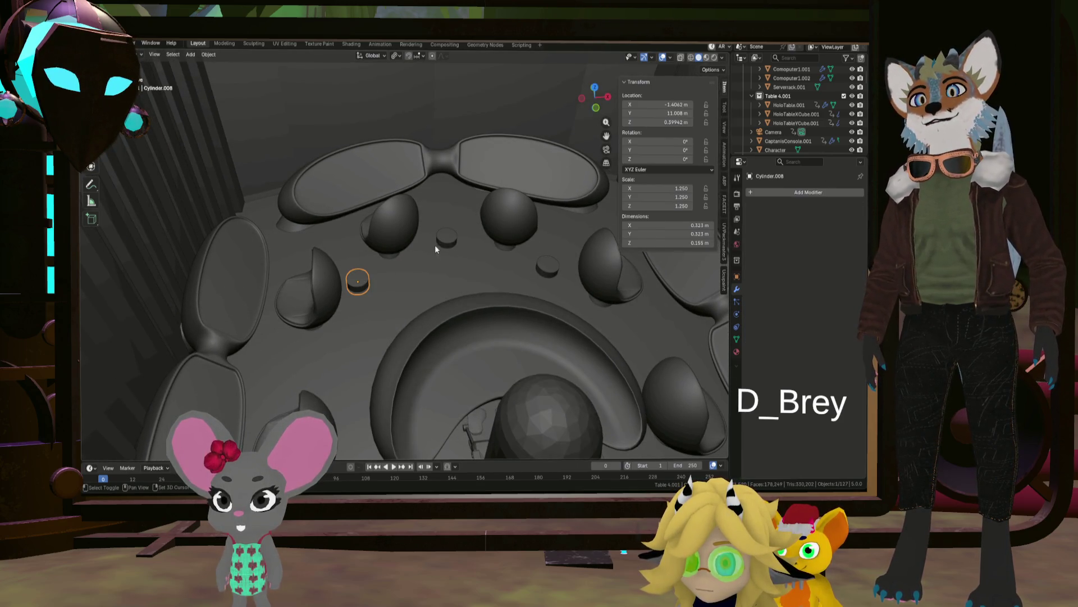
left_click(548, 266, "shift")
key("x")
left_click(557, 268)
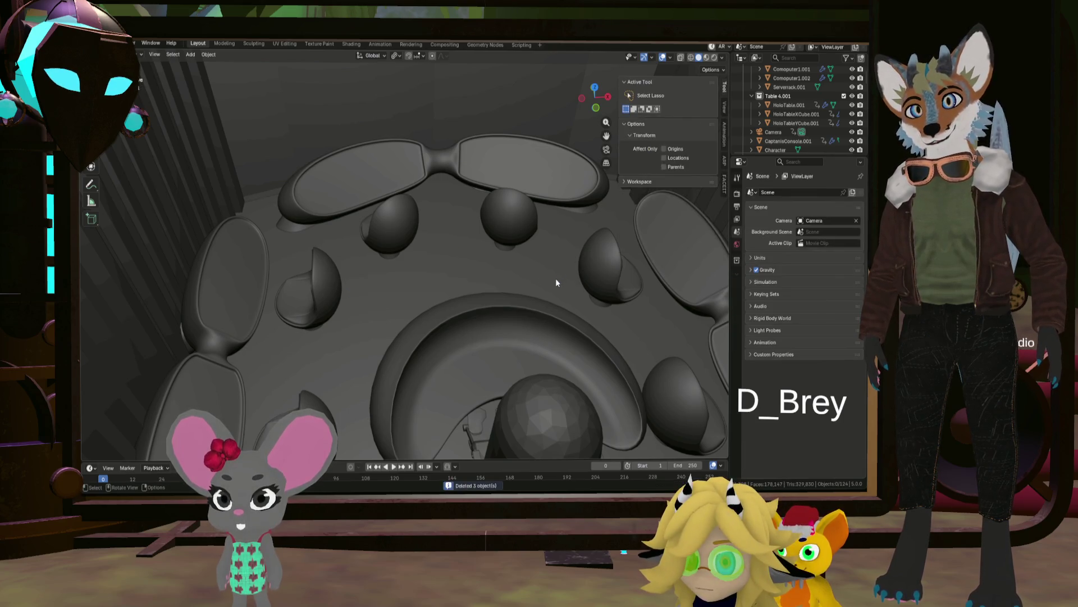